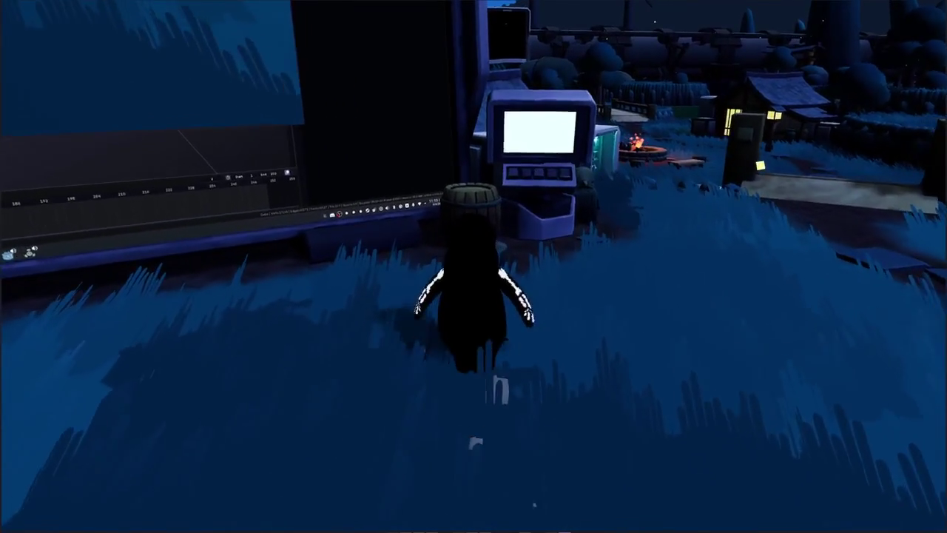
# Walk the penguin up to the in-game monitor and frame the fish-model screen squarely
pyautogui.press('w')
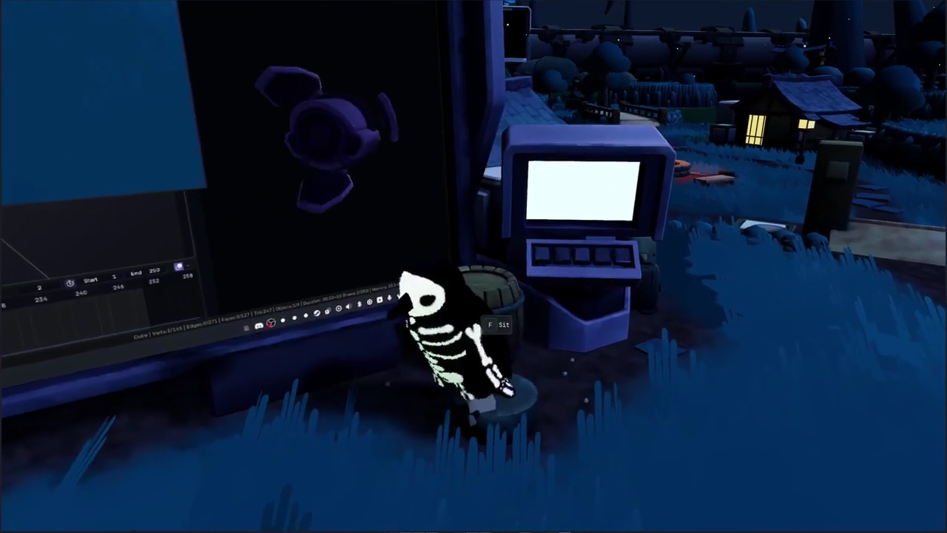
pyautogui.press('s')
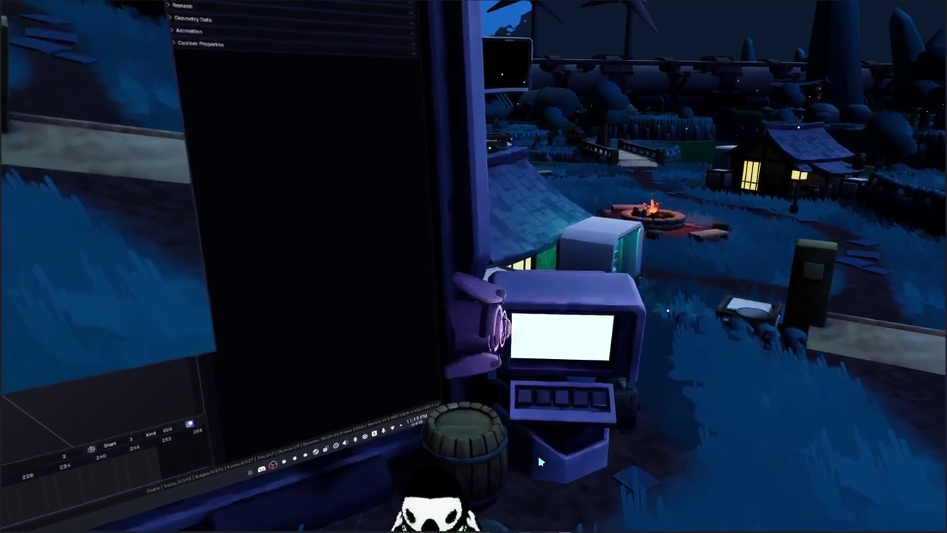
pyautogui.press('s')
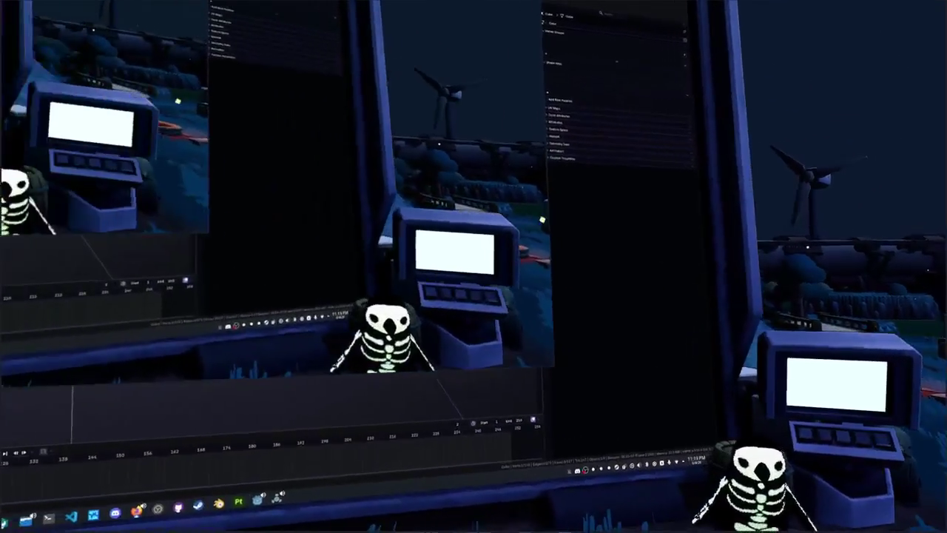
pyautogui.scroll(-3, 473, 266)
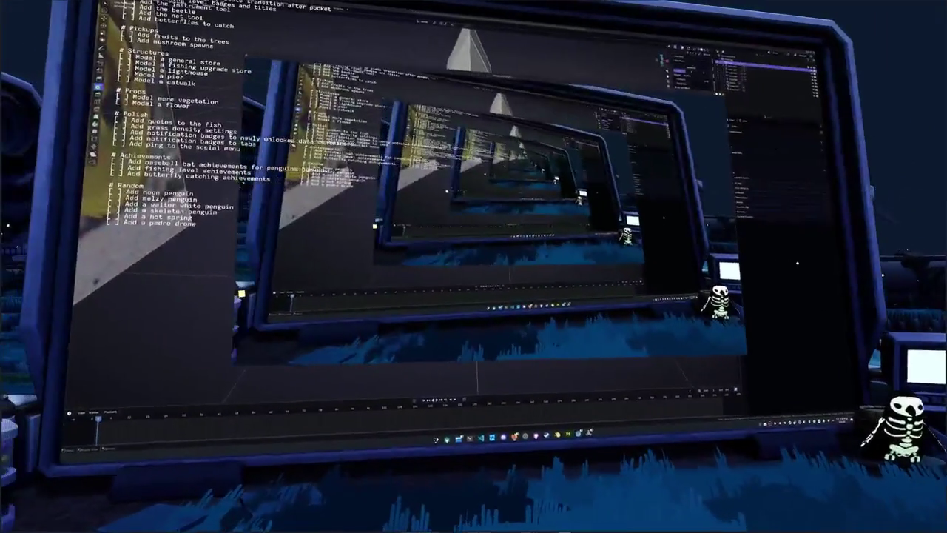
pyautogui.press('s')
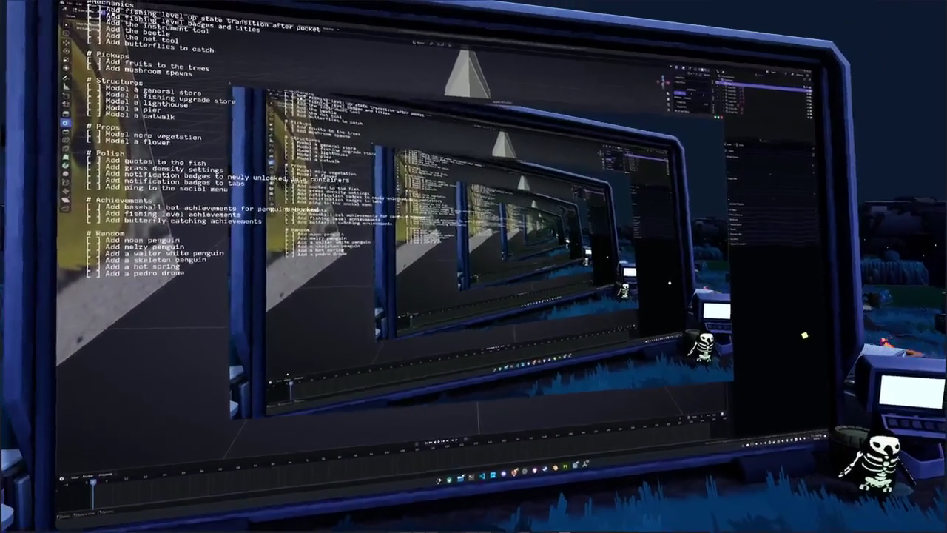
pyautogui.press('d')
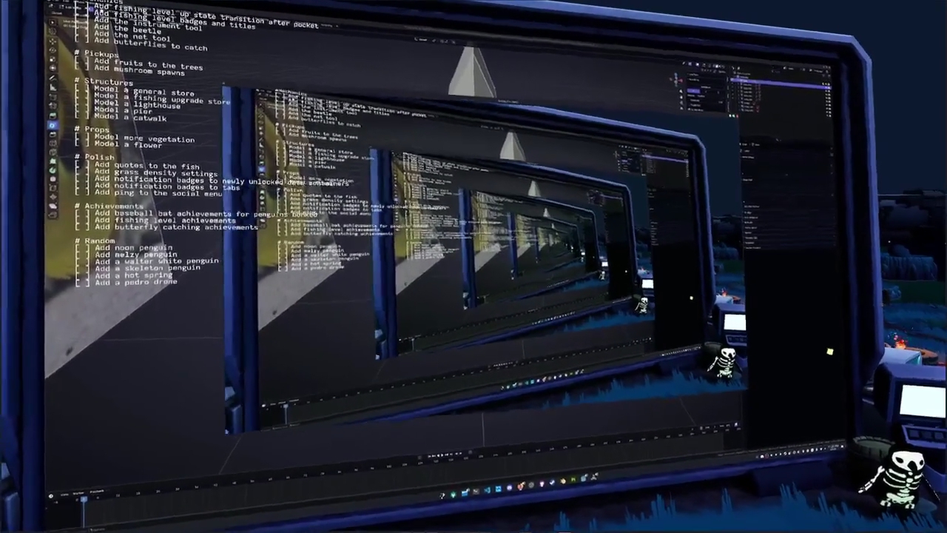
pyautogui.press('d')
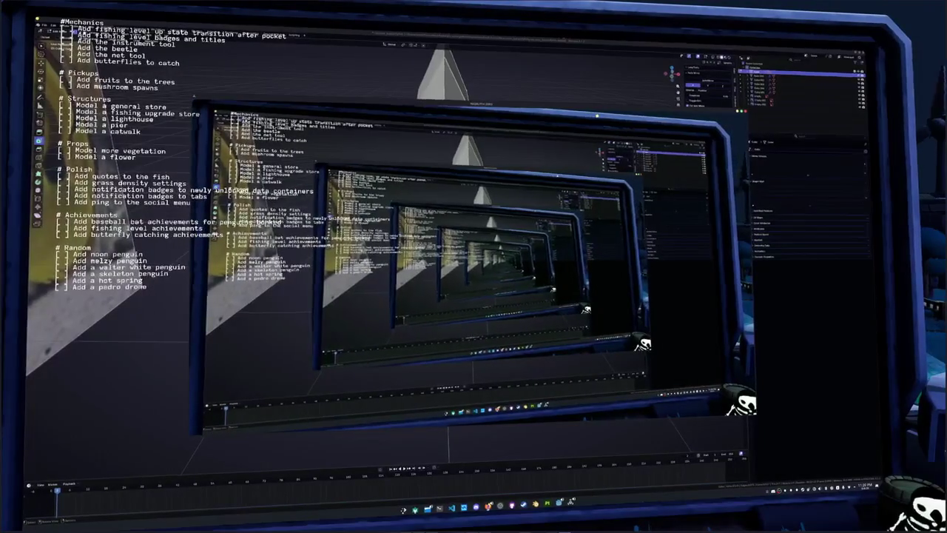
pyautogui.press('w')
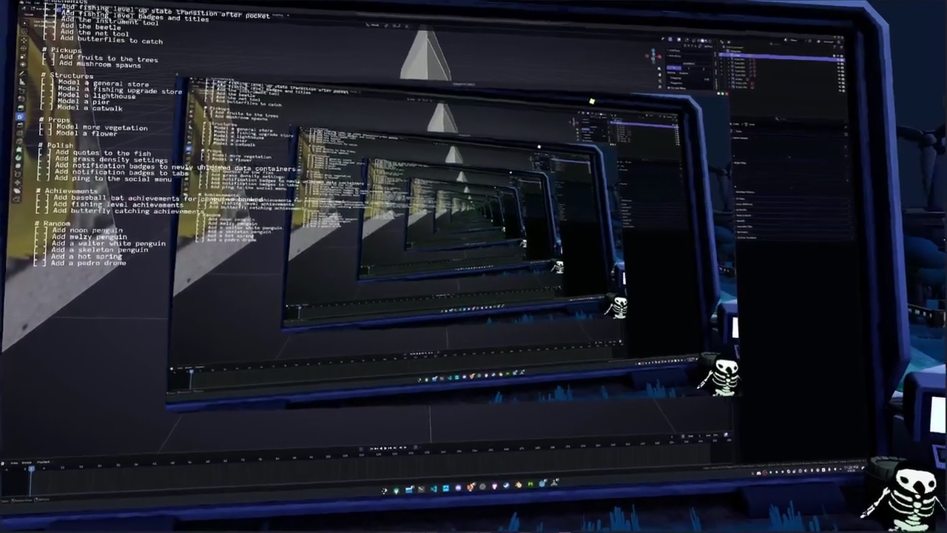
pyautogui.press('s')
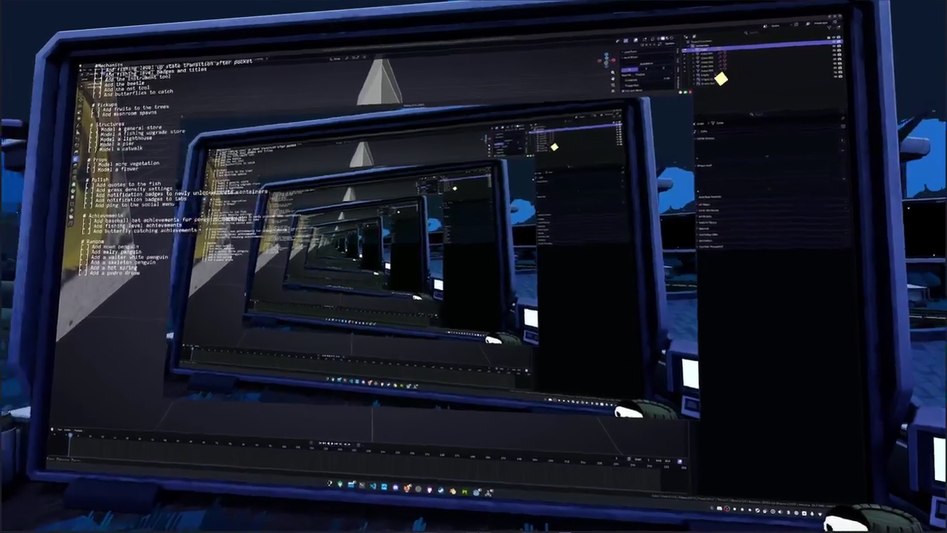
pyautogui.press('s')
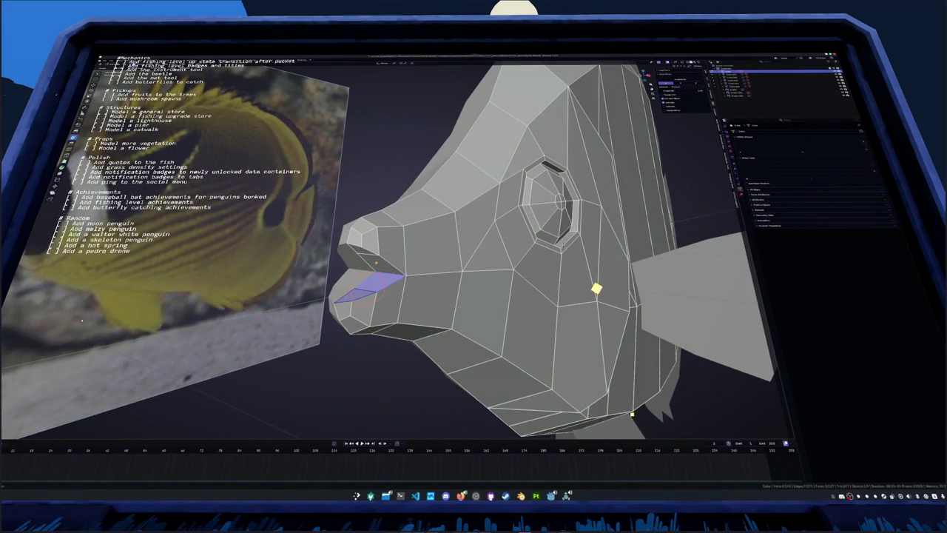
# Inset the fish's mouth face, redoing the inset after a cancelled extrude
pyautogui.click(601, 288)
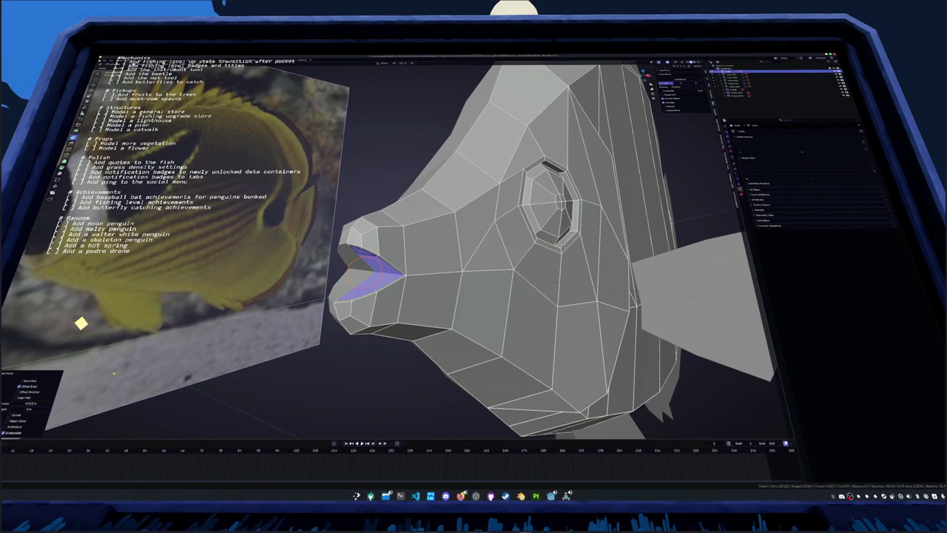
pyautogui.press('e')
pyautogui.rightClick(190, 371)
pyautogui.press('i')
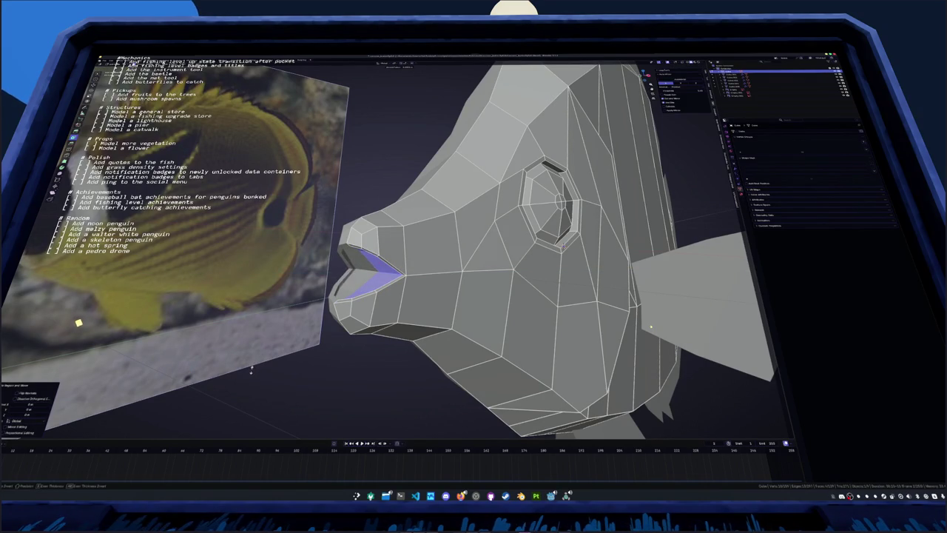
pyautogui.click(250, 371)
pyautogui.moveTo(250, 371)
pyautogui.mouseDown(button='middle')
pyautogui.moveTo(477, 209)
pyautogui.moveTo(412, 209)
pyautogui.mouseUp(button='middle')
# Extrude the mouth face inward and scale it down, then orbit to check the recess
pyautogui.press('e')
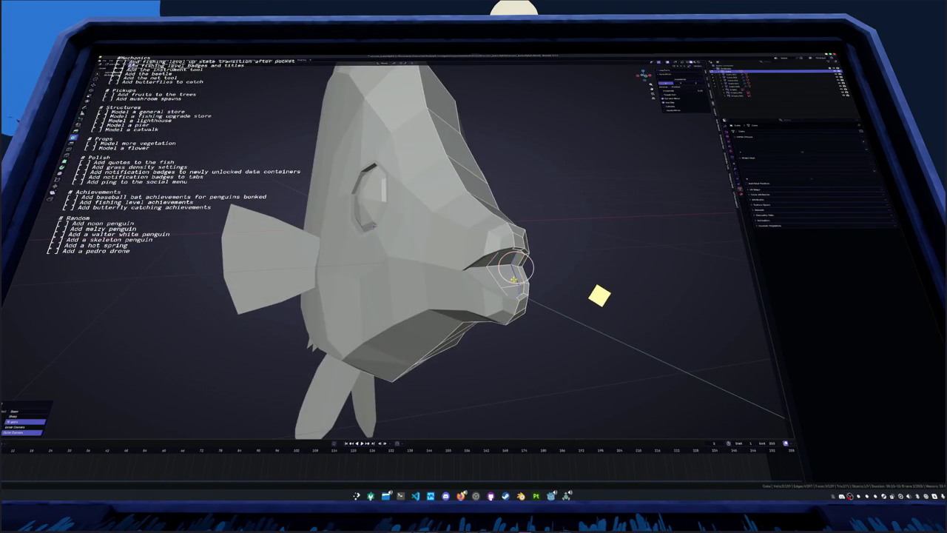
pyautogui.press('s')
pyautogui.click(537, 299)
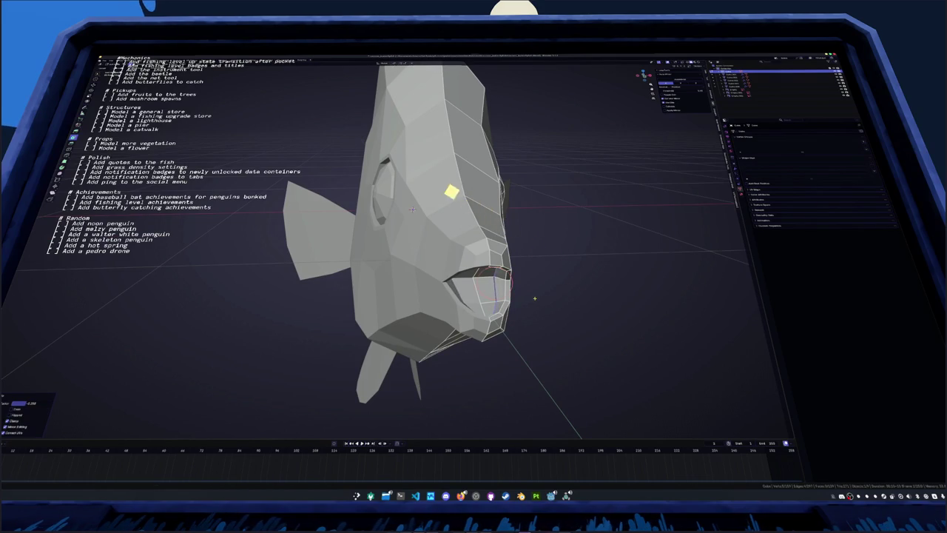
pyautogui.moveTo(536, 298); pyautogui.dragTo(493, 335, button='middle')
pyautogui.hotkey('ctrl', 'z')
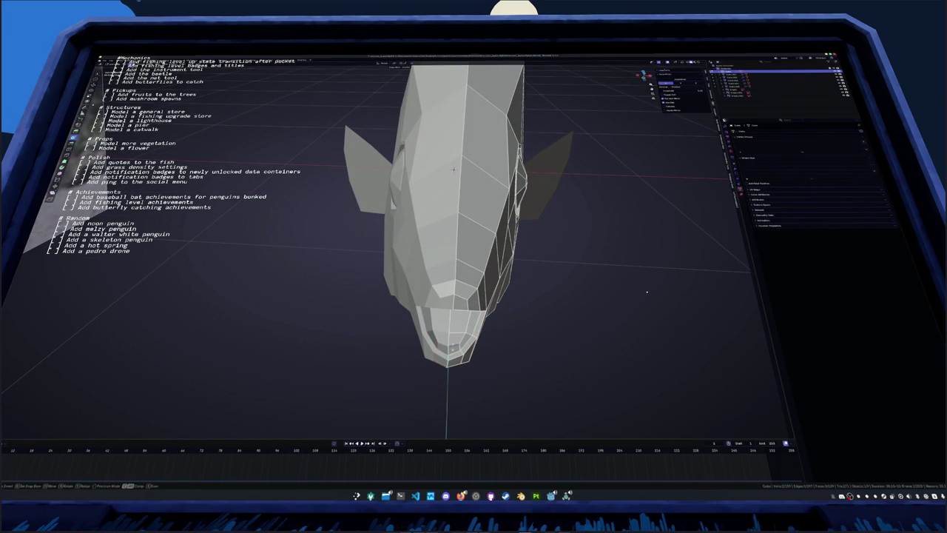
pyautogui.moveTo(453, 169); pyautogui.dragTo(453, 407, button='middle')
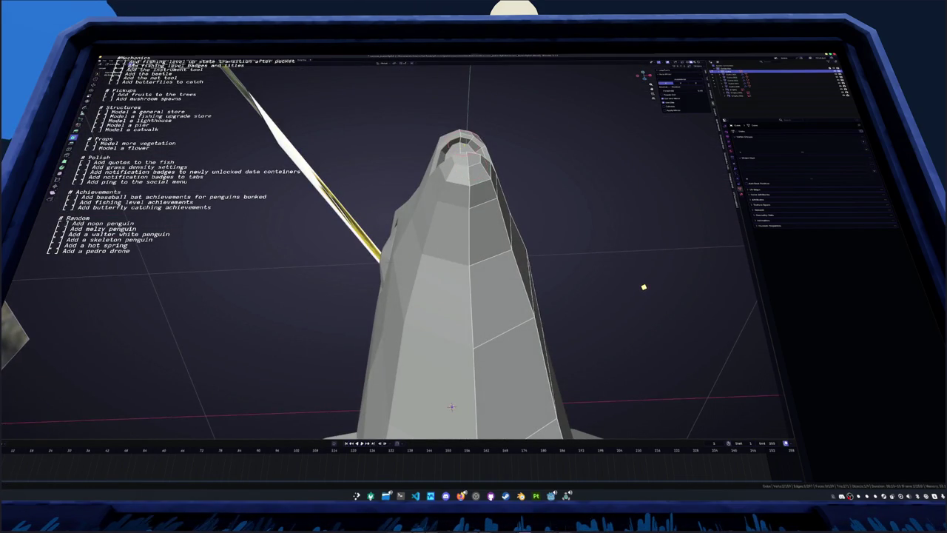
pyautogui.click(452, 406)
pyautogui.moveTo(452, 407)
pyautogui.mouseDown(button='middle')
pyautogui.moveTo(569, 248)
pyautogui.moveTo(424, 276)
pyautogui.moveTo(415, 230)
pyautogui.mouseUp(button='middle')
# Select the fish's side fin and add a Solidify modifier to it
pyautogui.scroll(-5, 415, 231)
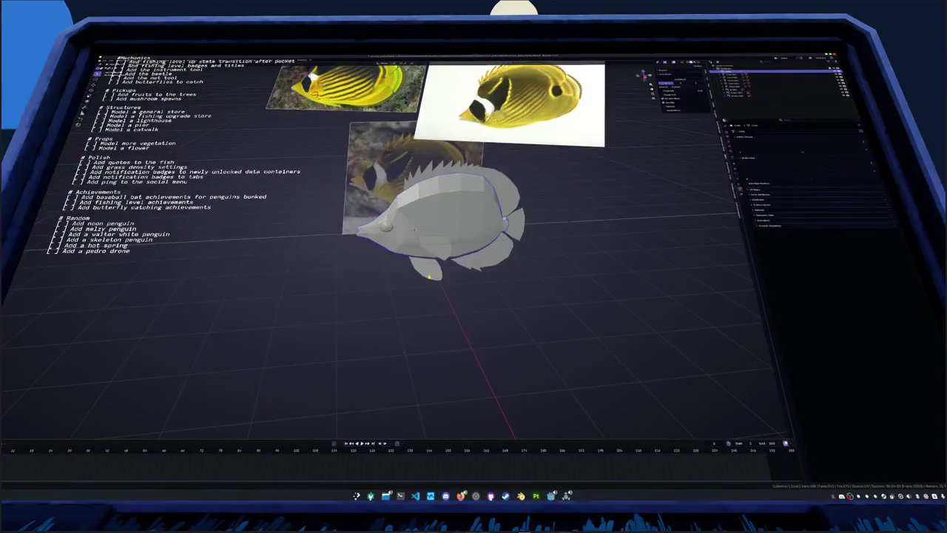
pyautogui.click(438, 249)
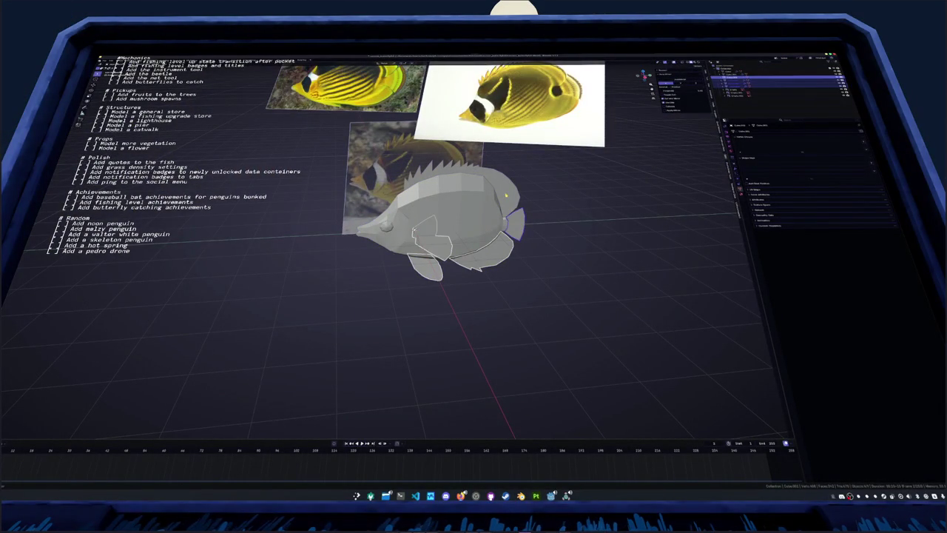
pyautogui.moveTo(503, 209); pyautogui.dragTo(543, 217, button='middle')
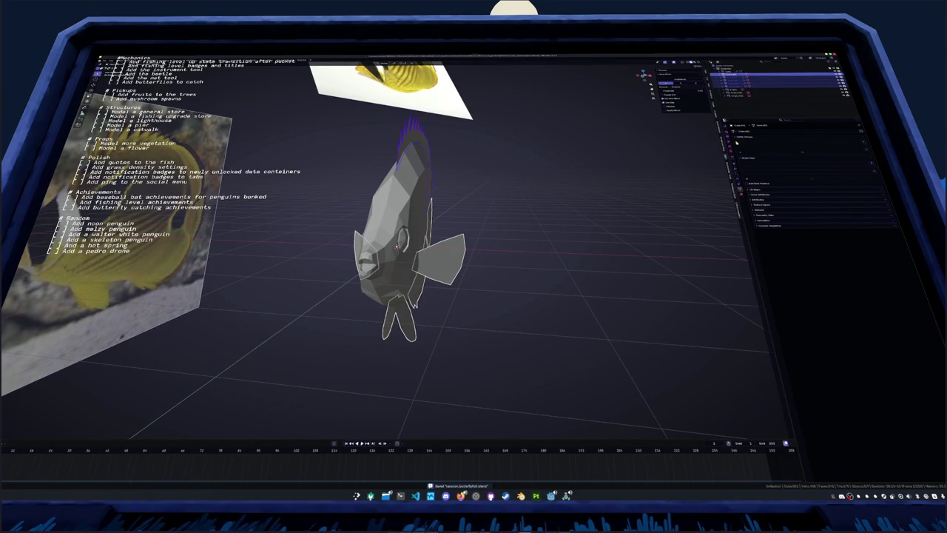
pyautogui.click(736, 169)
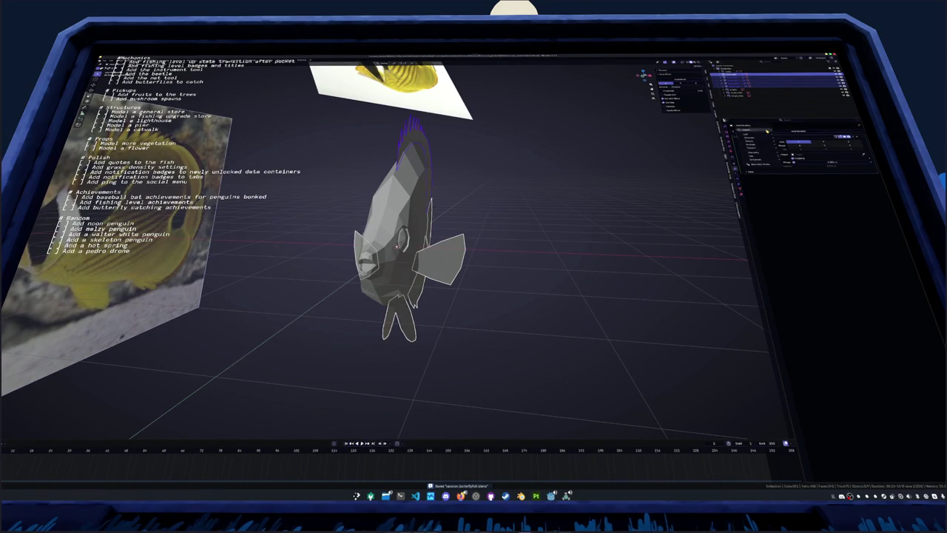
pyautogui.click(767, 130)
pyautogui.click(781, 138)
# Apply the side fin's scale and transforms with Ctrl+A
pyautogui.hotkey('ctrl', 'a')
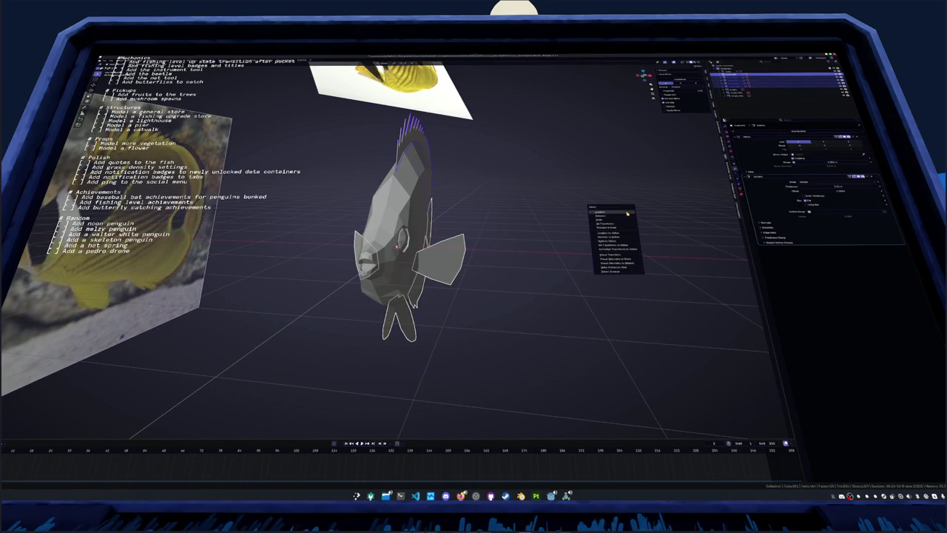
pyautogui.click(621, 221)
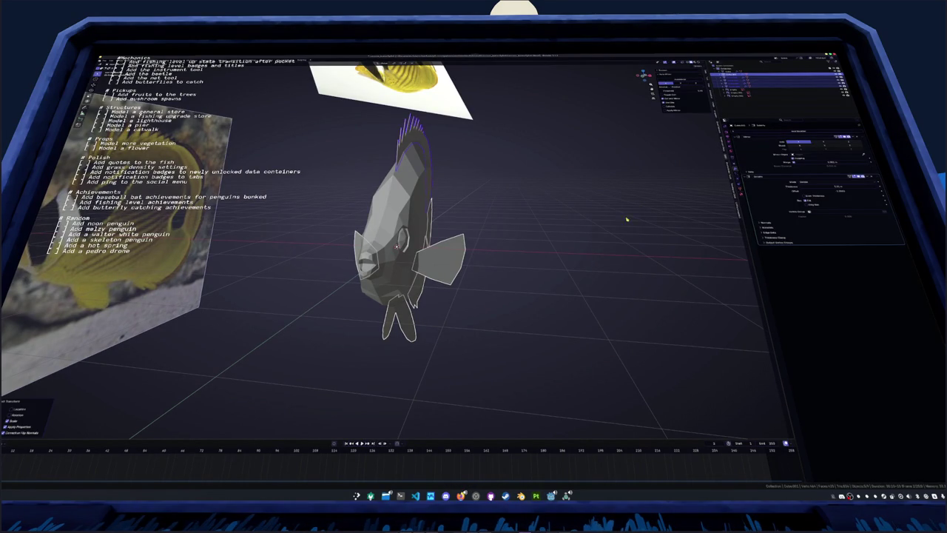
pyautogui.click(869, 189)
pyautogui.hotkey('ctrl', 'a')
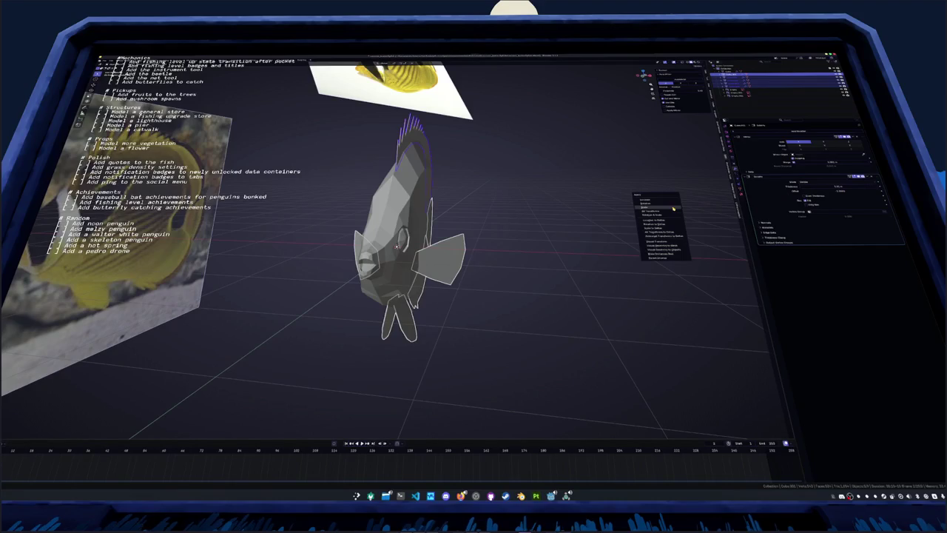
pyautogui.click(668, 212)
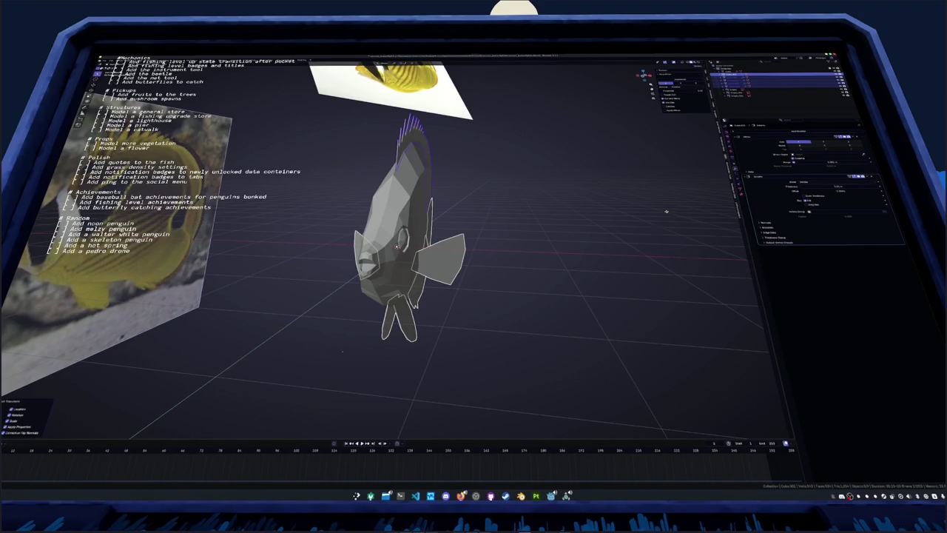
pyautogui.moveTo(667, 207); pyautogui.dragTo(666, 237, button='middle')
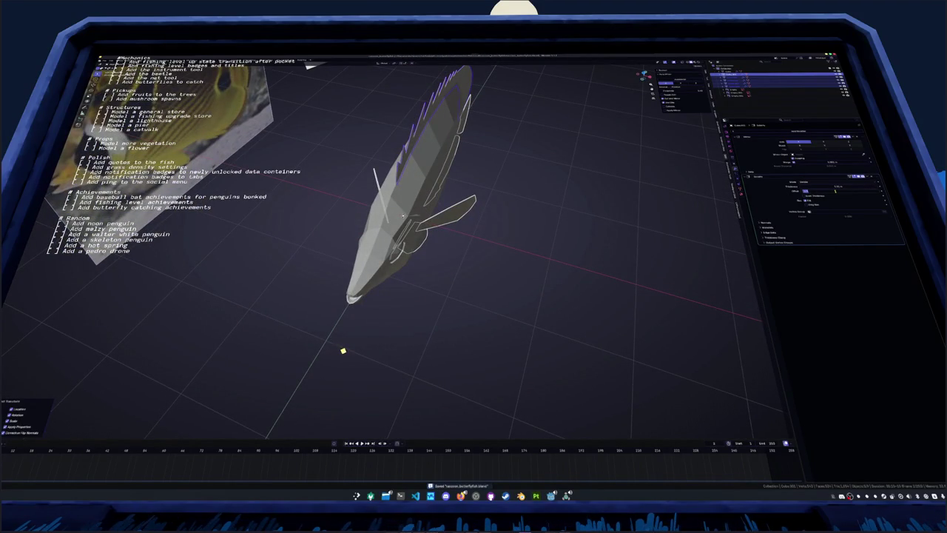
# Adjust the fin's Solidify thickness and save the butterflyfish blend file
pyautogui.click(835, 191)
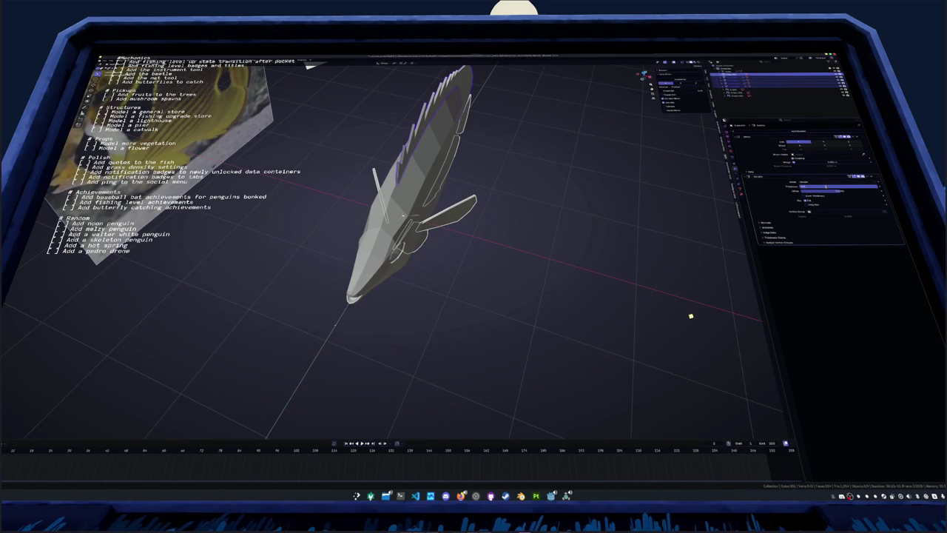
pyautogui.hotkey('ctrl', 'z')
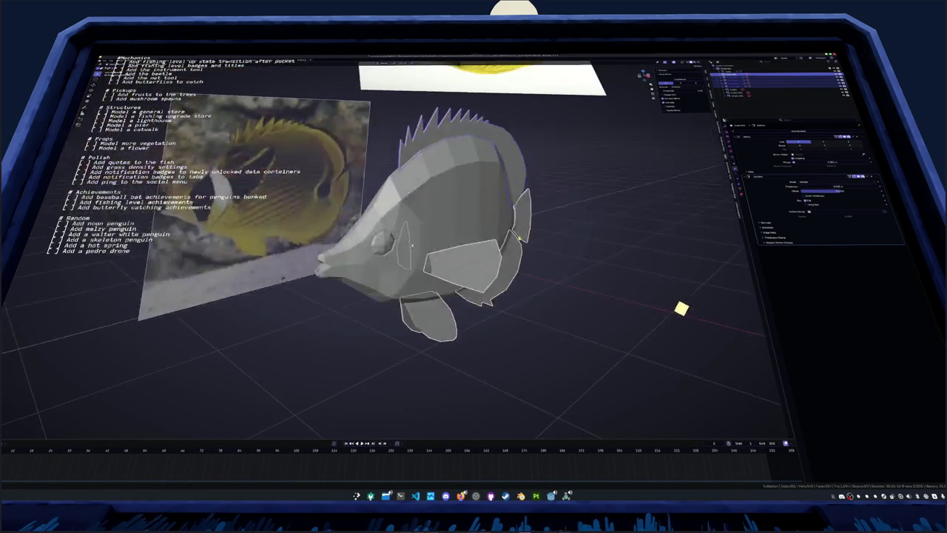
pyautogui.hotkey('ctrl', 's')
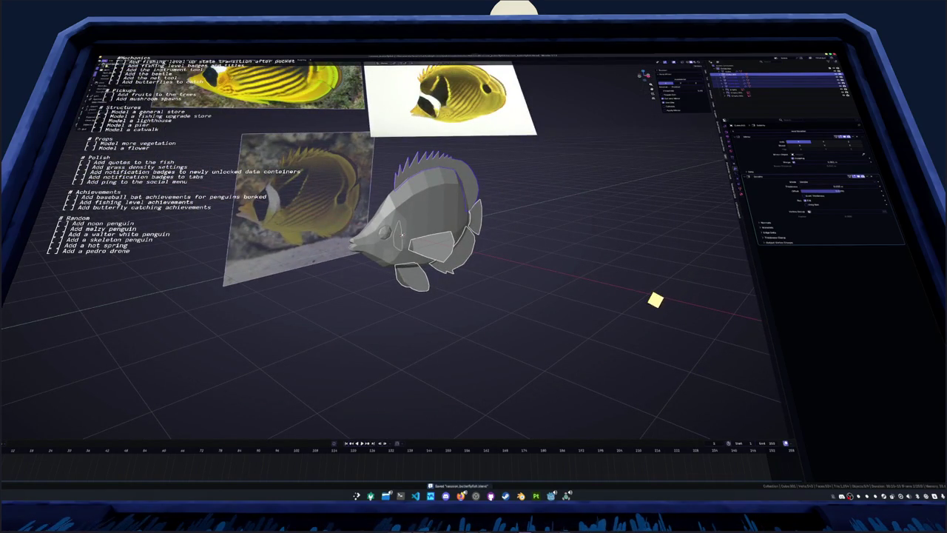
pyautogui.hotkey('ctrl', 'z')
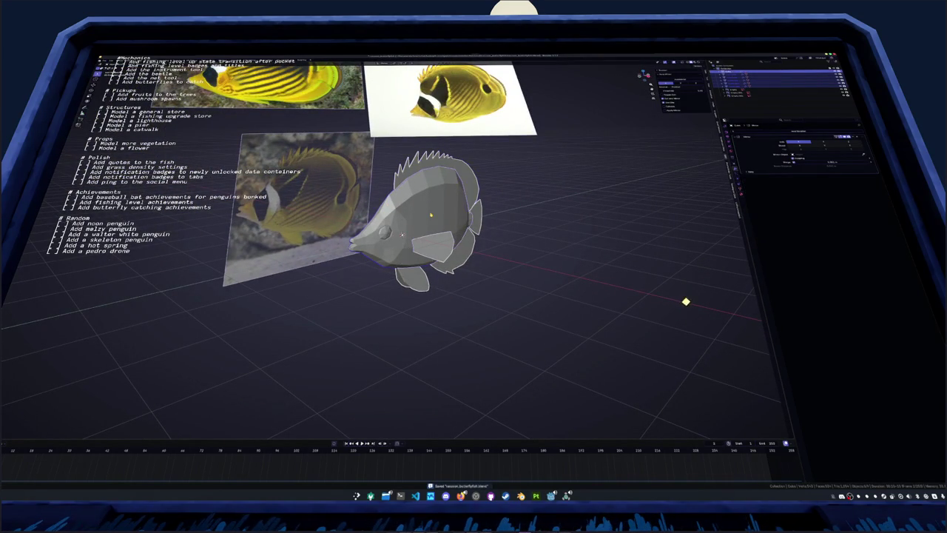
# Apply an object operation to the fish and select its fin parts
pyautogui.rightClick(516, 209)
pyautogui.click(546, 223)
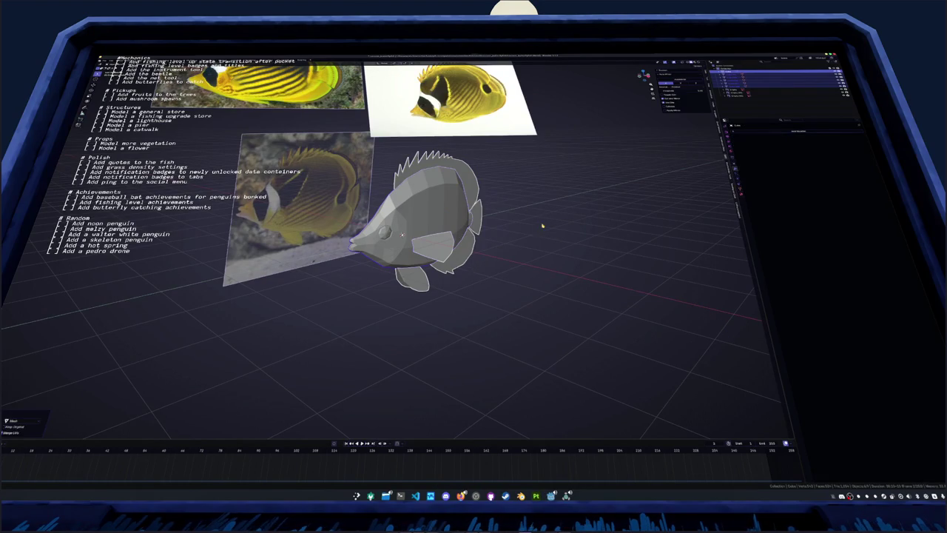
pyautogui.click(459, 247)
pyautogui.click(438, 243)
pyautogui.click(438, 242)
pyautogui.moveTo(438, 242)
pyautogui.mouseDown(button='middle')
pyautogui.moveTo(481, 262)
pyautogui.moveTo(514, 241)
pyautogui.mouseUp(button='middle')
# Shade the fish smooth by angle and apply the Smooth by Angle modifier
pyautogui.rightClick(514, 241)
pyautogui.click(512, 230)
pyautogui.hotkey('ctrl', 'a')
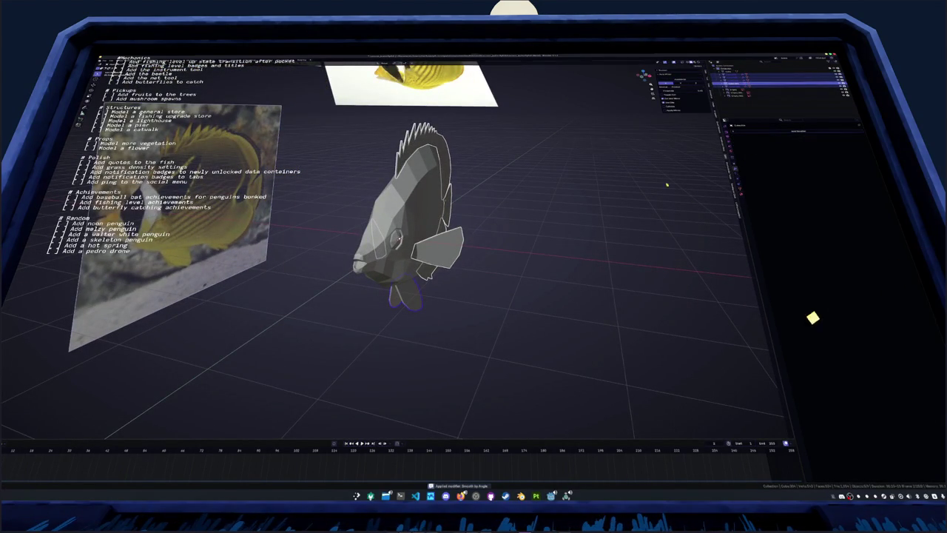
# Reset the fish's origin, select all parts similar to the side fin, and mark them as seams
pyautogui.press('Tab')
pyautogui.press('Tab')
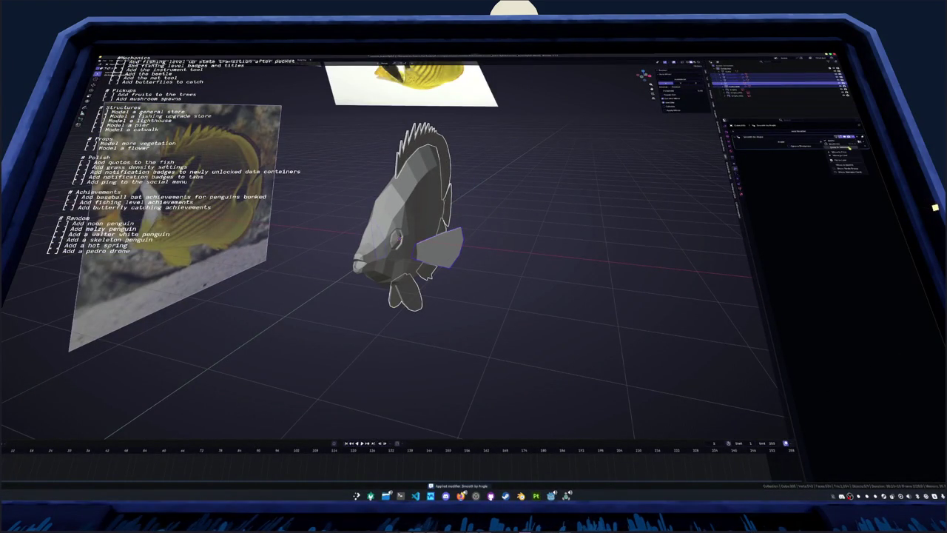
pyautogui.rightClick(550, 193)
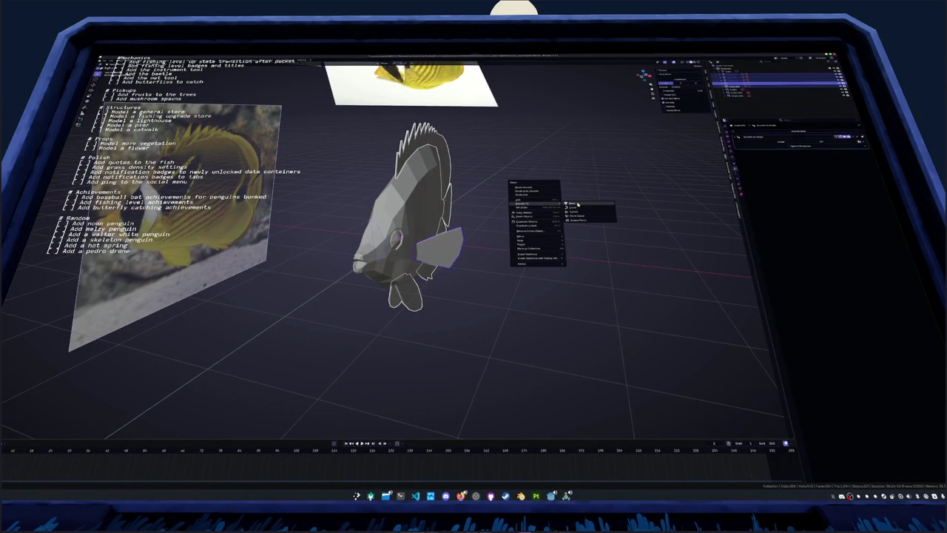
pyautogui.click(578, 204)
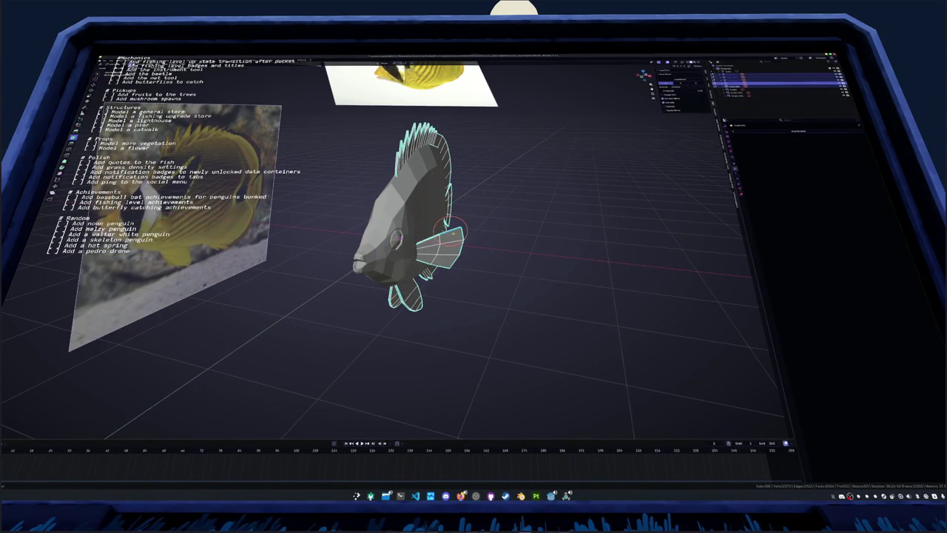
pyautogui.rightClick(452, 237)
pyautogui.click(439, 263)
pyautogui.rightClick(508, 228)
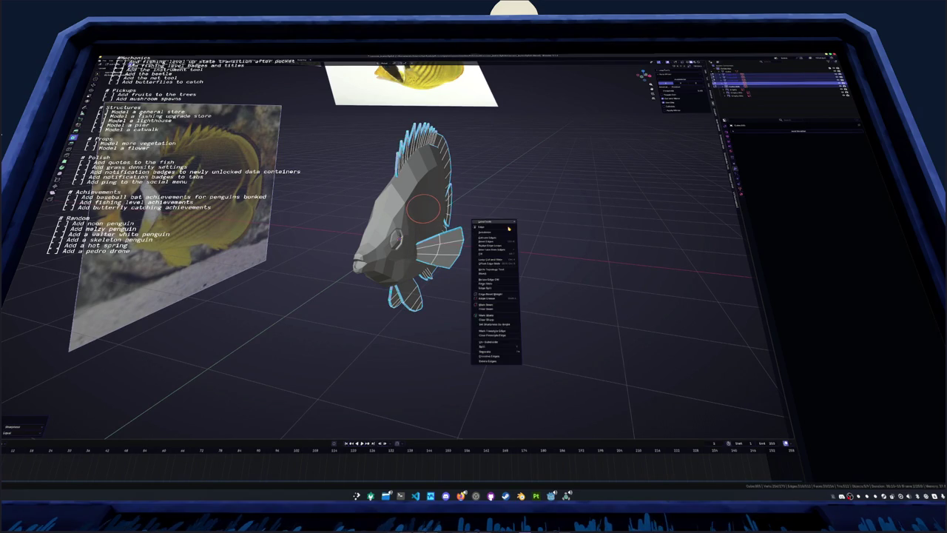
pyautogui.click(499, 305)
pyautogui.press('Tab')
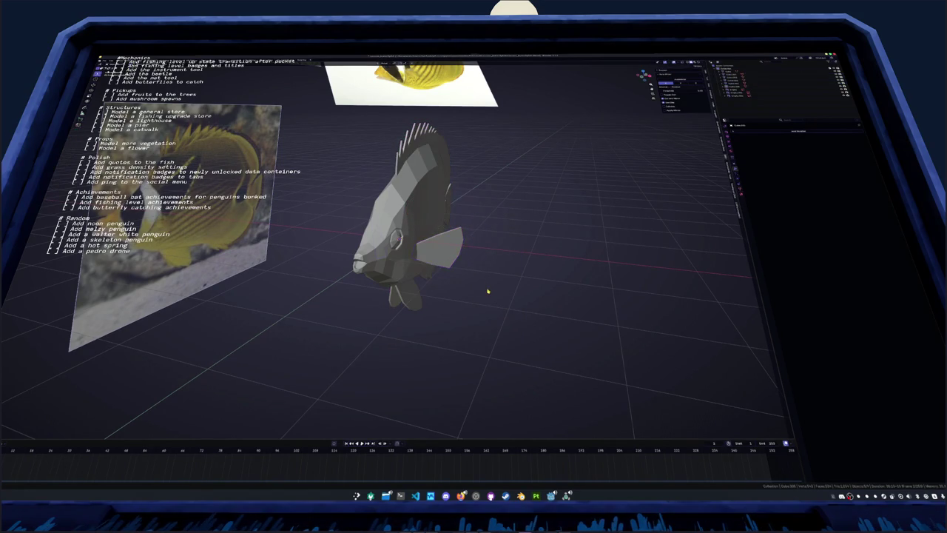
# Enter Edit Mode and orbit and zoom around the fish to inspect its mesh
pyautogui.press('Tab')
pyautogui.moveTo(414, 222); pyautogui.dragTo(444, 222, button='middle')
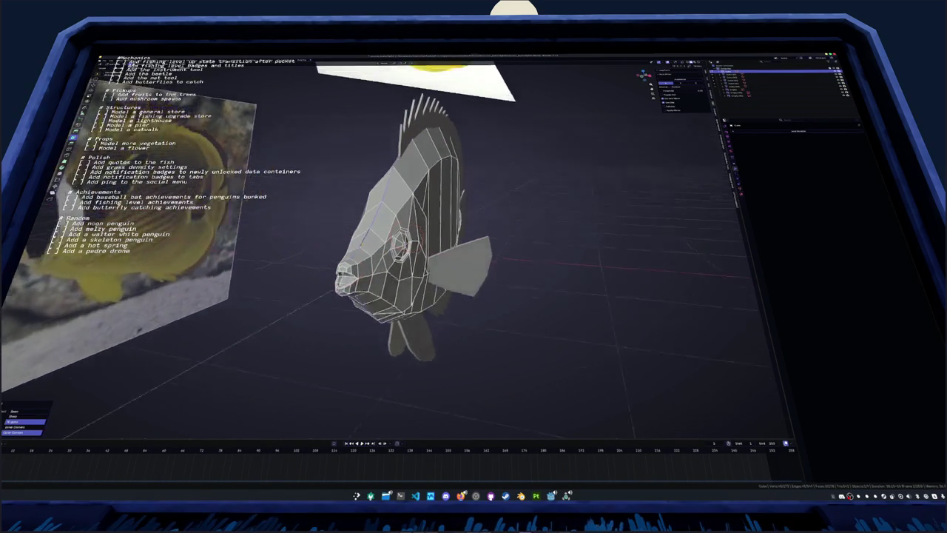
pyautogui.moveTo(341, 278); pyautogui.dragTo(303, 218, button='middle')
pyautogui.scroll(4, 303, 219)
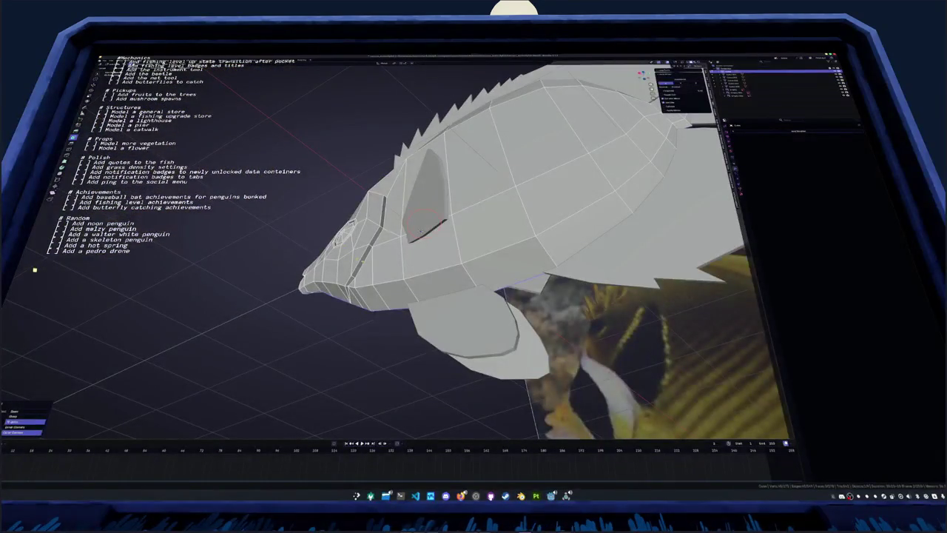
pyautogui.moveTo(420, 232)
pyautogui.mouseDown(button='middle')
pyautogui.moveTo(426, 216)
pyautogui.moveTo(413, 265)
pyautogui.moveTo(432, 220)
pyautogui.mouseUp(button='middle')
pyautogui.scroll(-5, 413, 266)
pyautogui.scroll(2, 396, 185)
pyautogui.scroll(3, 396, 185)
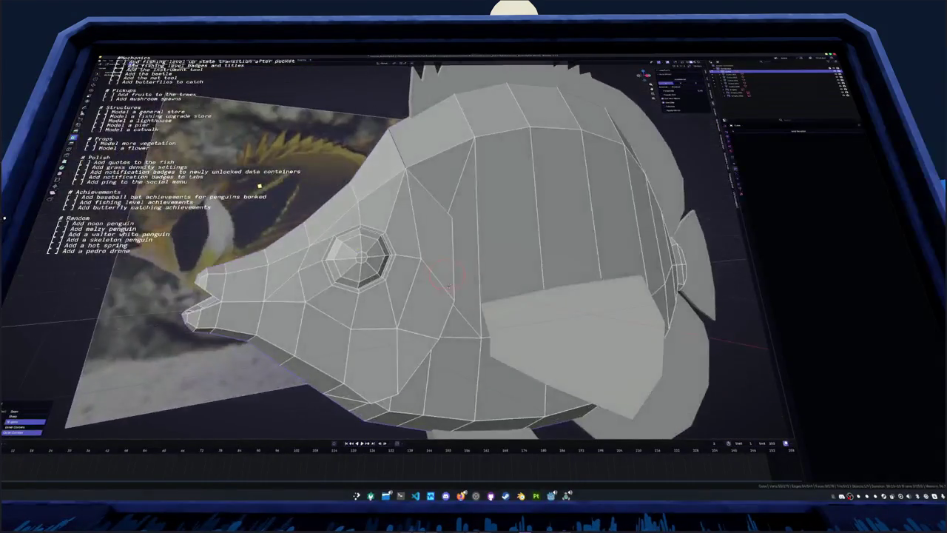
pyautogui.scroll(3, 395, 185)
pyautogui.scroll(2, 395, 185)
pyautogui.scroll(-4, 498, 342)
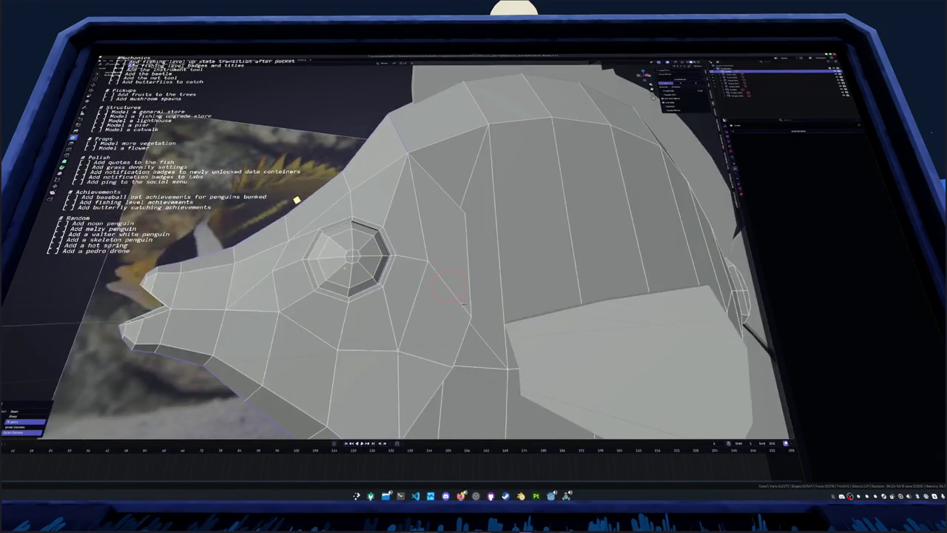
pyautogui.press('Tab')
# Add auto smooth shading to the fish and apply the Smooth by Angle modifier
pyautogui.rightClick(291, 259)
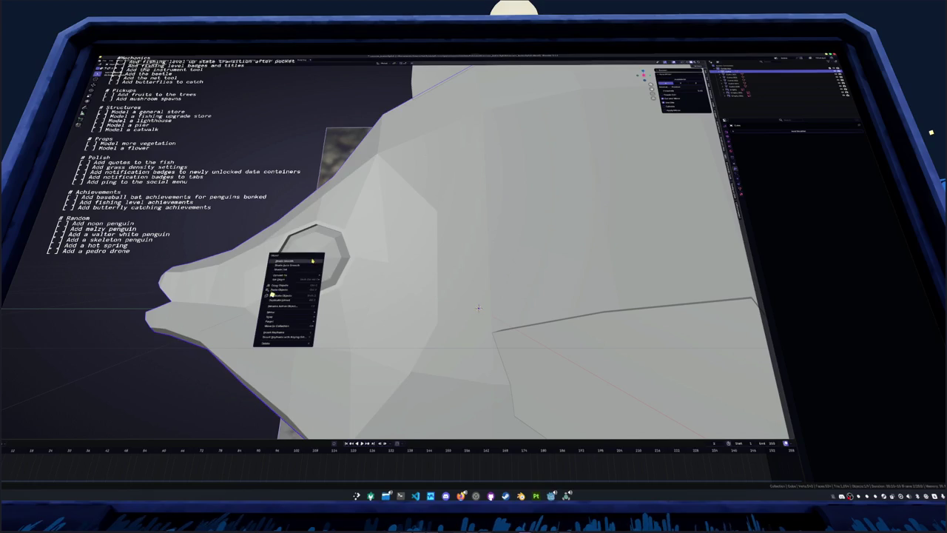
pyautogui.press('Tab')
pyautogui.moveTo(433, 299); pyautogui.dragTo(461, 320, button='middle')
pyautogui.scroll(-3, 461, 320)
pyautogui.press('Tab')
pyautogui.scroll(-2, 461, 320)
pyautogui.rightClick(311, 259)
pyautogui.scroll(1, 337, 269)
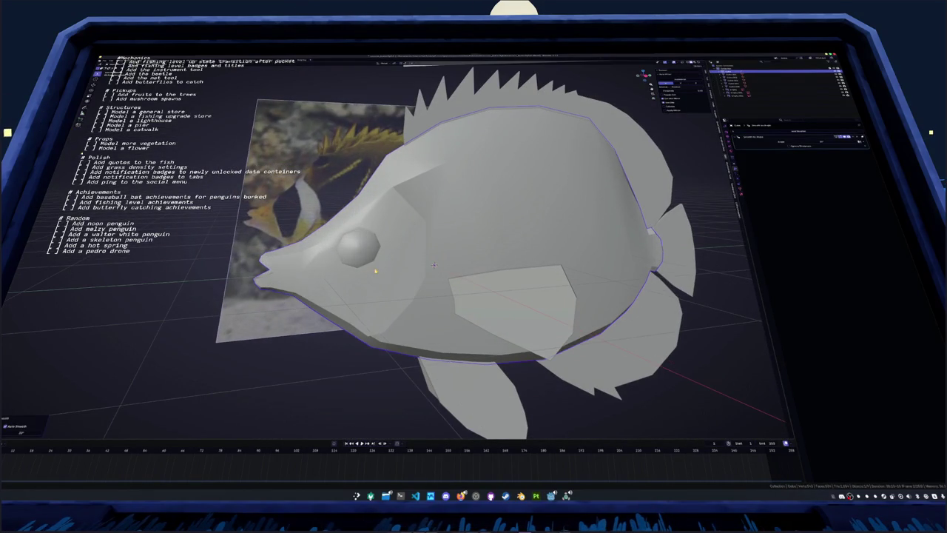
pyautogui.hotkey('ctrl', 'a')
# Return to Edit Mode and orbit around the fish's head to inspect the smoothed mesh
pyautogui.press('Tab')
pyautogui.scroll(1, 437, 266)
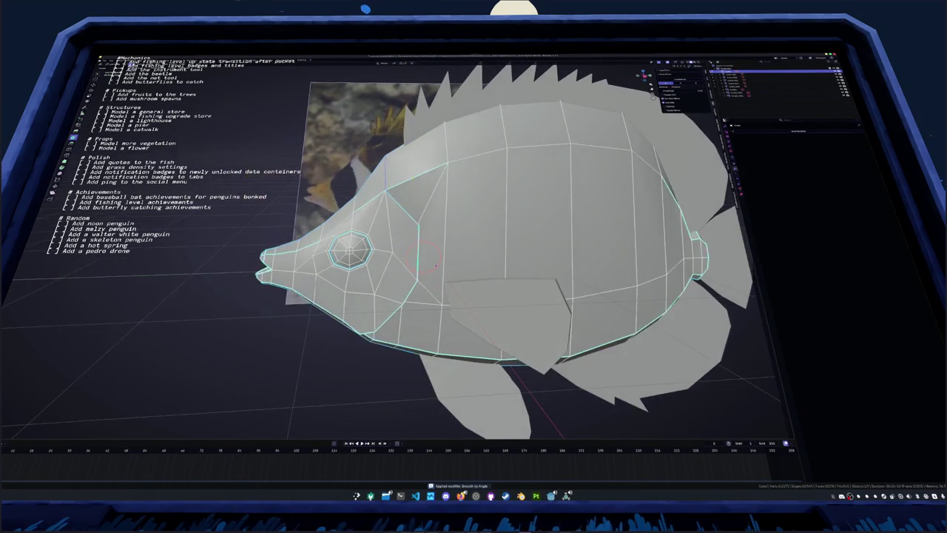
pyautogui.moveTo(435, 265); pyautogui.dragTo(473, 236, button='middle')
pyautogui.scroll(2, 355, 260)
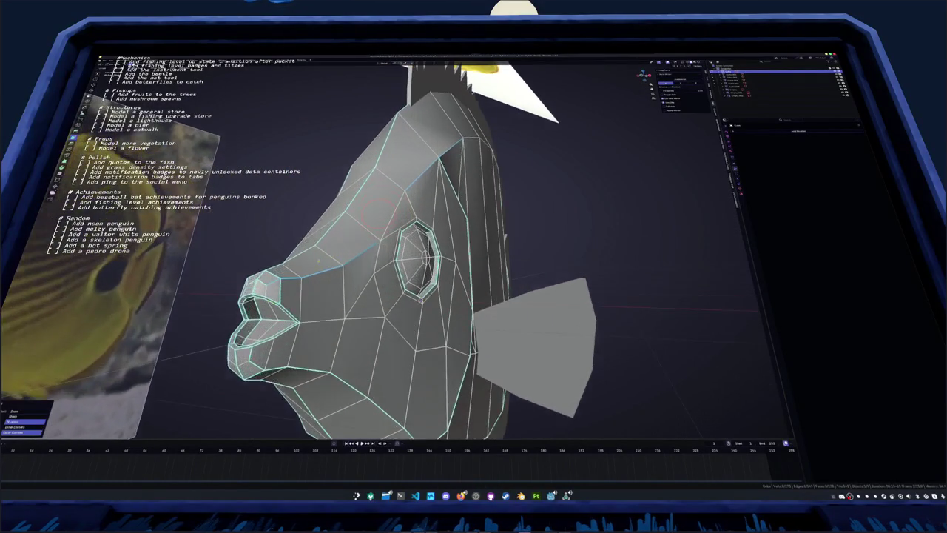
pyautogui.moveTo(414, 259); pyautogui.dragTo(474, 245, button='middle')
pyautogui.scroll(-3, 415, 252)
pyautogui.scroll(1, 414, 252)
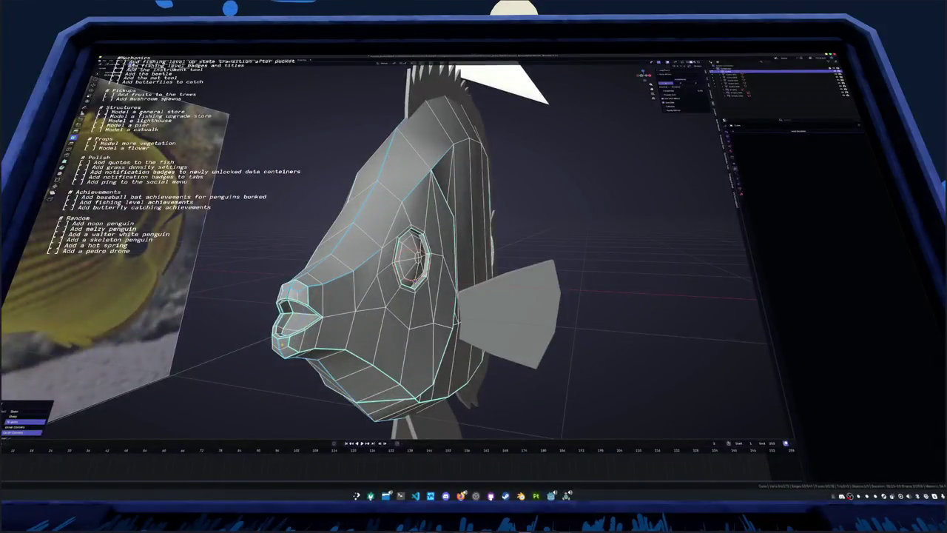
pyautogui.moveTo(415, 251)
pyautogui.mouseDown(button='middle')
pyautogui.moveTo(444, 282)
pyautogui.moveTo(251, 285)
pyautogui.moveTo(347, 282)
pyautogui.mouseUp(button='middle')
pyautogui.scroll(-2, 433, 303)
pyautogui.rightClick(508, 178)
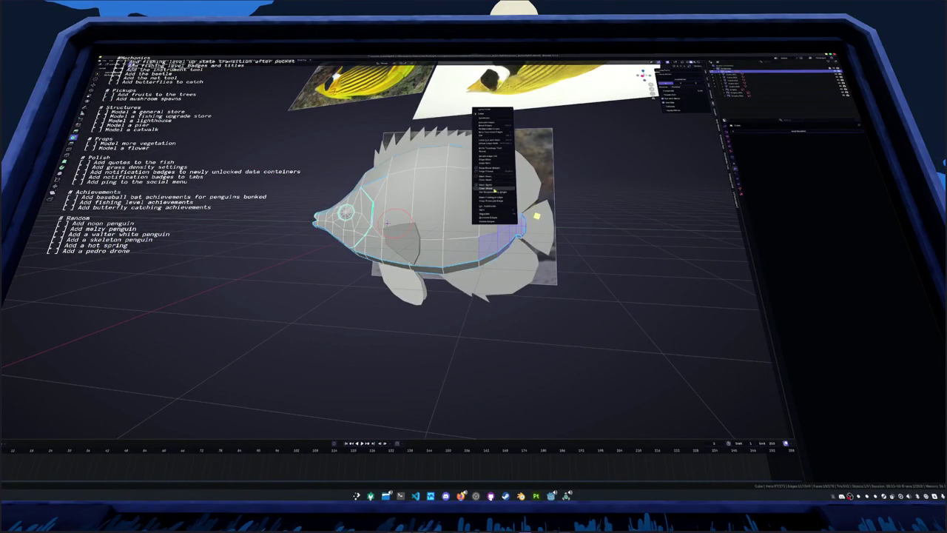
# Shade the fish smooth and mark the edge loops around the eye and mouth as seams
pyautogui.click(495, 190)
pyautogui.moveTo(524, 286); pyautogui.dragTo(169, 367, button='middle')
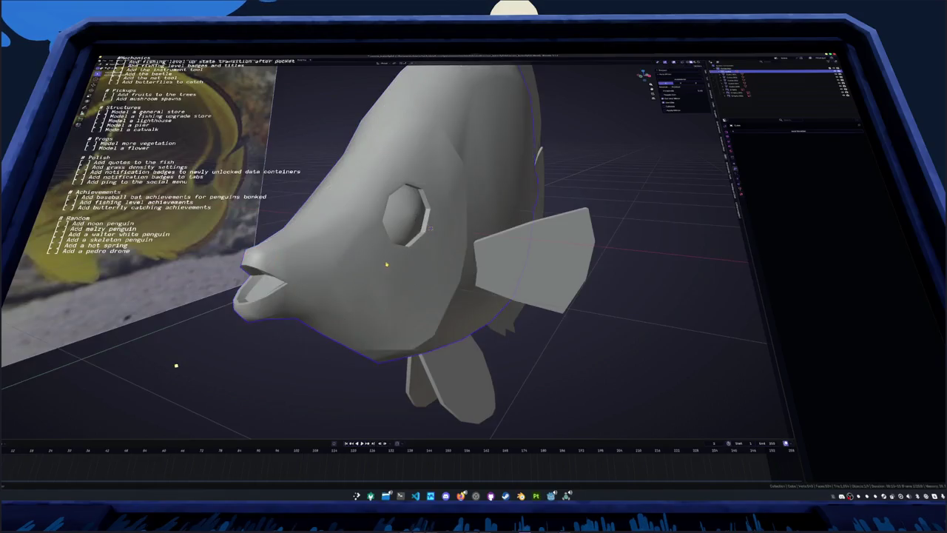
pyautogui.hotkey('shift', 's')
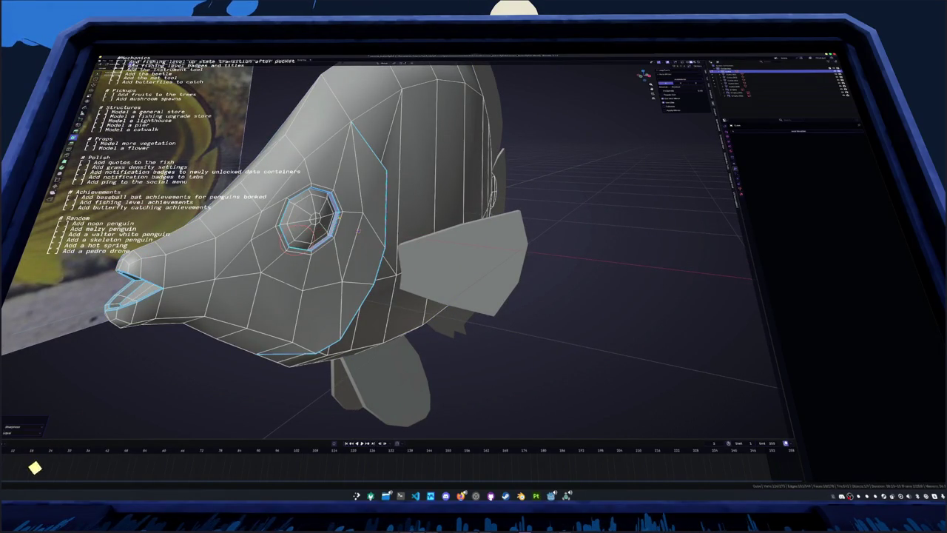
pyautogui.hotkey('ctrl', 'e')
pyautogui.click(354, 204)
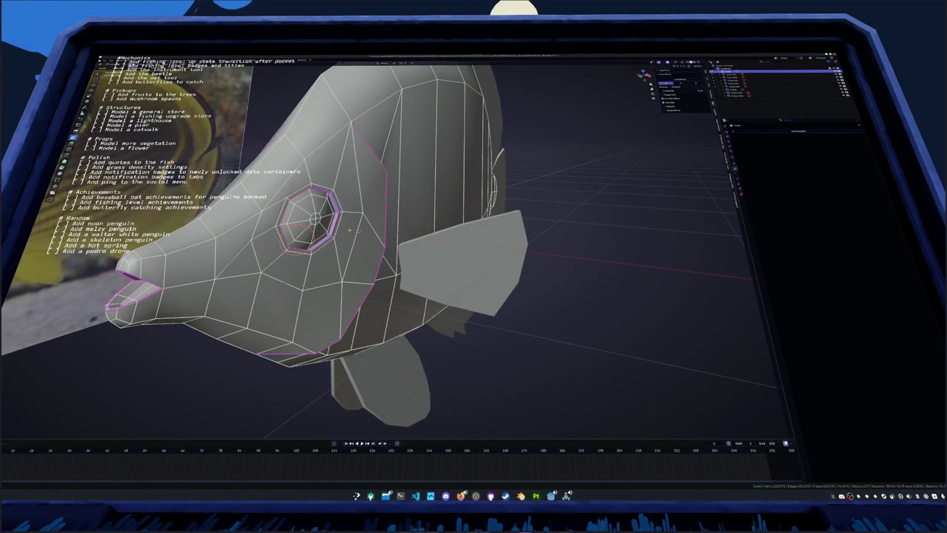
pyautogui.hotkey('alt', 'a')
pyautogui.hotkey('ctrl', 'e')
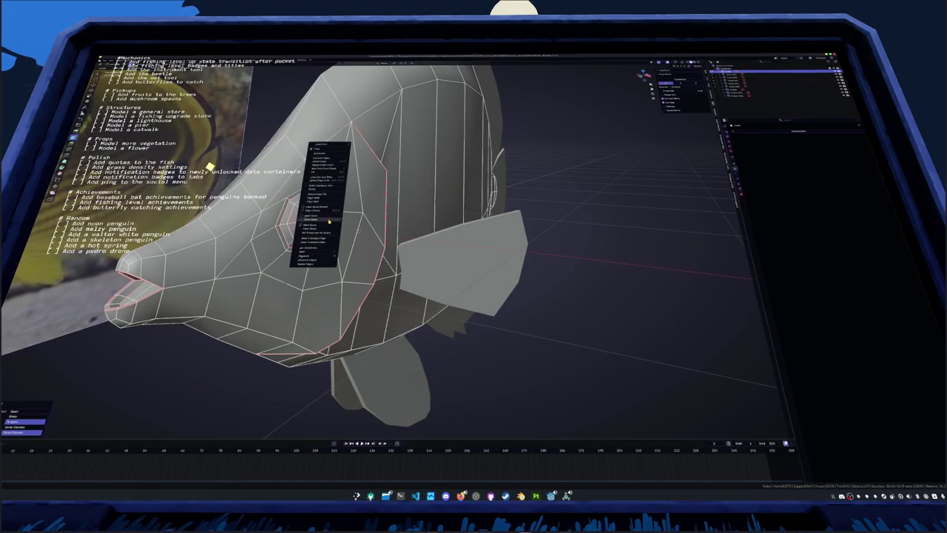
pyautogui.click(330, 219)
# Select and refine the edge loop around the fish's eye
pyautogui.rightClick(323, 220)
pyautogui.click(325, 220)
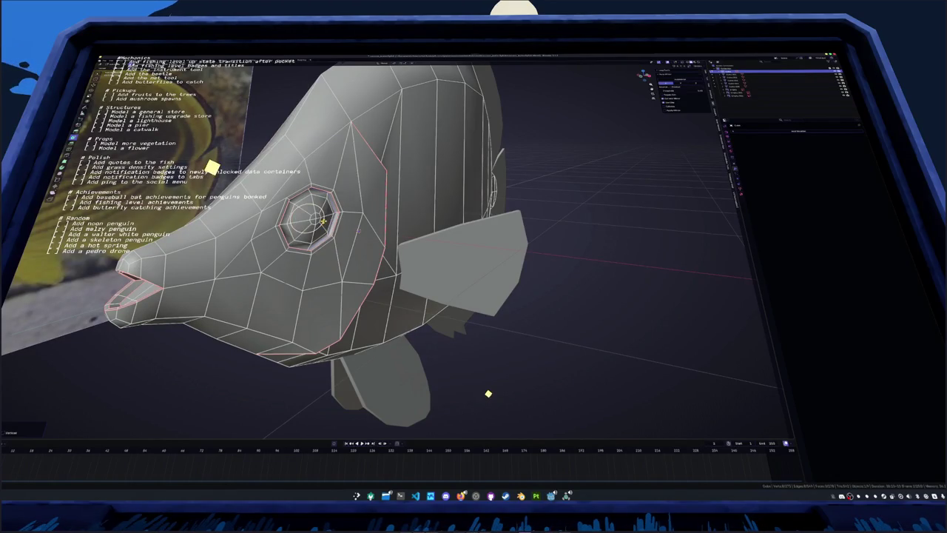
pyautogui.keyDown('alt'); pyautogui.click(339, 212); pyautogui.keyUp('alt')
pyautogui.rightClick(355, 206)
pyautogui.click(354, 205)
pyautogui.rightClick(353, 205)
pyautogui.click(354, 199)
pyautogui.moveTo(358, 230)
pyautogui.mouseDown(button='middle')
pyautogui.moveTo(375, 230)
pyautogui.moveTo(345, 234)
pyautogui.mouseUp(button='middle')
# Mark the edge rings around the eye as seams
pyautogui.keyDown('alt'); pyautogui.click(312, 226); pyautogui.keyUp('alt')
pyautogui.rightClick(313, 226)
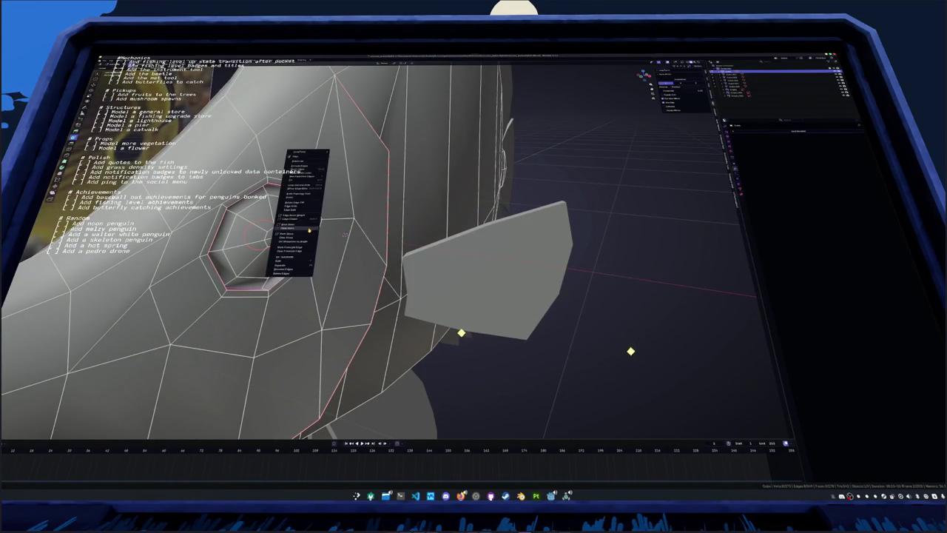
pyautogui.click(312, 228)
pyautogui.moveTo(312, 228); pyautogui.dragTo(359, 222, button='middle')
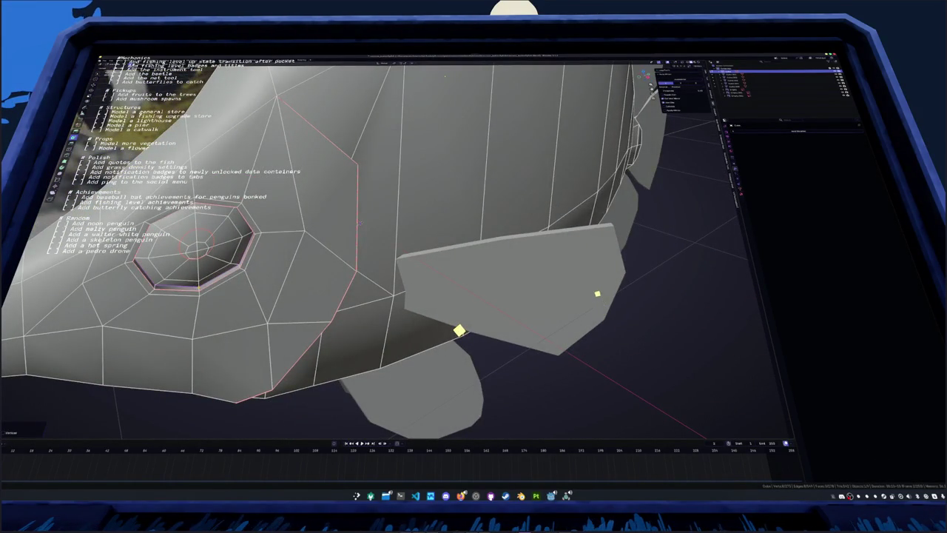
pyautogui.rightClick(197, 278)
pyautogui.click(201, 279)
pyautogui.scroll(-3, 456, 320)
pyautogui.moveTo(456, 319)
pyautogui.mouseDown(button='middle')
pyautogui.moveTo(370, 222)
pyautogui.moveTo(385, 311)
pyautogui.mouseUp(button='middle')
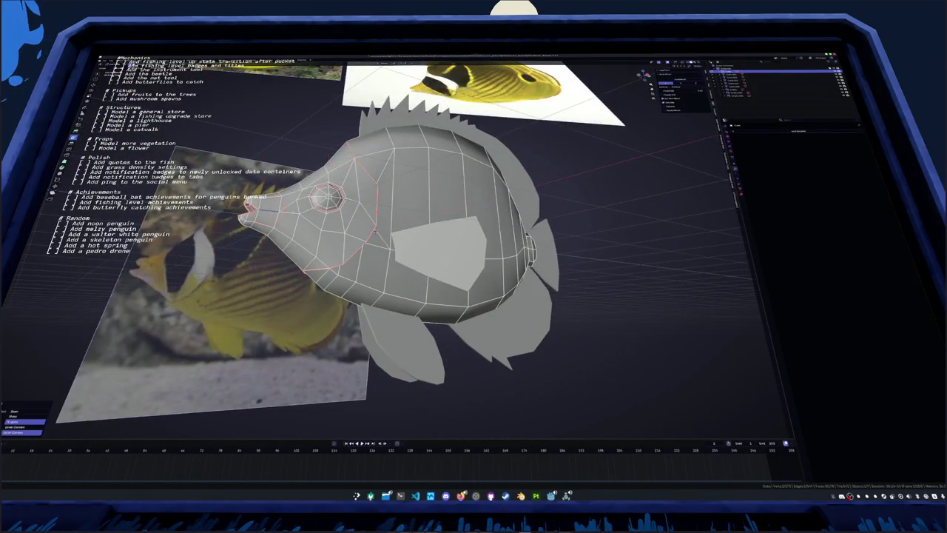
# Mark the selected head and body edges of the fish as seams
pyautogui.rightClick(350, 235)
pyautogui.click(351, 236)
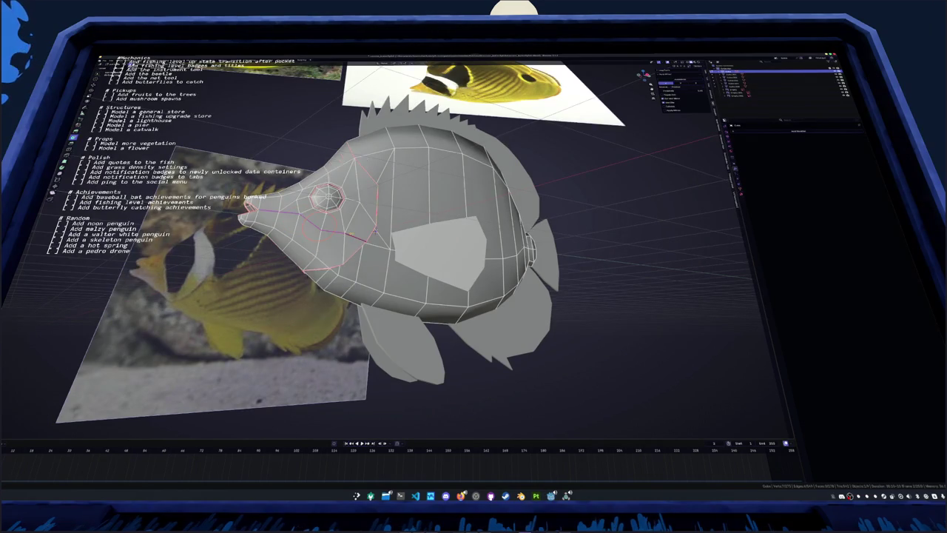
pyautogui.moveTo(351, 235); pyautogui.dragTo(415, 237, button='middle')
pyautogui.rightClick(413, 145)
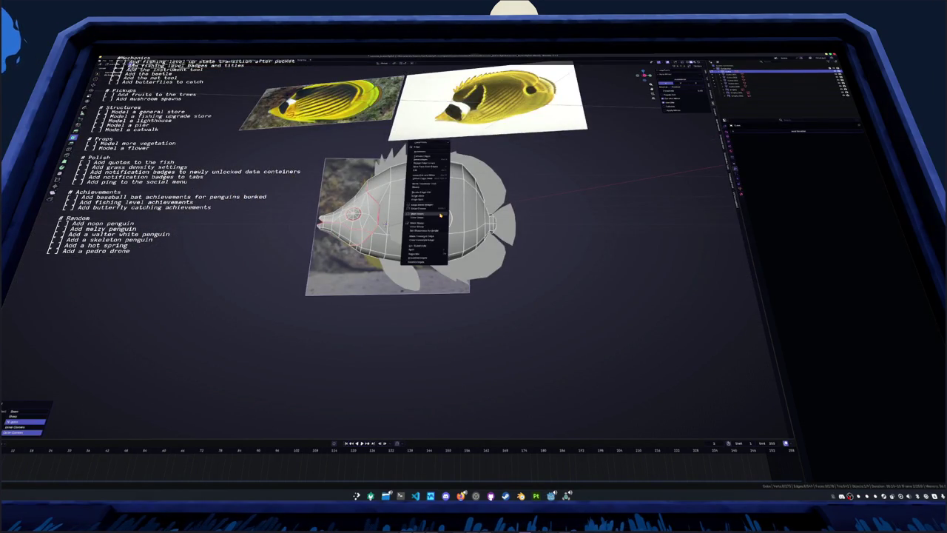
pyautogui.click(426, 185)
pyautogui.moveTo(425, 185); pyautogui.dragTo(473, 192, button='middle')
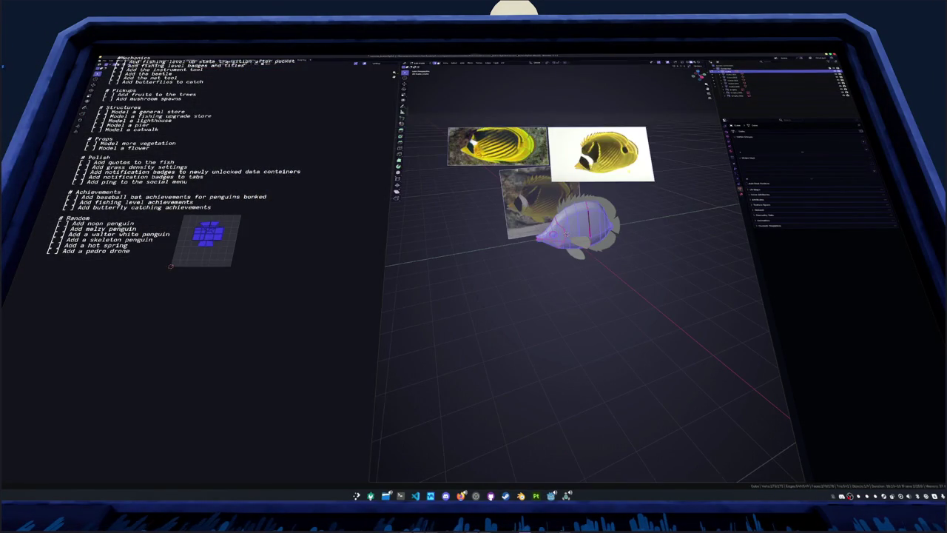
# Unwrap the whole fish mesh into UV islands, then re-unwrap it into larger islands
pyautogui.click(509, 65)
pyautogui.click(512, 72)
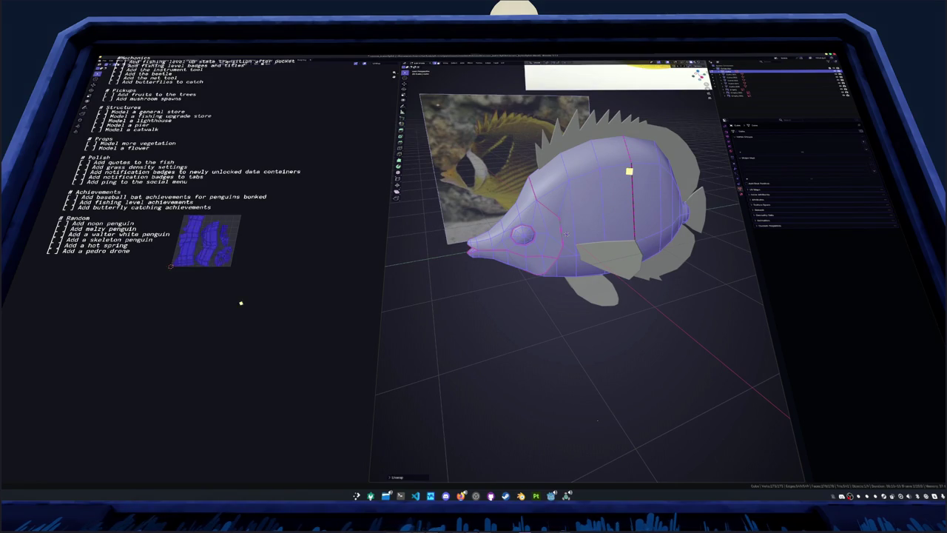
pyautogui.hotkey('alt', 'a')
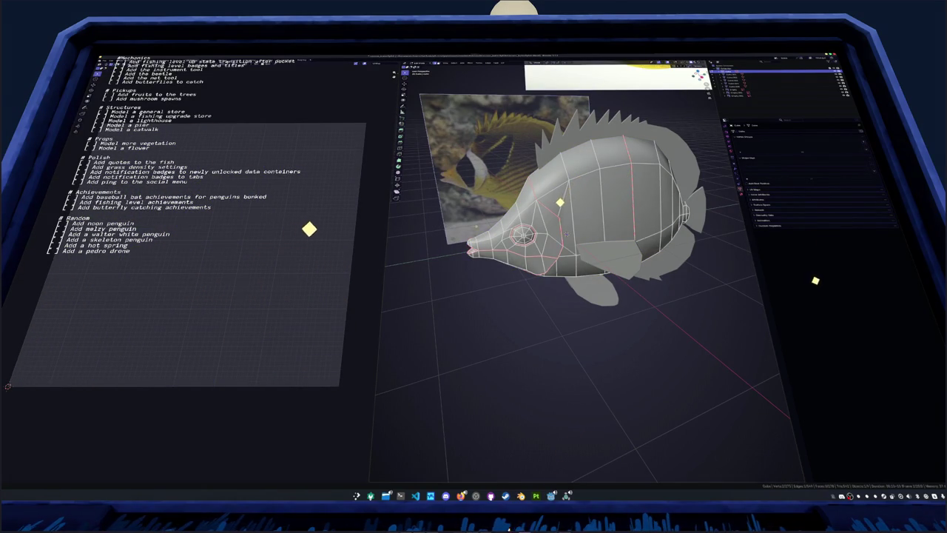
pyautogui.press('KP_4')
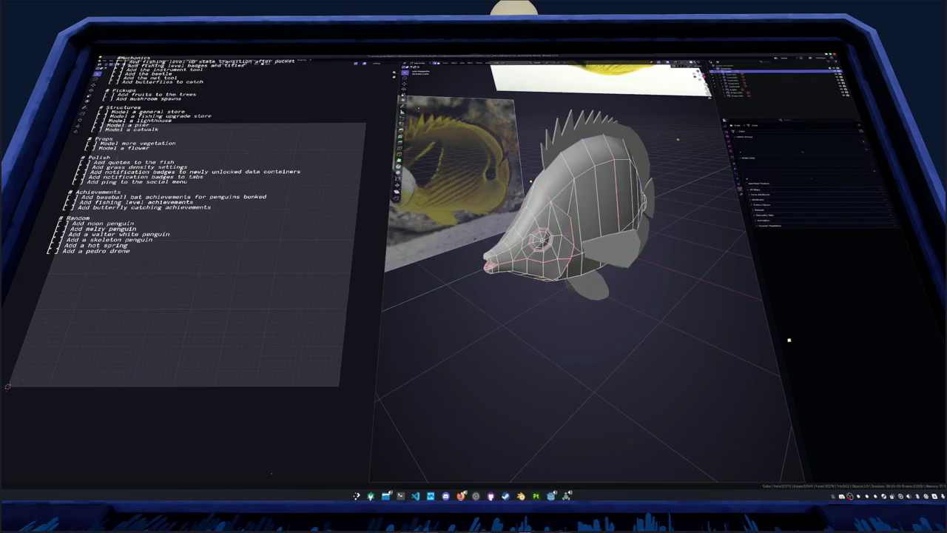
pyautogui.press('a')
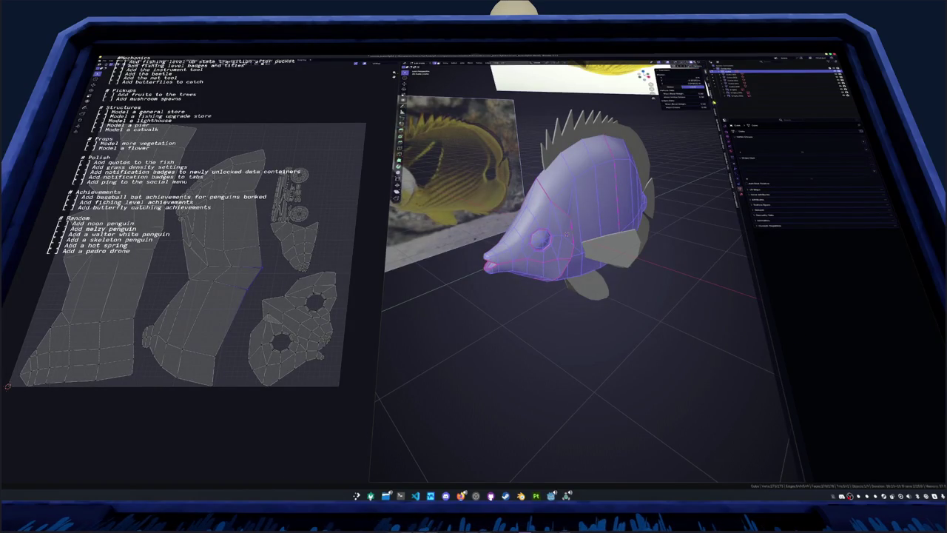
pyautogui.hotkey('alt', 'a')
pyautogui.press('a')
pyautogui.press('u')
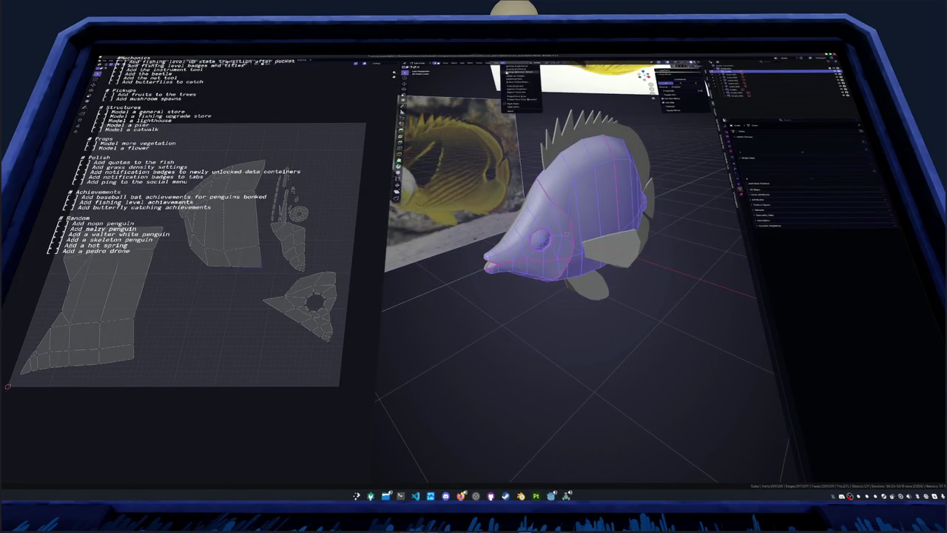
pyautogui.click(518, 73)
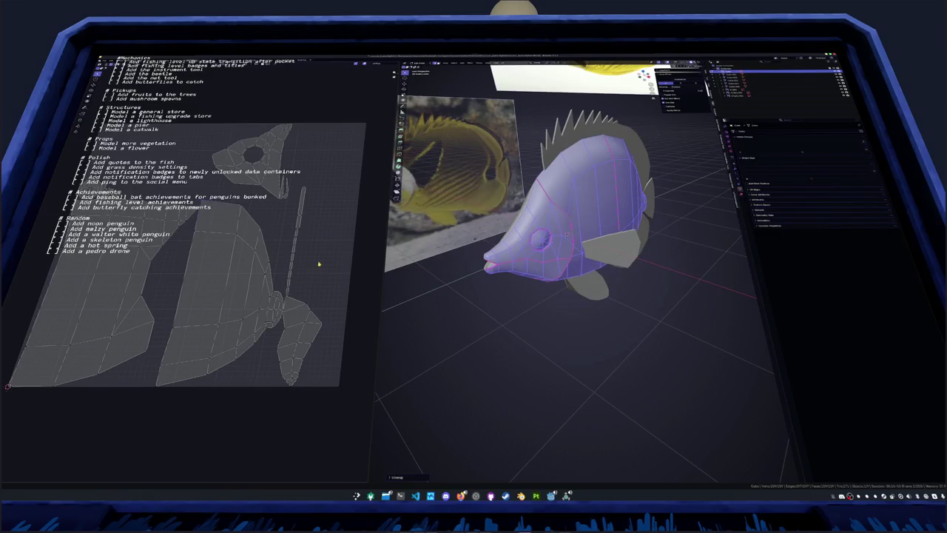
# Clear the selection and select the edge loop running along the fish's middle
pyautogui.click(248, 310)
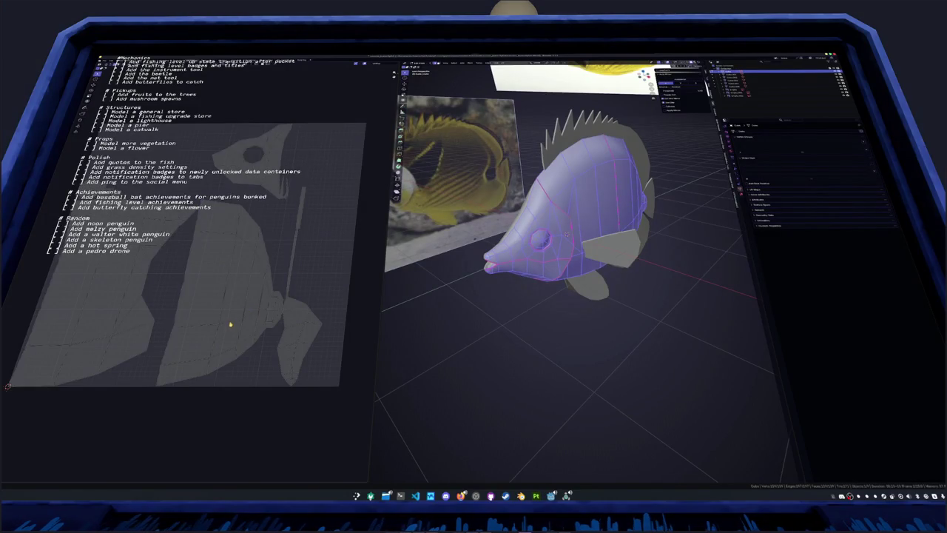
pyautogui.moveTo(444, 311)
pyautogui.mouseDown(button='middle')
pyautogui.moveTo(422, 290)
pyautogui.moveTo(803, 252)
pyautogui.mouseUp(button='middle')
pyautogui.click(422, 290)
pyautogui.keyDown('alt'); pyautogui.click(539, 219); pyautogui.keyUp('alt')
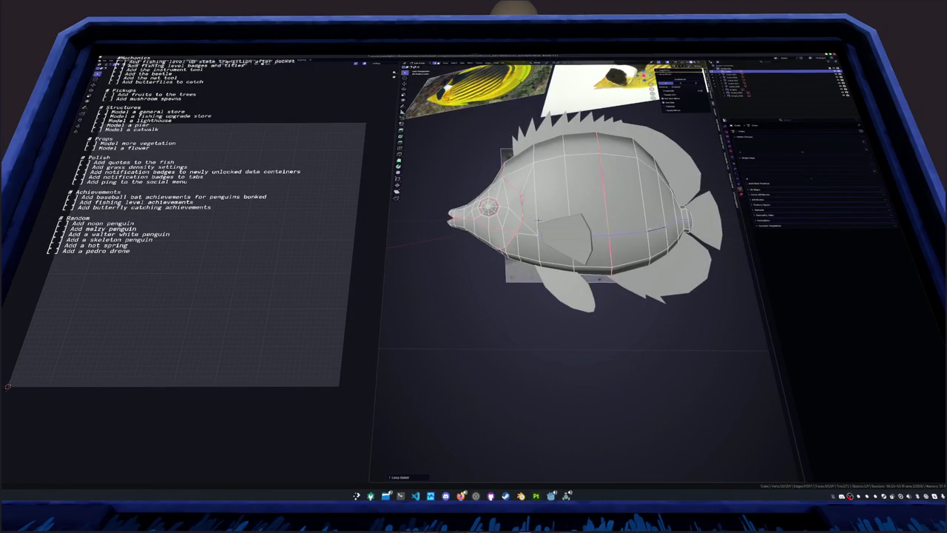
# Select the whole fish mesh and unwrap it into UV islands
pyautogui.moveTo(539, 219); pyautogui.dragTo(542, 222, button='middle')
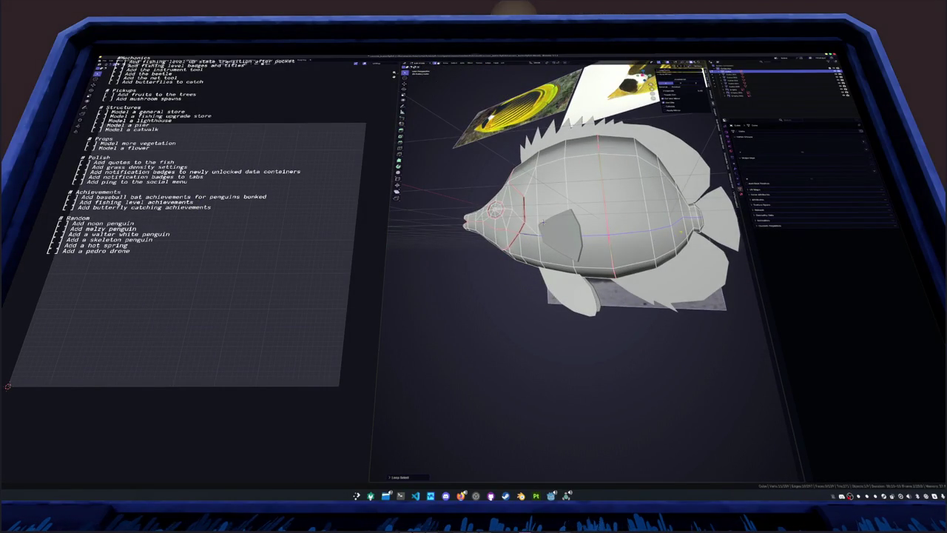
pyautogui.rightClick(651, 226)
pyautogui.click(679, 314)
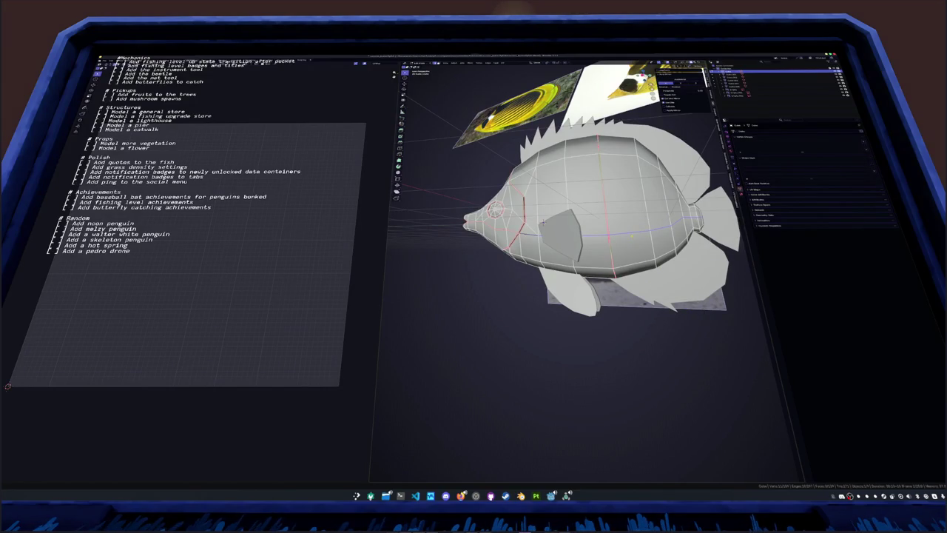
pyautogui.press('a')
pyautogui.press('u')
pyautogui.click(510, 72)
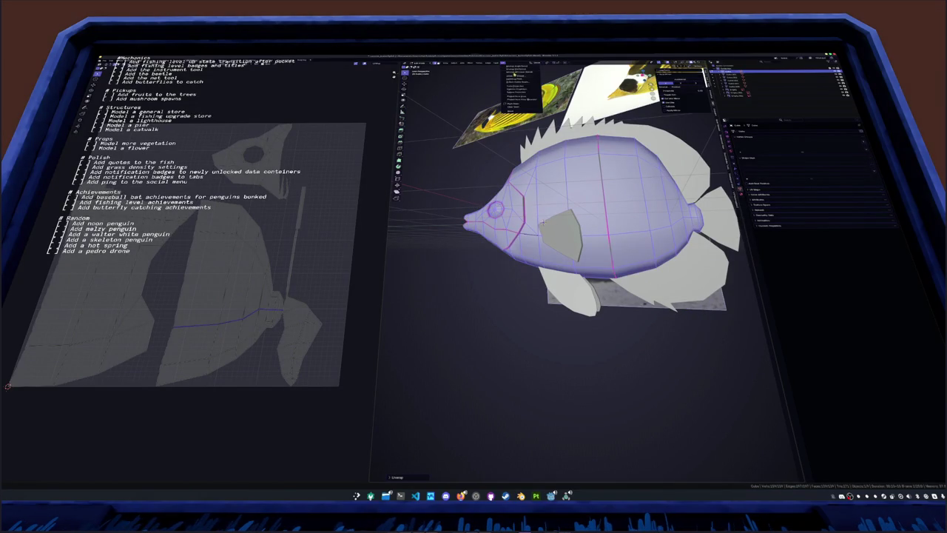
# Mark the selected edges and the side edge loop as seams, then re-unwrap the fish
pyautogui.rightClick(464, 201)
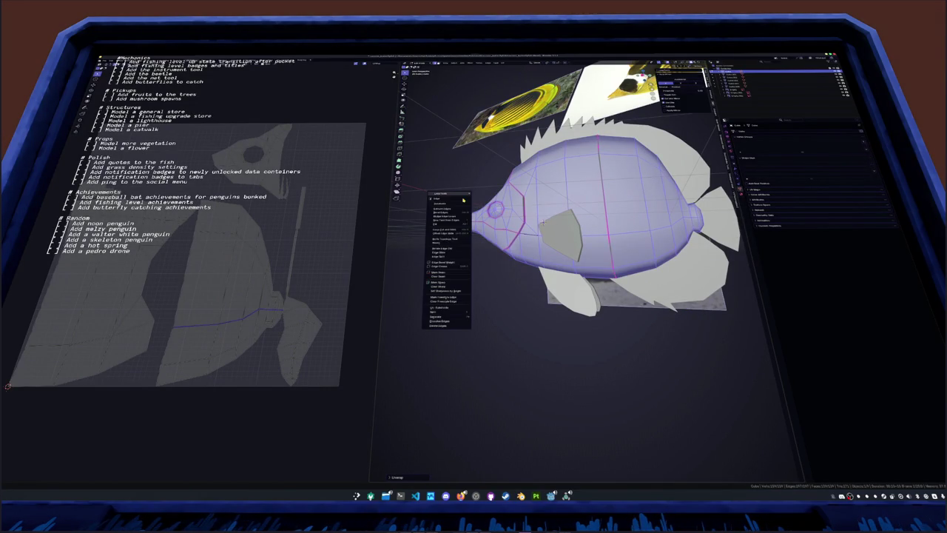
pyautogui.click(447, 282)
pyautogui.keyDown('alt'); pyautogui.click(543, 235); pyautogui.keyUp('alt')
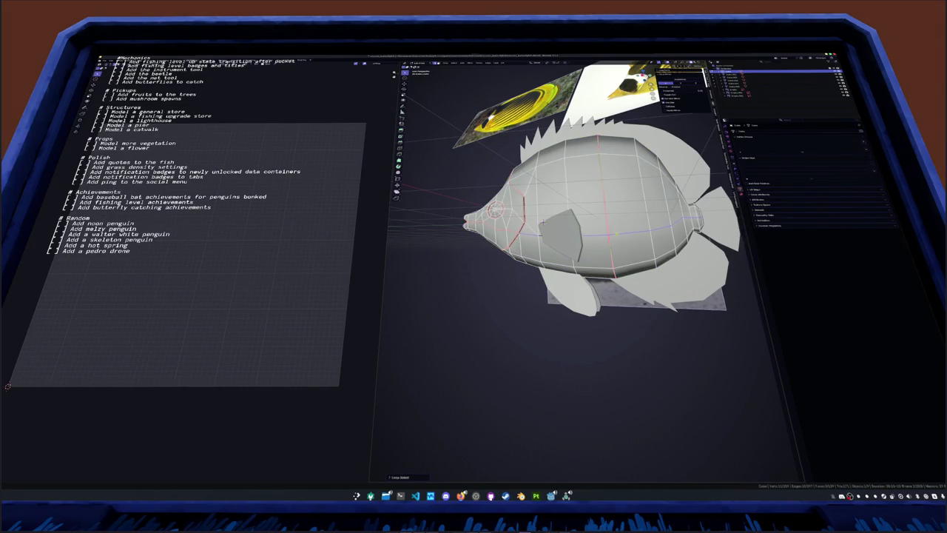
pyautogui.rightClick(603, 305)
pyautogui.click(606, 306)
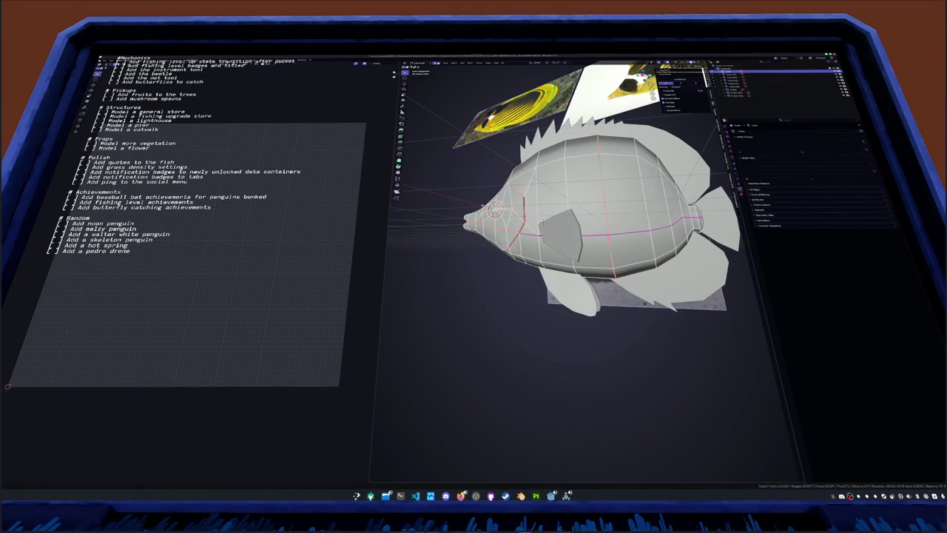
pyautogui.press('a')
pyautogui.click(504, 62)
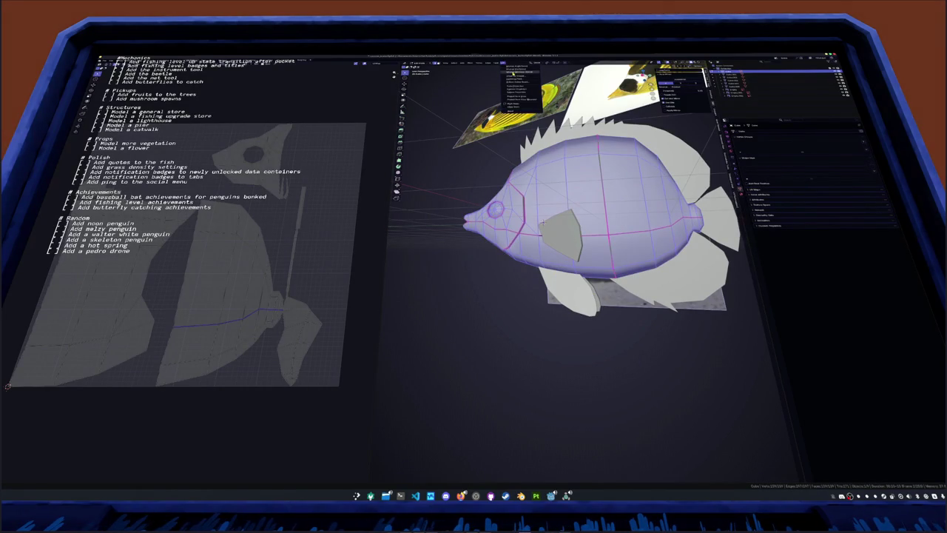
pyautogui.click(518, 70)
# Re-unwrap the mirrored fish body and return to Object Mode
pyautogui.moveTo(473, 222); pyautogui.dragTo(551, 218, button='middle')
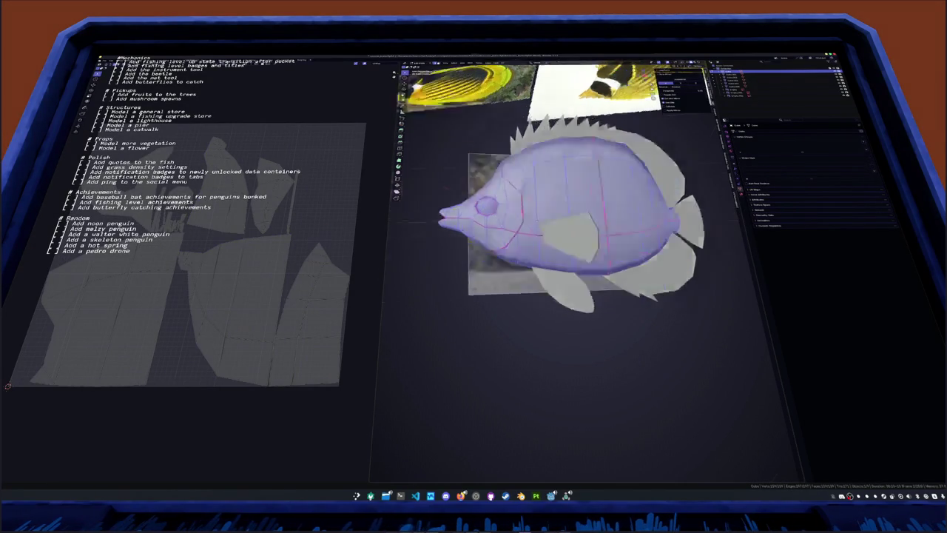
pyautogui.press('Tab')
pyautogui.press('Tab')
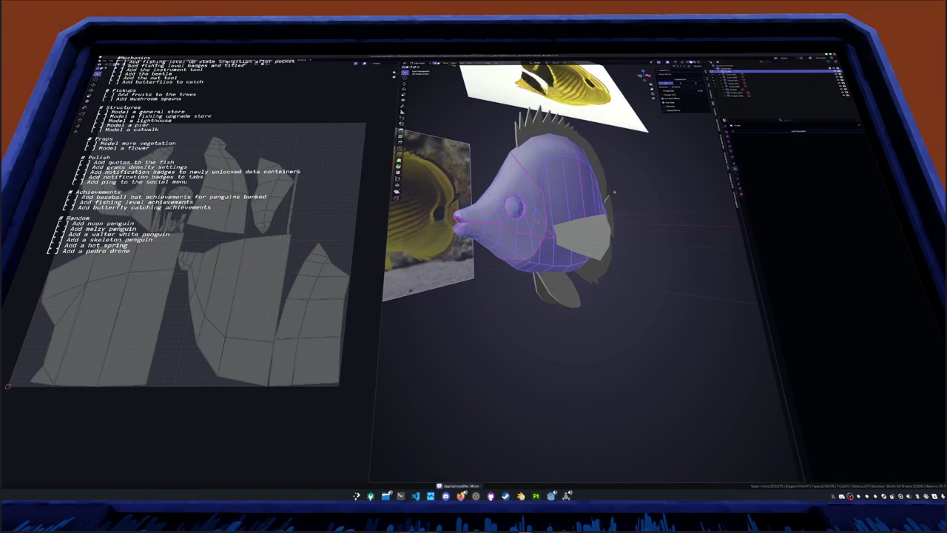
pyautogui.press('u')
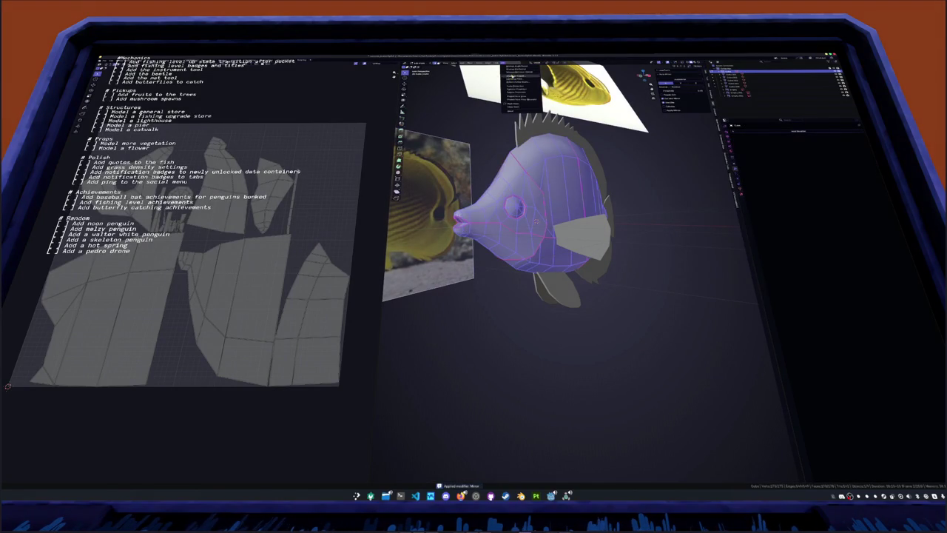
pyautogui.click(520, 74)
pyautogui.press('Tab')
# Select the fish's fins together with the body
pyautogui.click(536, 220)
pyautogui.click(536, 220)
pyautogui.click(596, 272)
pyautogui.rightClick(592, 187)
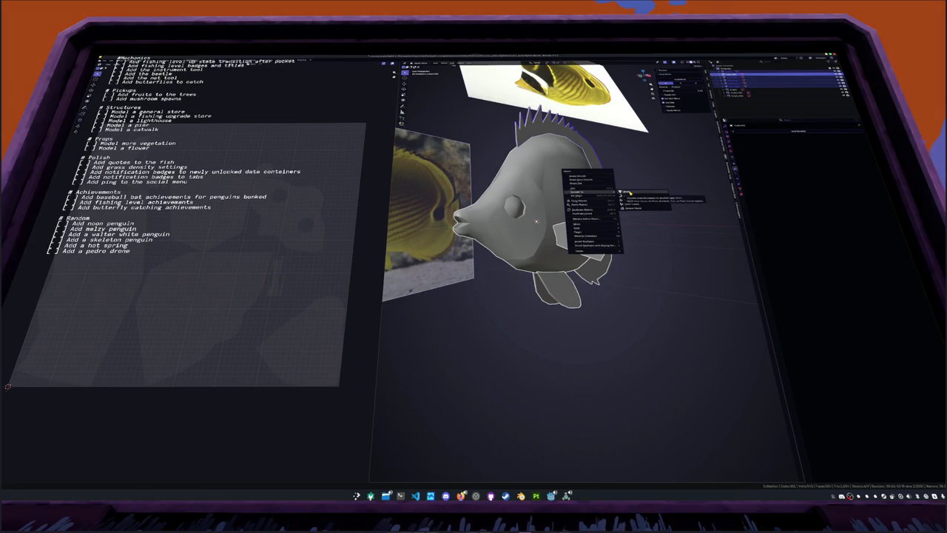
# Convert the fins to mesh, join them with the body into one object, and save
pyautogui.click(629, 192)
pyautogui.hotkey('ctrl', 'j')
pyautogui.hotkey('ctrl', 's')
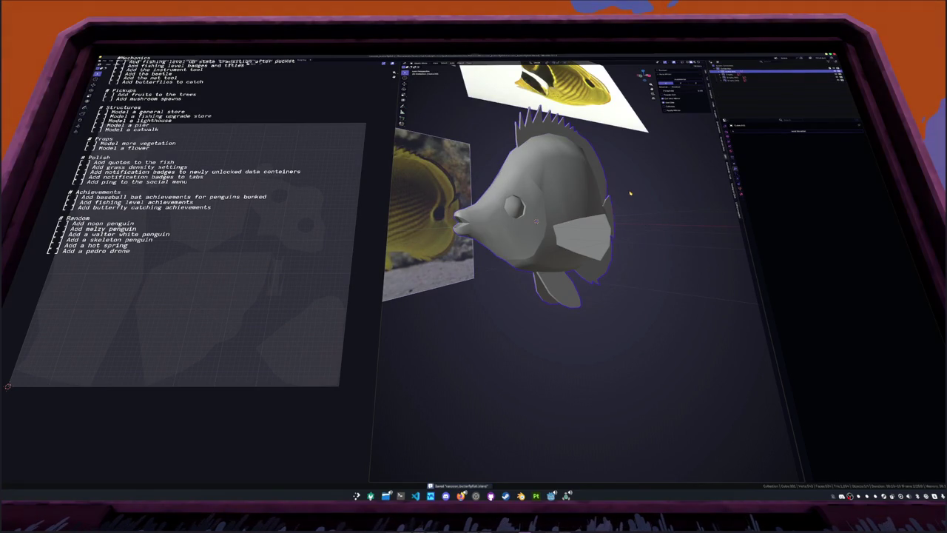
# Unwrap only the fins by selecting the body and inverting the selection
pyautogui.press('Tab')
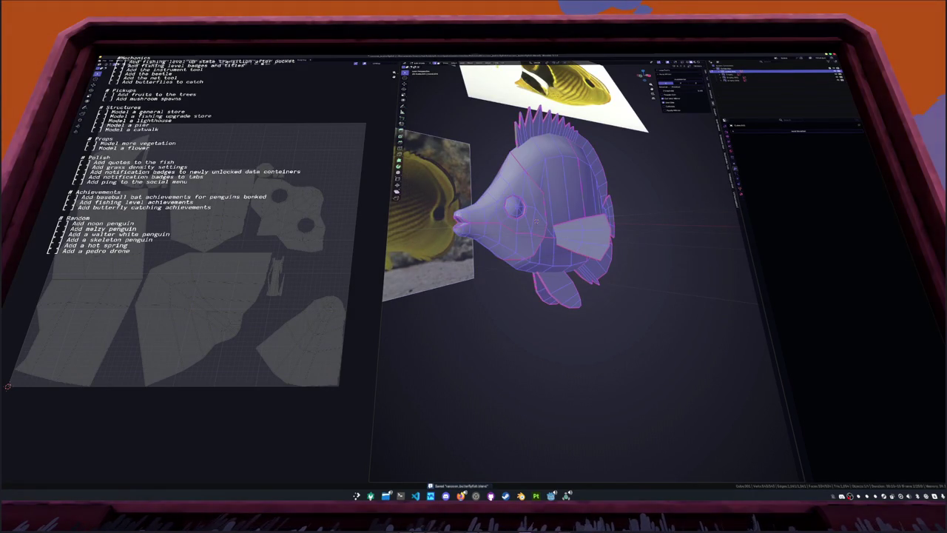
pyautogui.hotkey('alt', 'a')
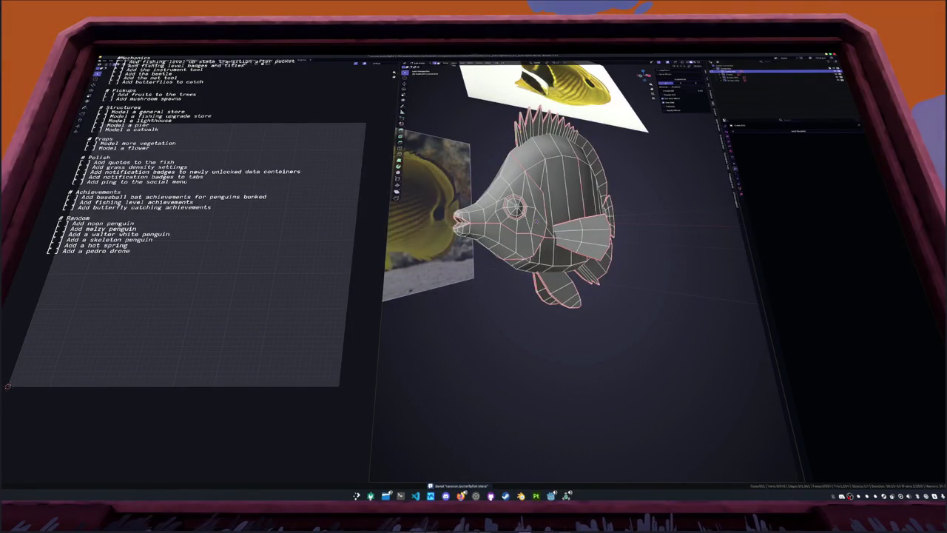
pyautogui.press('l')
pyautogui.hotkey('ctrl', 'i')
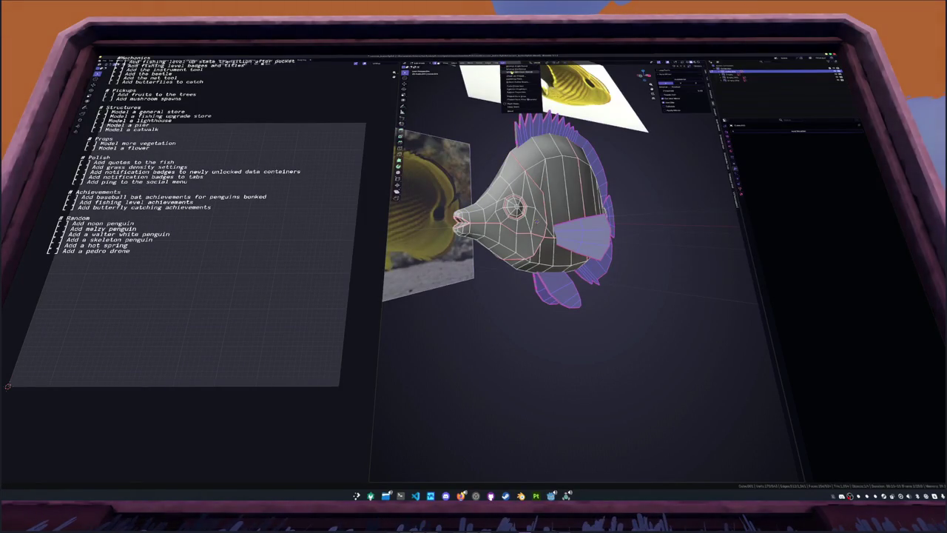
pyautogui.press('u')
pyautogui.press('Return')
pyautogui.press('Tab')
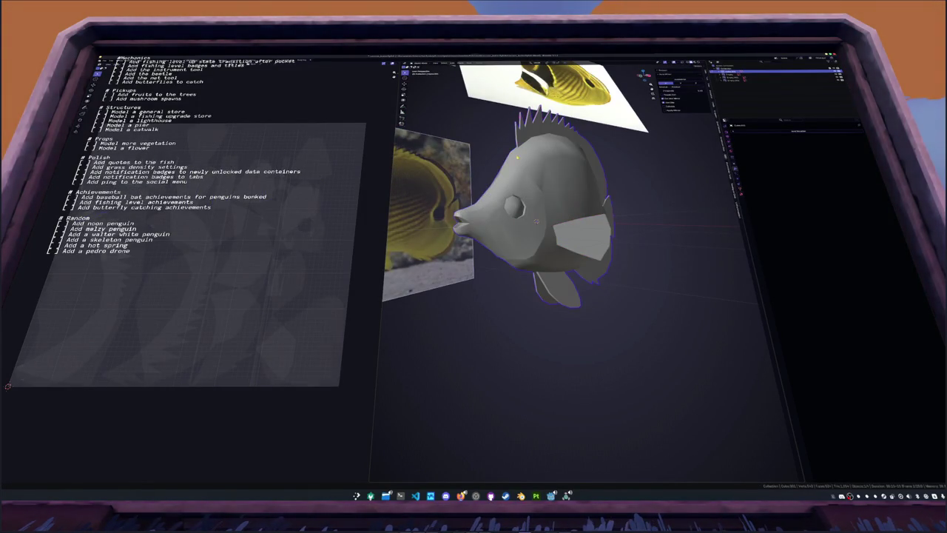
pyautogui.press('Tab')
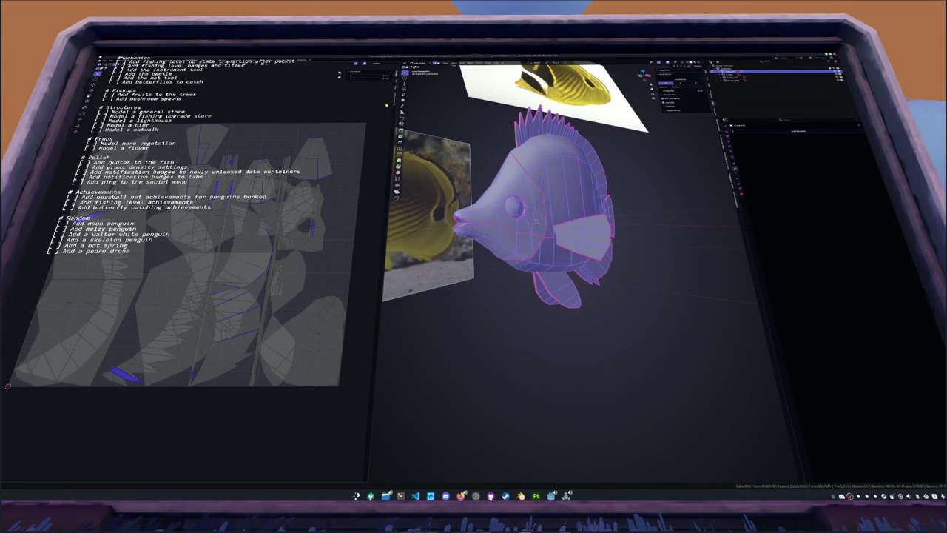
# Select all UV islands and try packing them, then cancel the running pack
pyautogui.click(348, 75)
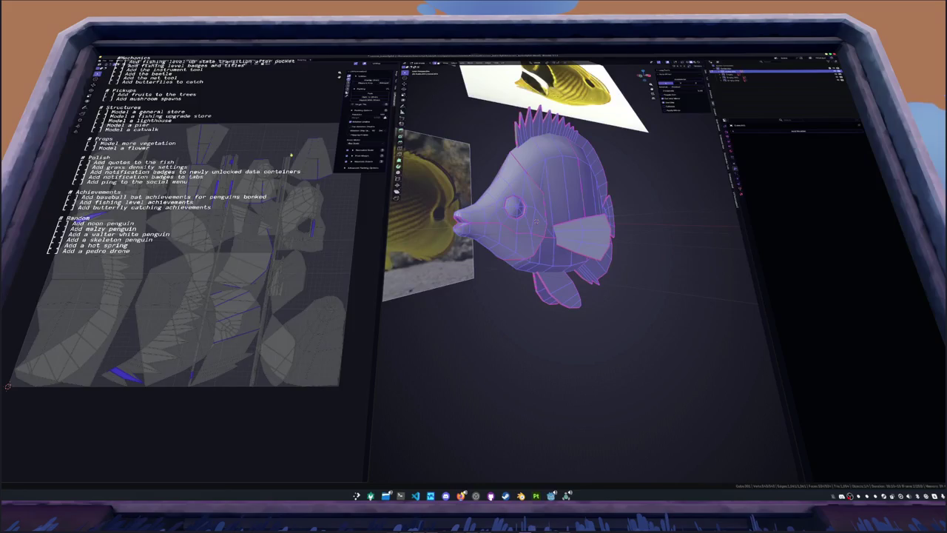
pyautogui.press('a')
pyautogui.hotkey('ctrl', 'p')
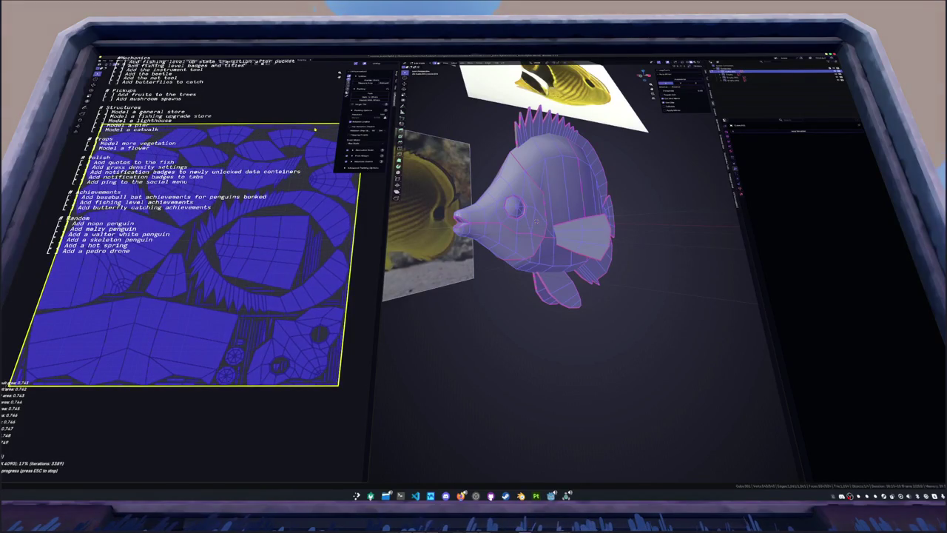
pyautogui.press('Escape')
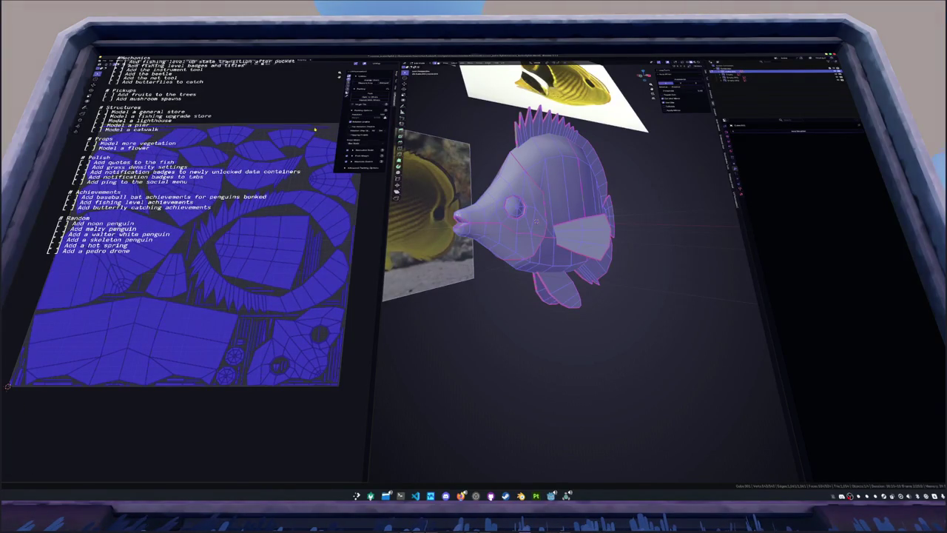
# Mark an edge loop along the body as a seam and re-unwrap the fish body
pyautogui.moveTo(444, 222); pyautogui.dragTo(482, 176, button='middle')
pyautogui.click(482, 176)
pyautogui.keyDown('alt'); pyautogui.click(507, 222); pyautogui.keyUp('alt')
pyautogui.moveTo(506, 222)
pyautogui.mouseDown(button='middle')
pyautogui.moveTo(447, 186)
pyautogui.moveTo(448, 174)
pyautogui.moveTo(462, 181)
pyautogui.moveTo(465, 309)
pyautogui.mouseUp(button='middle')
pyautogui.hotkey('alt', 'z')
pyautogui.rightClick(465, 310)
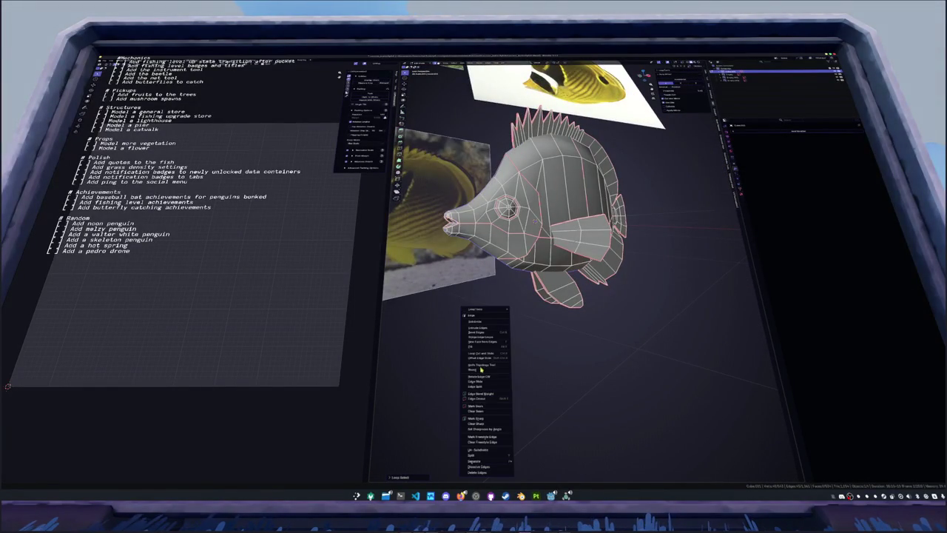
pyautogui.click(486, 410)
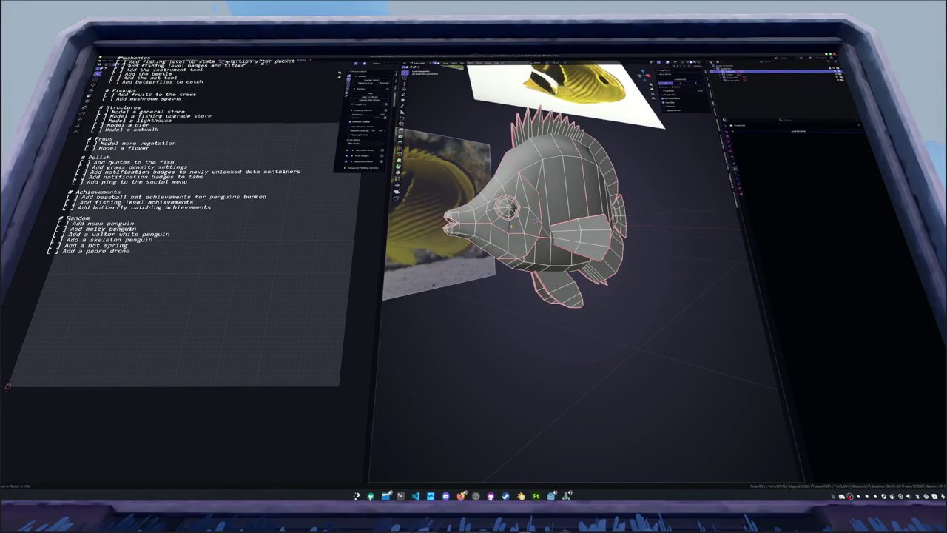
pyautogui.press('a')
pyautogui.press('u')
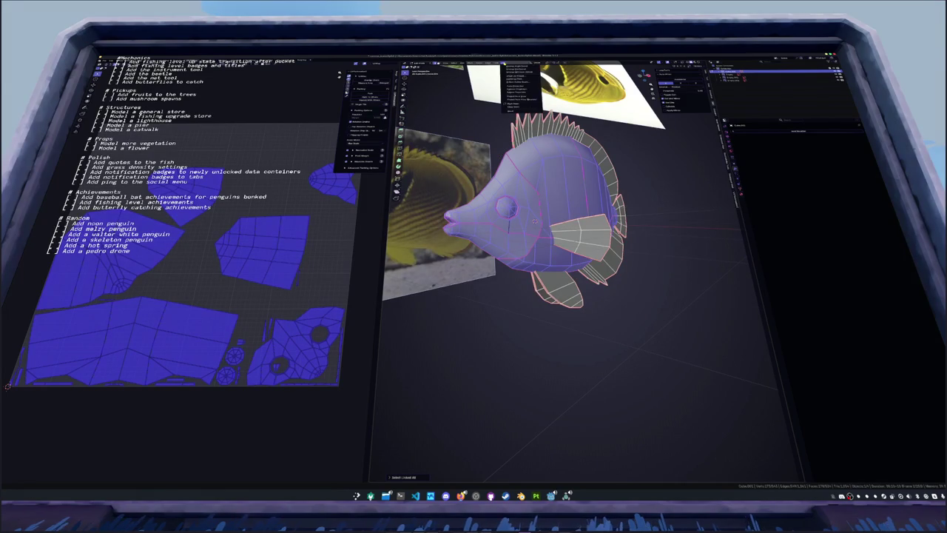
pyautogui.press('Return')
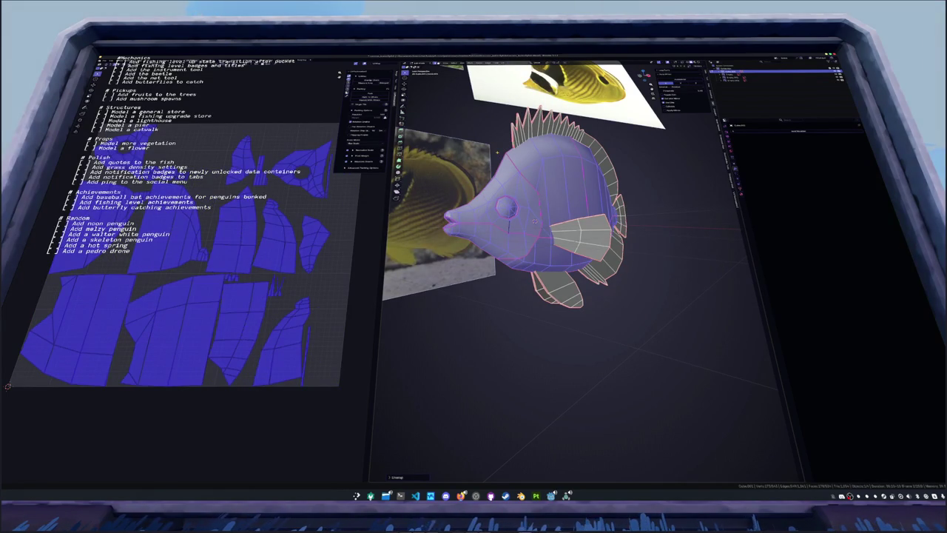
# Select the body and fins together and start packing all UV islands
pyautogui.hotkey('alt', 'a')
pyautogui.press('a')
pyautogui.moveTo(562, 222); pyautogui.dragTo(562, 244, button='middle')
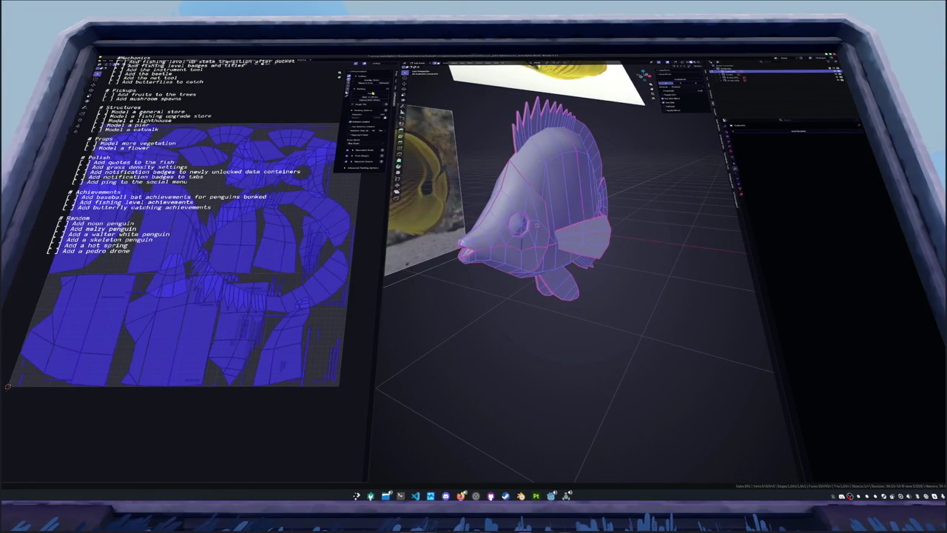
pyautogui.click(370, 93)
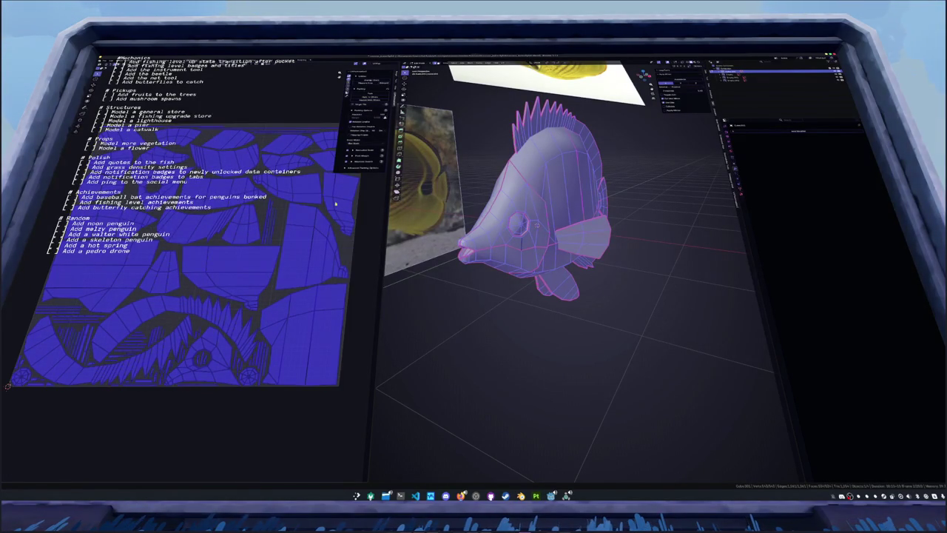
# Leave Edit Mode once the UV islands finish packing
pyautogui.press('Tab')
# Save the file and rename the fish object to 'but'
pyautogui.hotkey('ctrl', 's')
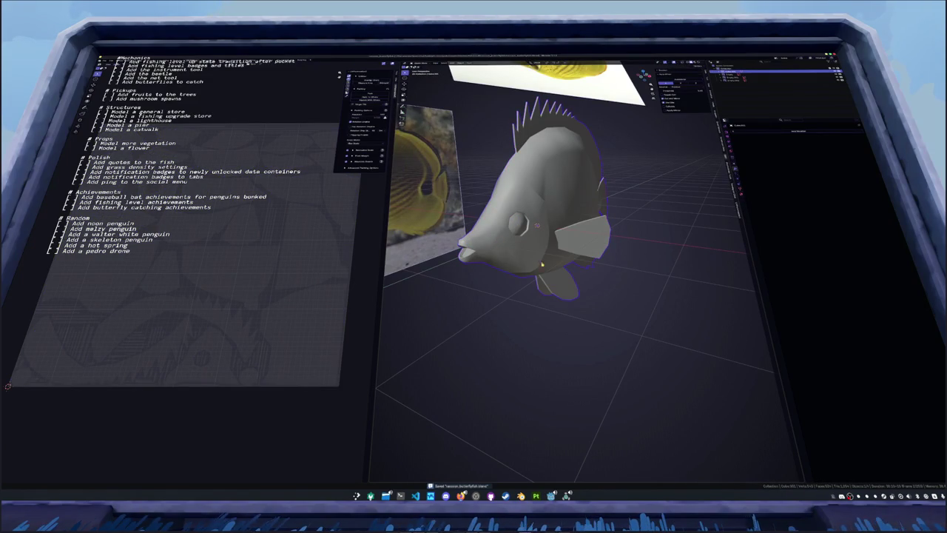
pyautogui.press('F2')
pyautogui.write('b')
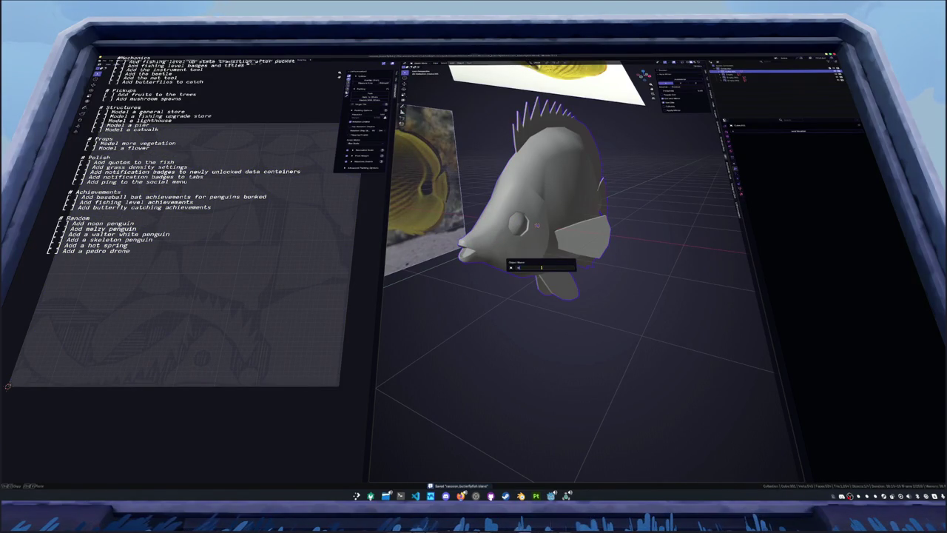
pyautogui.write('ut')
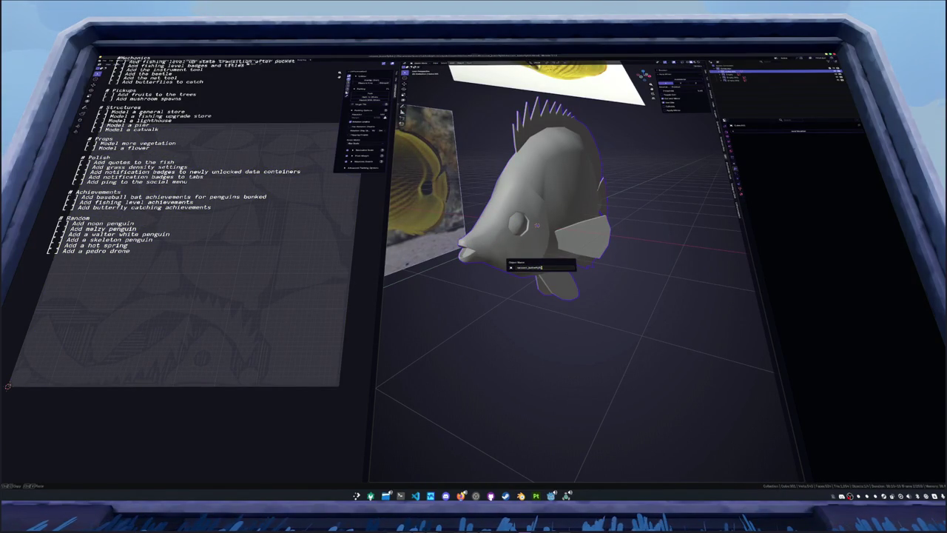
pyautogui.press('Return')
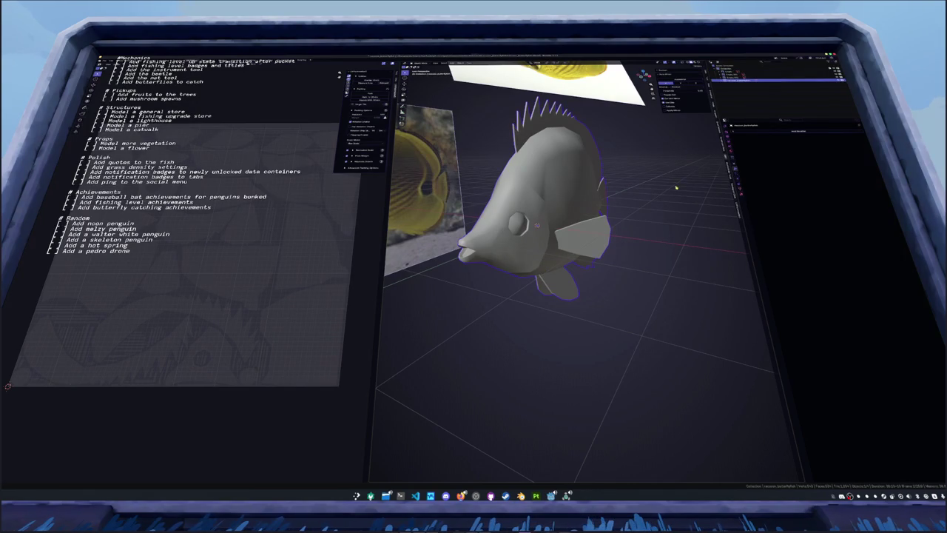
# Add a new color attribute to the fish mesh and create a new material for it
pyautogui.click(740, 189)
pyautogui.click(787, 130)
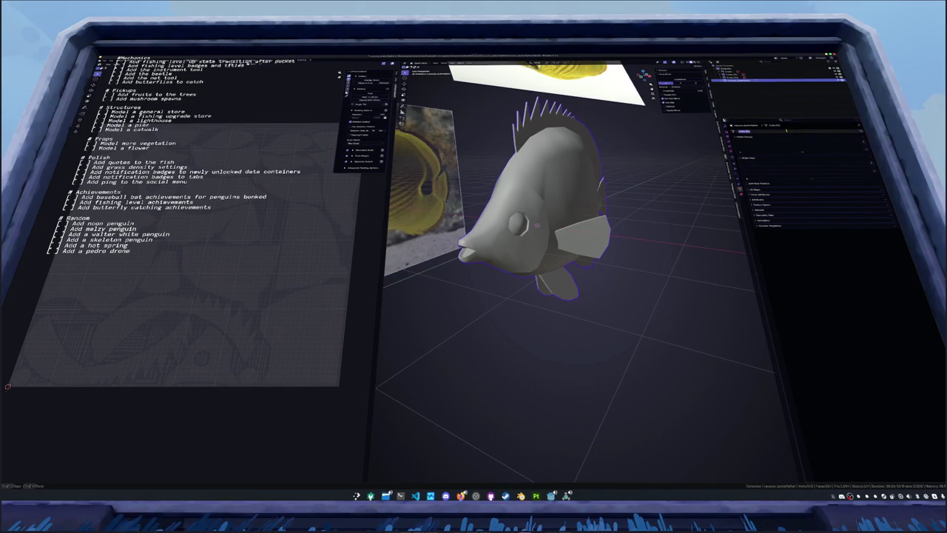
pyautogui.click(813, 261)
pyautogui.click(814, 194)
pyautogui.click(887, 201)
pyautogui.click(880, 224)
pyautogui.click(740, 193)
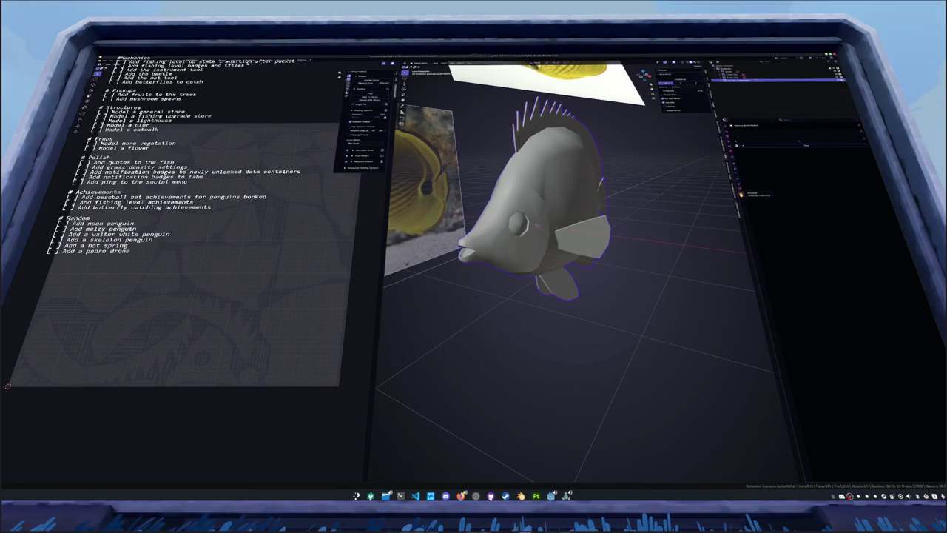
pyautogui.click(790, 148)
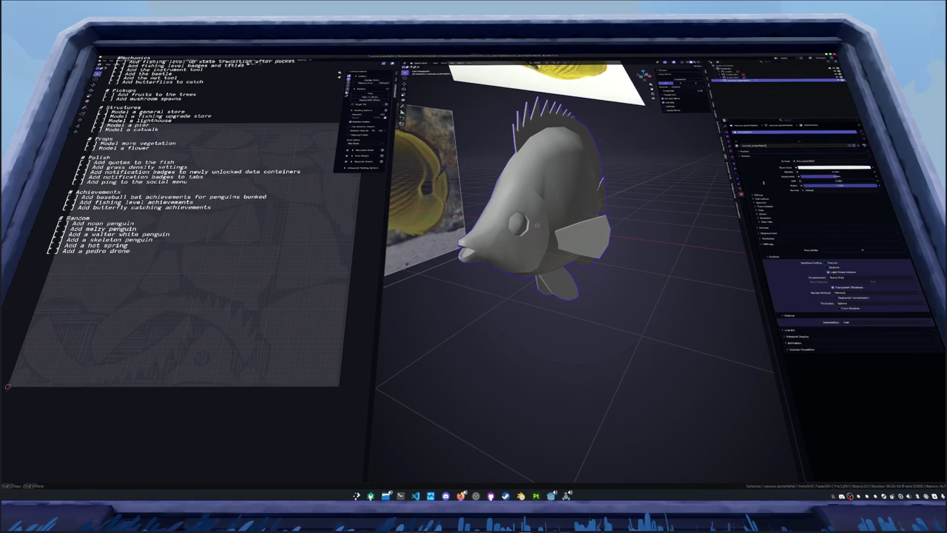
# Apply the fish's transforms, save, and begin rotating the fish
pyautogui.hotkey('ctrl', 'a')
pyautogui.click(567, 219)
pyautogui.hotkey('ctrl', 's')
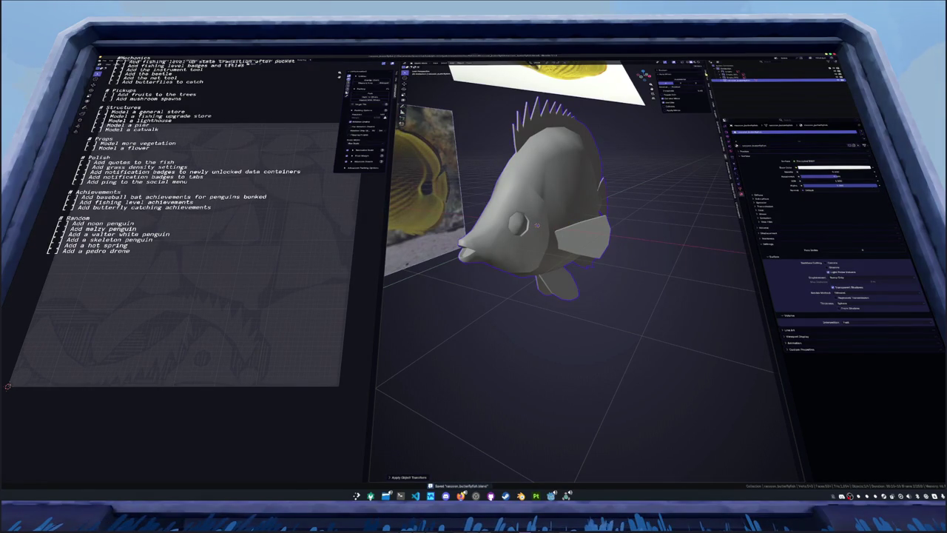
pyautogui.press('r')
pyautogui.moveTo(615, 196)
pyautogui.mouseDown(button='middle')
pyautogui.moveTo(680, 191)
pyautogui.moveTo(593, 205)
pyautogui.mouseUp(button='middle')
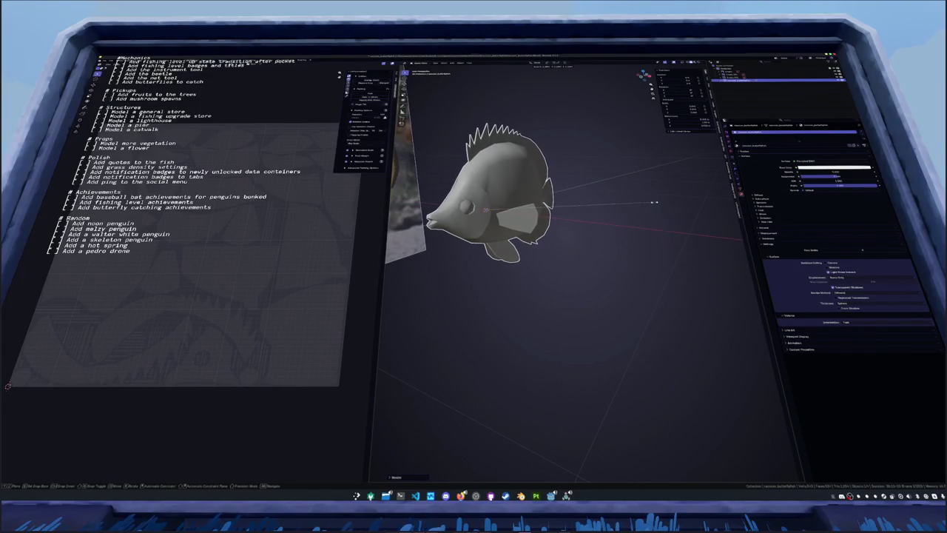
# Confirm the fish's new rotation, apply it, and save the file
pyautogui.click(673, 205)
pyautogui.hotkey('ctrl', 'a')
pyautogui.click(662, 208)
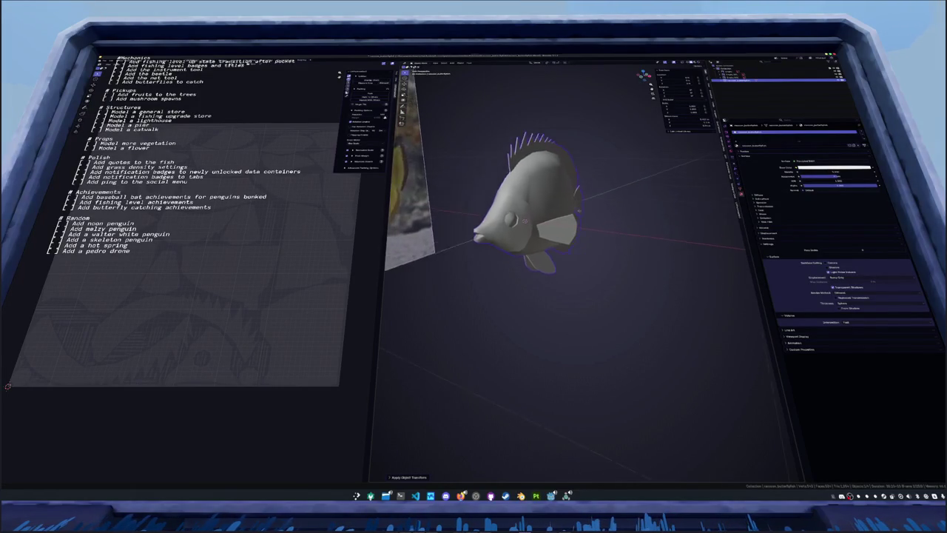
pyautogui.hotkey('ctrl', 's')
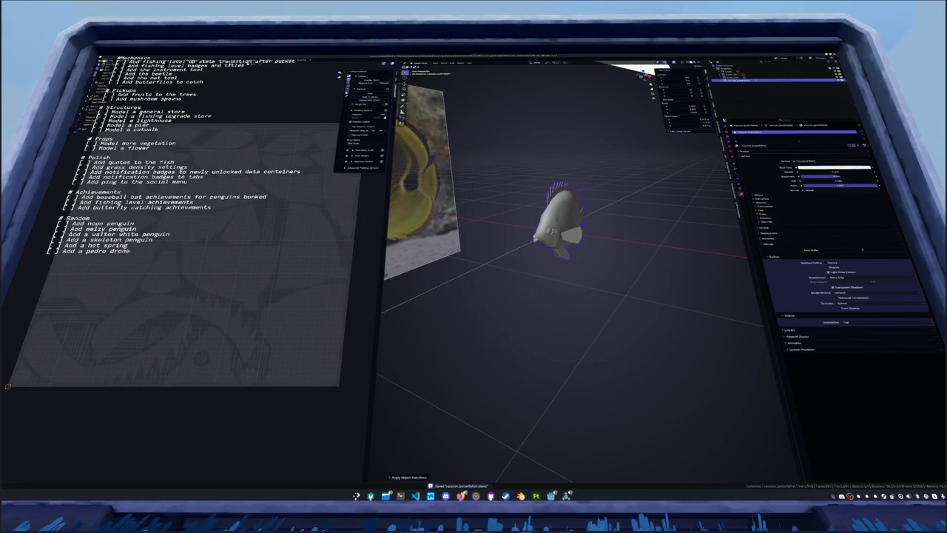
# Export the fish as an FBX file into the destination subfolder
pyautogui.hotkey('ctrl', 'shift', 's')
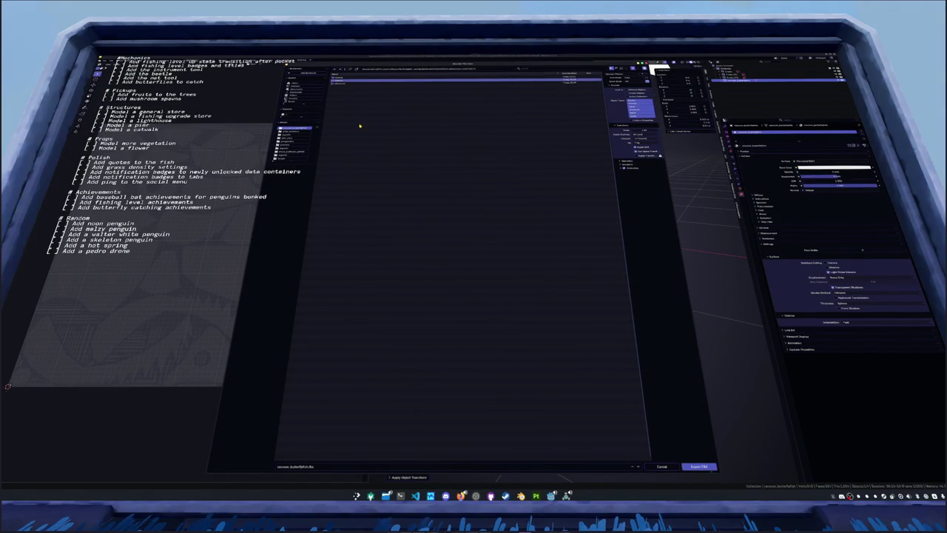
pyautogui.doubleClick(348, 83)
pyautogui.click(699, 466)
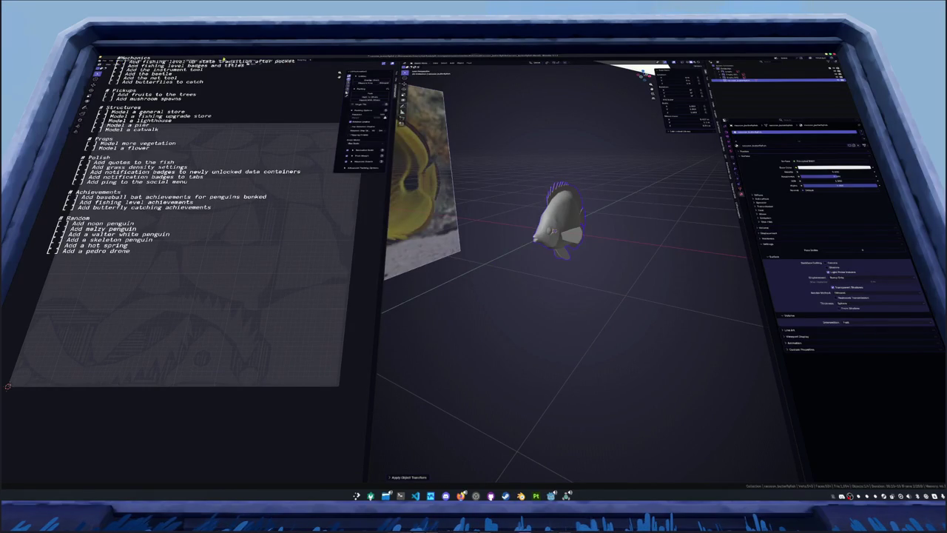
pyautogui.hotkey('ctrl', 'pagedown')
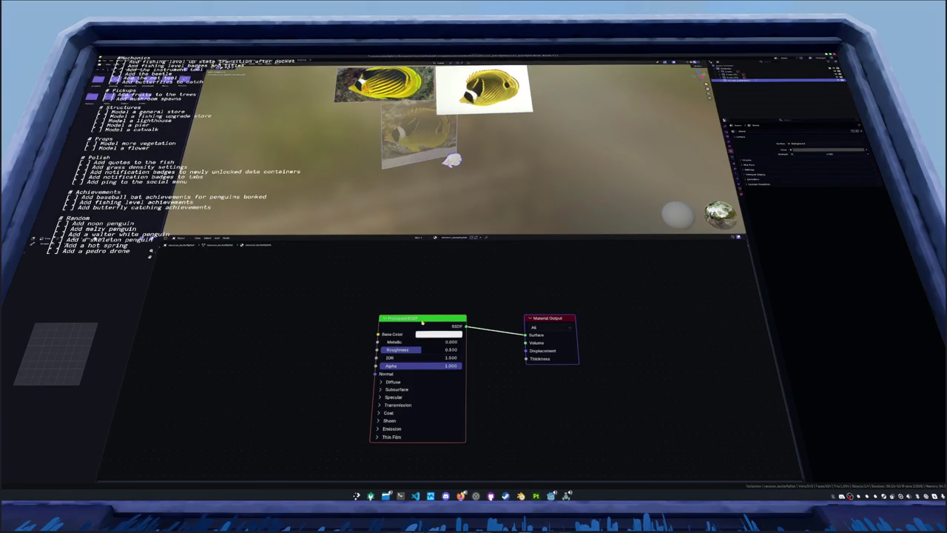
# Remove the Principled BSDF, Image Texture and Mapping nodes from the fish material
pyautogui.click(441, 317)
pyautogui.press('Delete')
pyautogui.click(537, 319)
pyautogui.hotkey('ctrl', 't')
pyautogui.click(432, 332)
pyautogui.press('Delete')
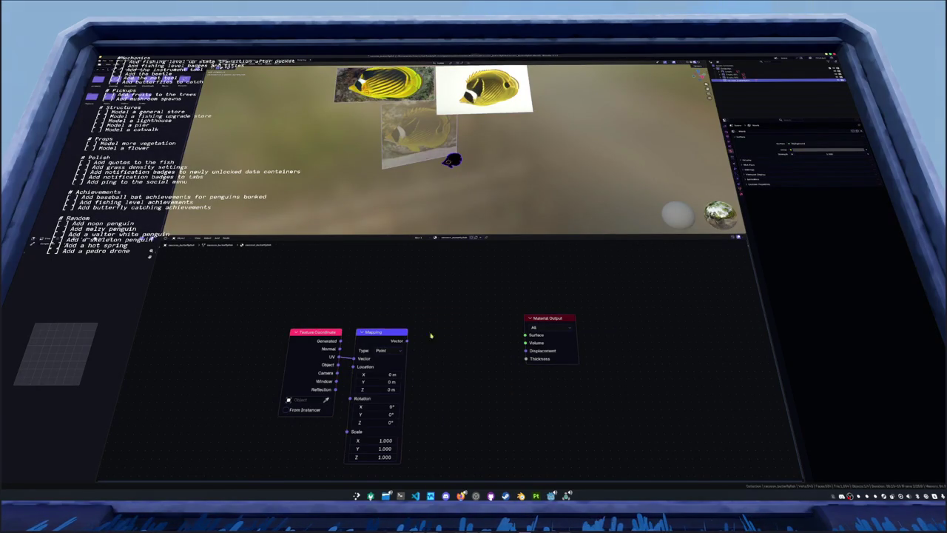
pyautogui.click(387, 332)
pyautogui.press('Delete')
pyautogui.moveTo(341, 341); pyautogui.dragTo(525, 334)
# Add a Color Attribute node set to the 'Color' attribute
pyautogui.hotkey('shift', 'a')
pyautogui.press('Return')
pyautogui.click(414, 289)
pyautogui.click(404, 299)
pyautogui.click(405, 309)
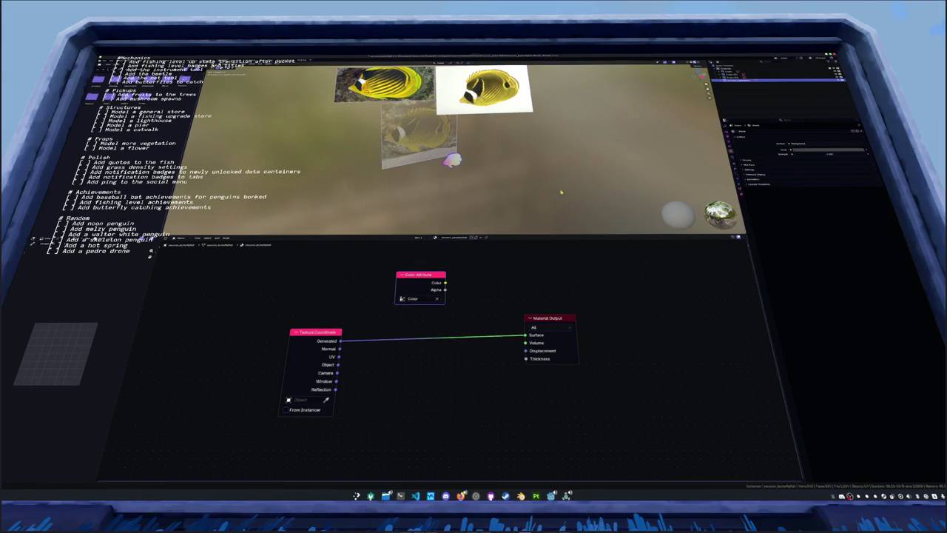
pyautogui.scroll(3, 657, 145)
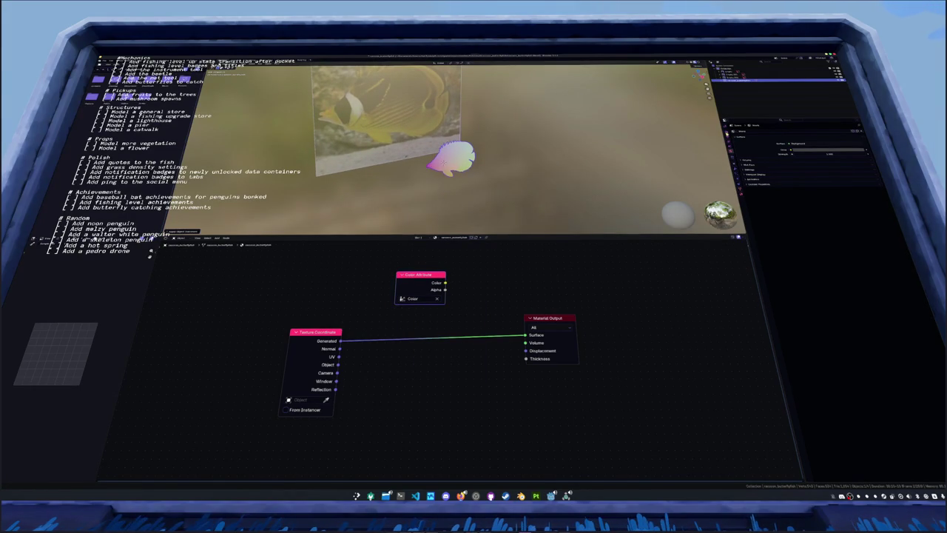
# Set the bake target to Active Color Attribute, wire Color to Surface, and save
pyautogui.click(730, 136)
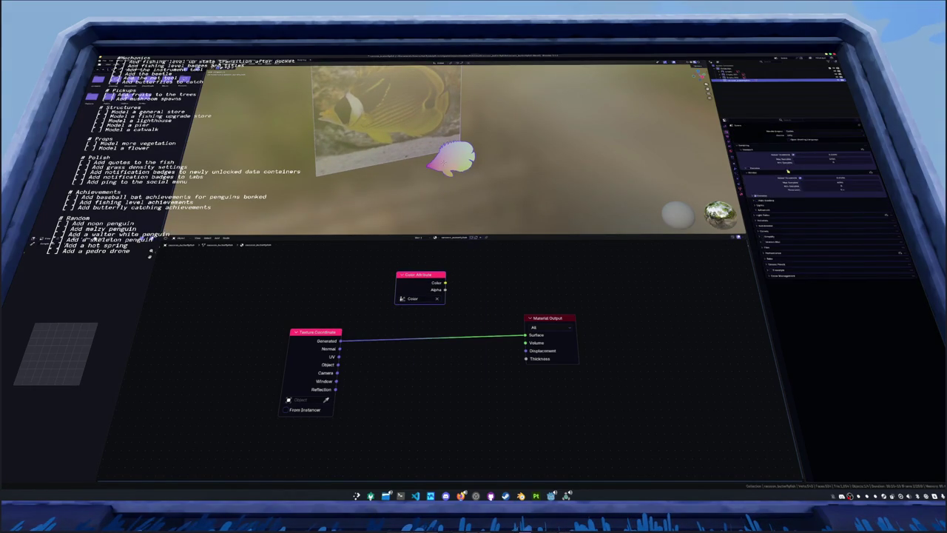
pyautogui.click(782, 260)
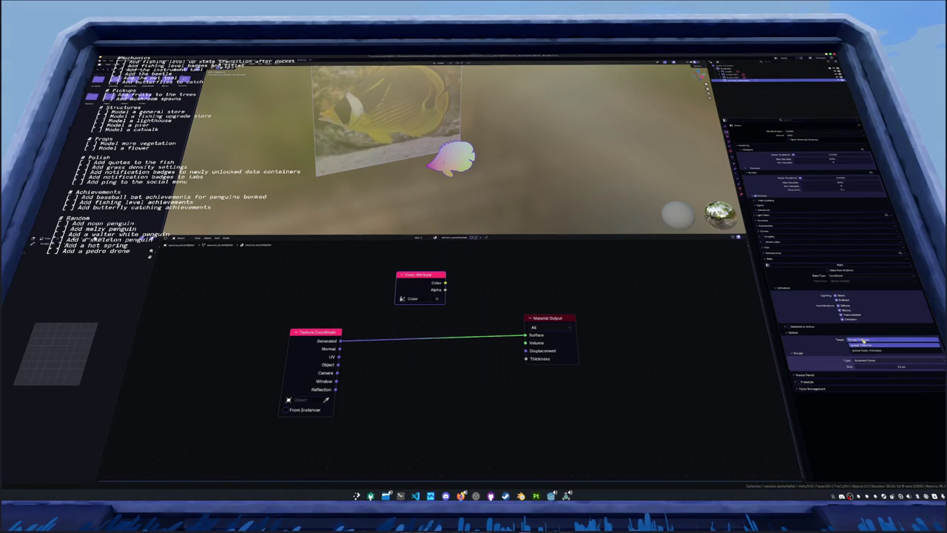
pyautogui.click(848, 347)
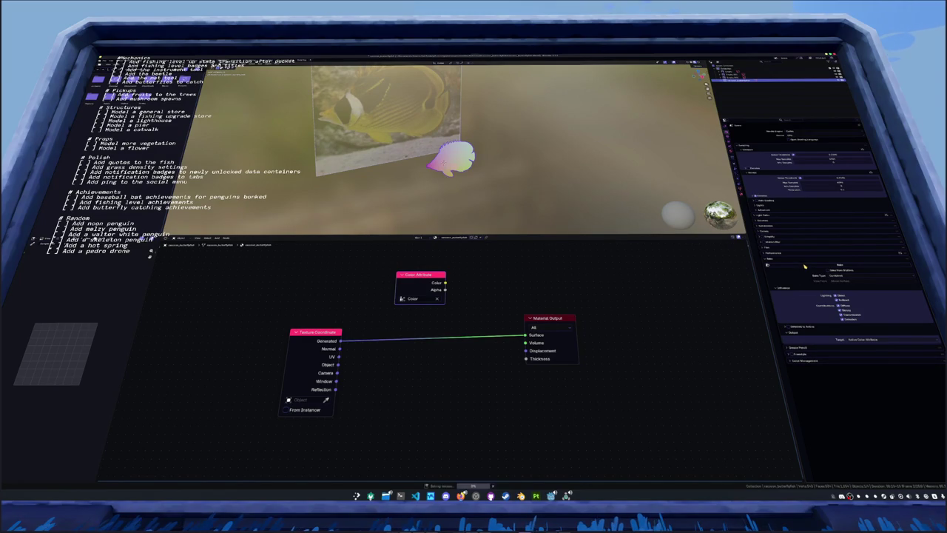
pyautogui.keyDown('ctrl'); pyautogui.keyDown('shift'); pyautogui.click(425, 275); pyautogui.keyUp('shift'); pyautogui.keyUp('ctrl')
pyautogui.hotkey('ctrl', 's')
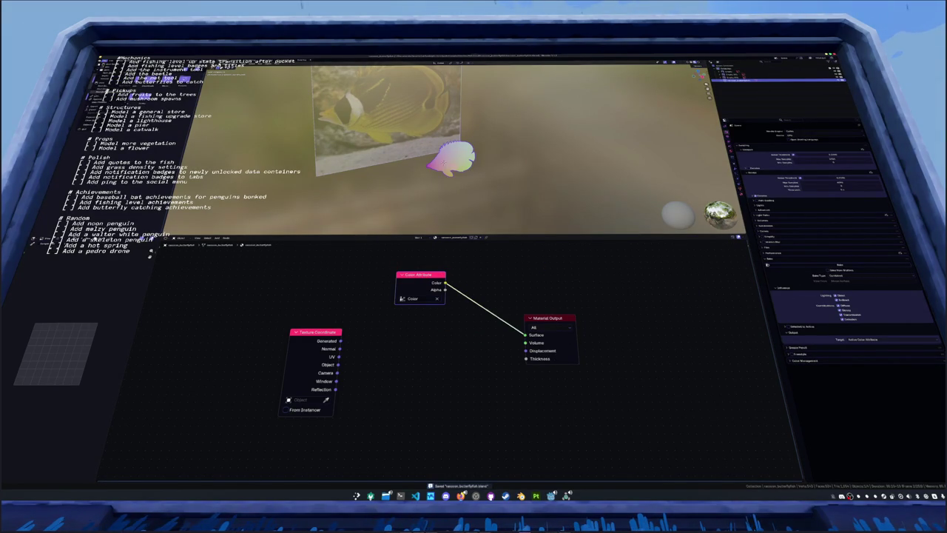
pyautogui.hotkey('ctrl', 'e')
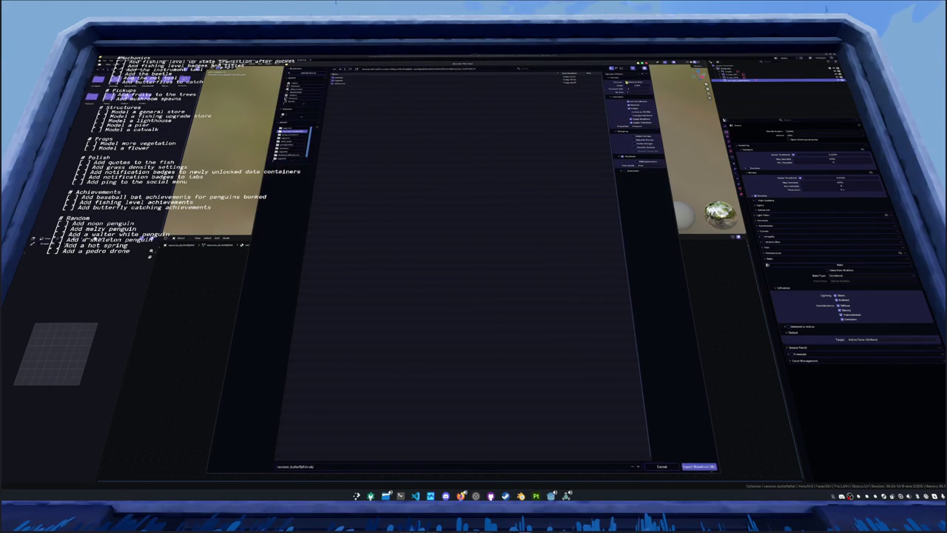
# Export the fish as a Wavefront OBJ file
pyautogui.click(699, 466)
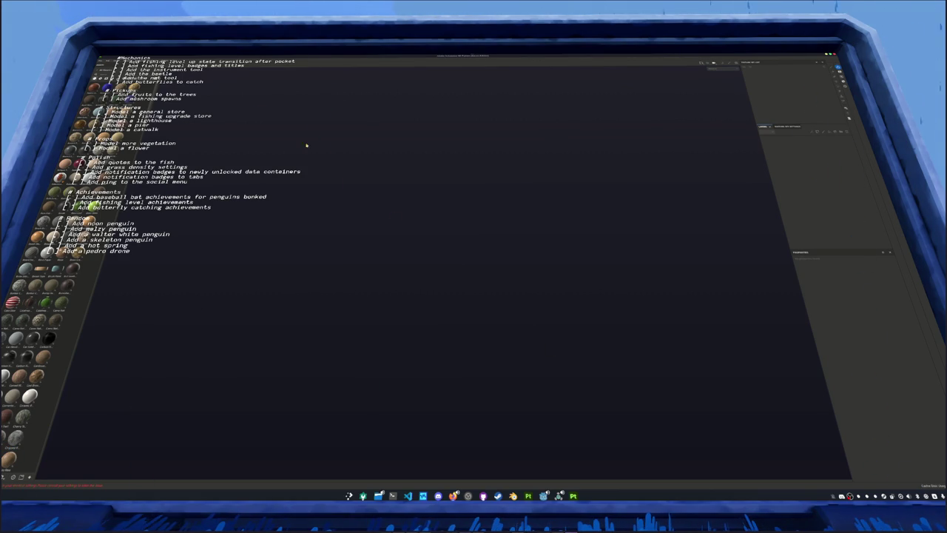
# Create a new Painter project using the exported fish mesh from its export folder
pyautogui.hotkey('ctrl', 'shift', 'e')
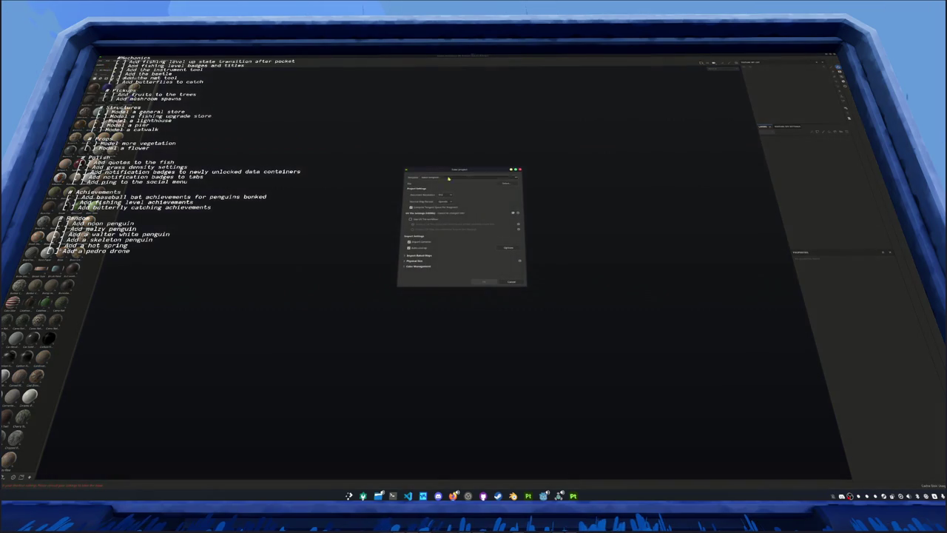
pyautogui.click(511, 185)
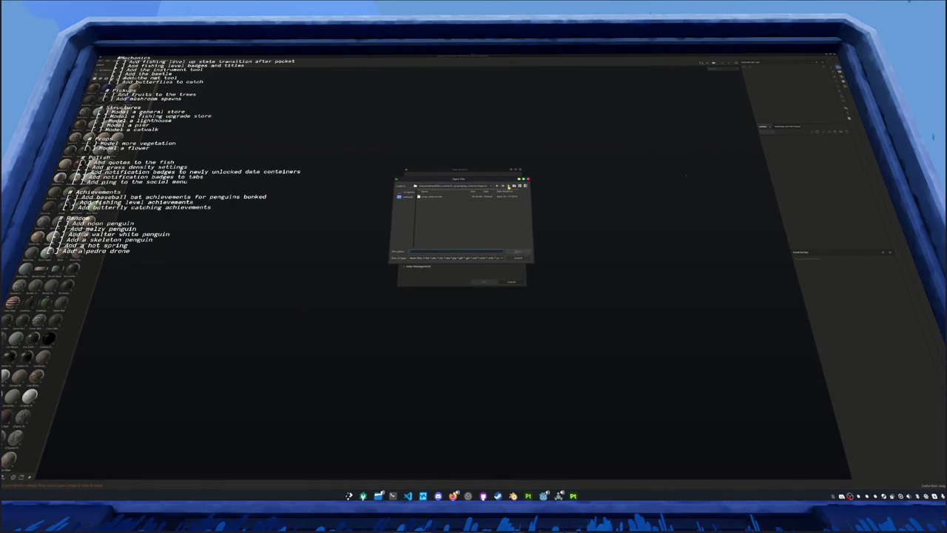
pyautogui.click(509, 187)
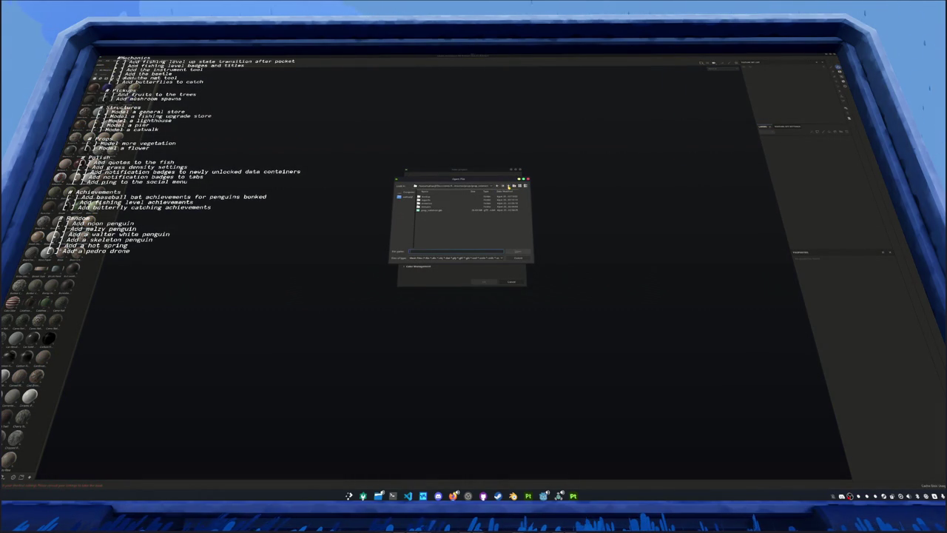
pyautogui.click(508, 186)
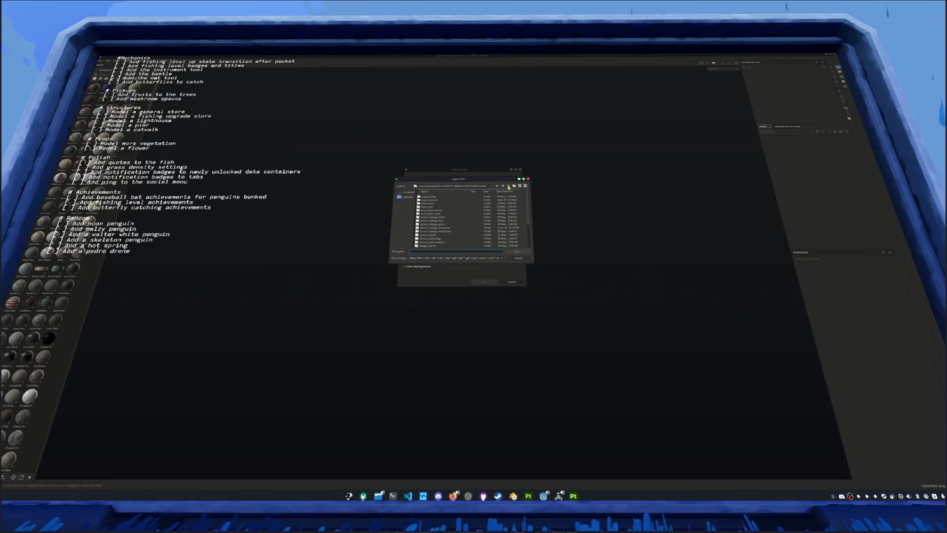
pyautogui.doubleClick(428, 210)
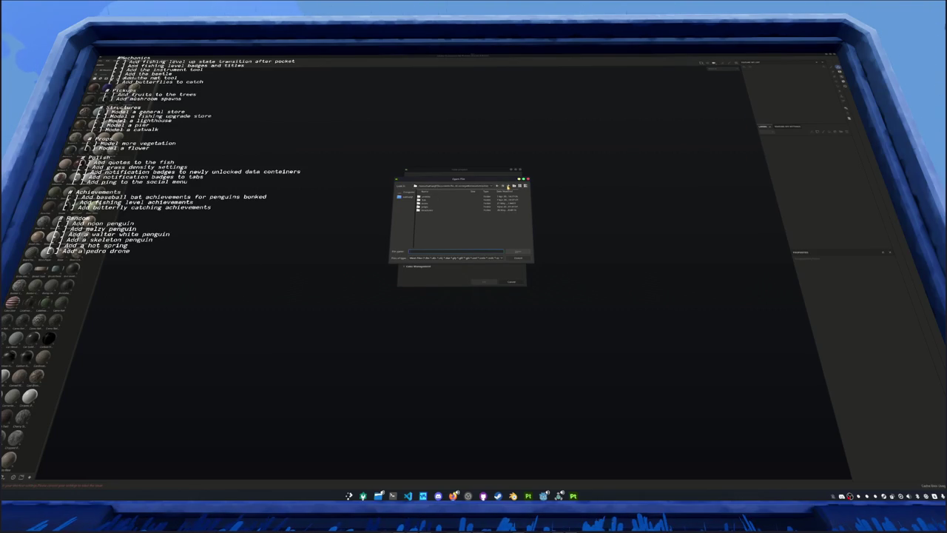
pyautogui.doubleClick(429, 210)
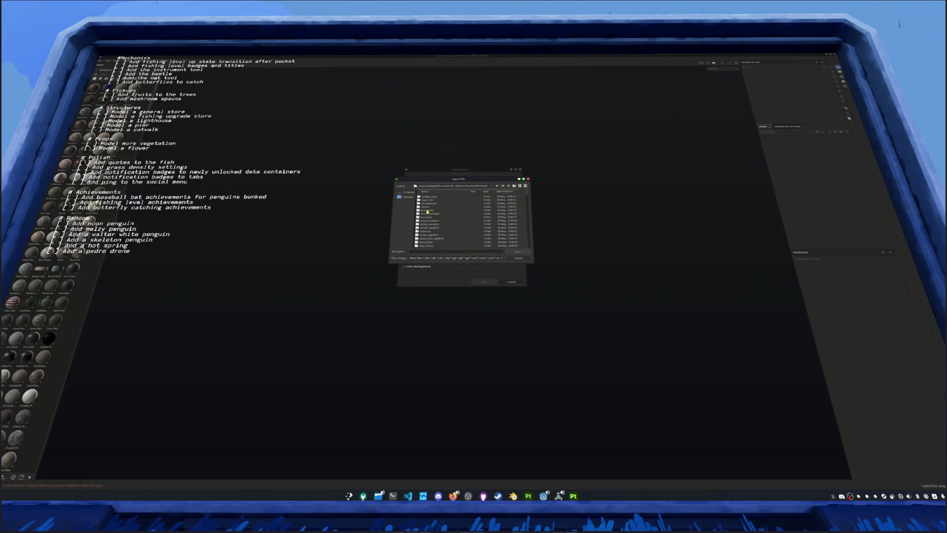
pyautogui.doubleClick(428, 211)
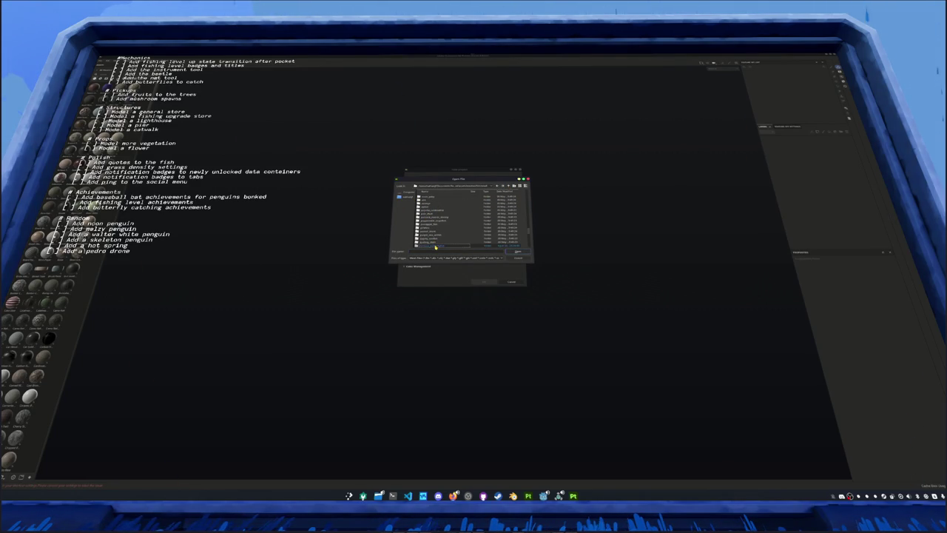
pyautogui.doubleClick(434, 242)
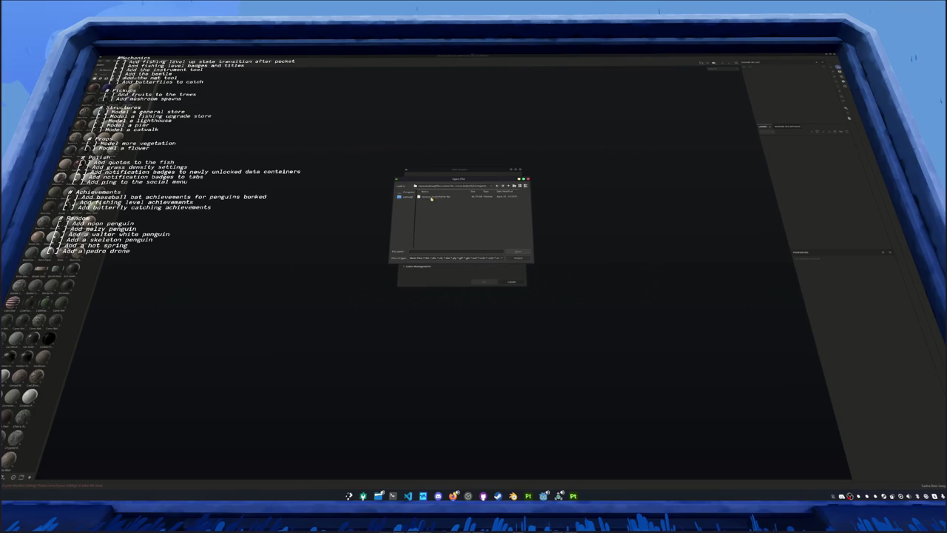
pyautogui.doubleClick(443, 206)
pyautogui.click(480, 281)
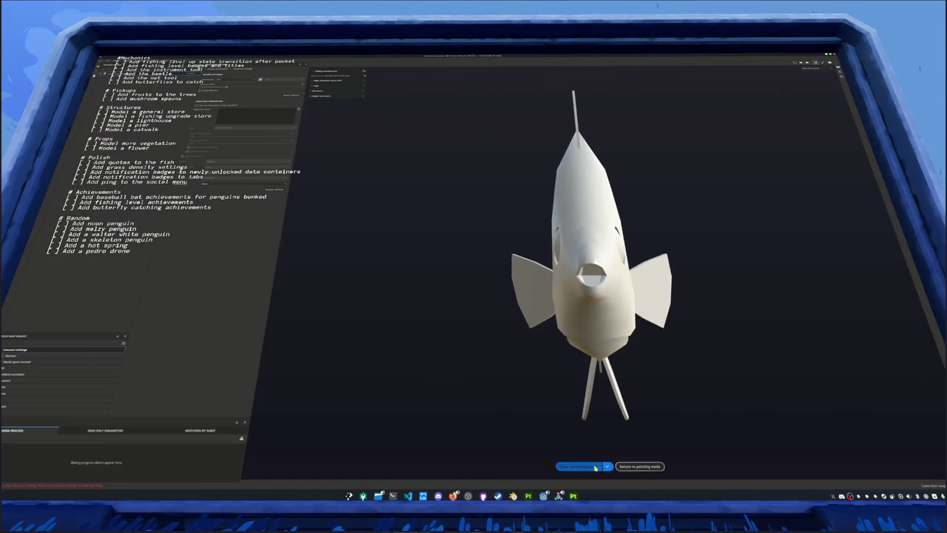
# Bake the fish's mesh maps, then open the butterflyfish reference photo
pyautogui.click(596, 467)
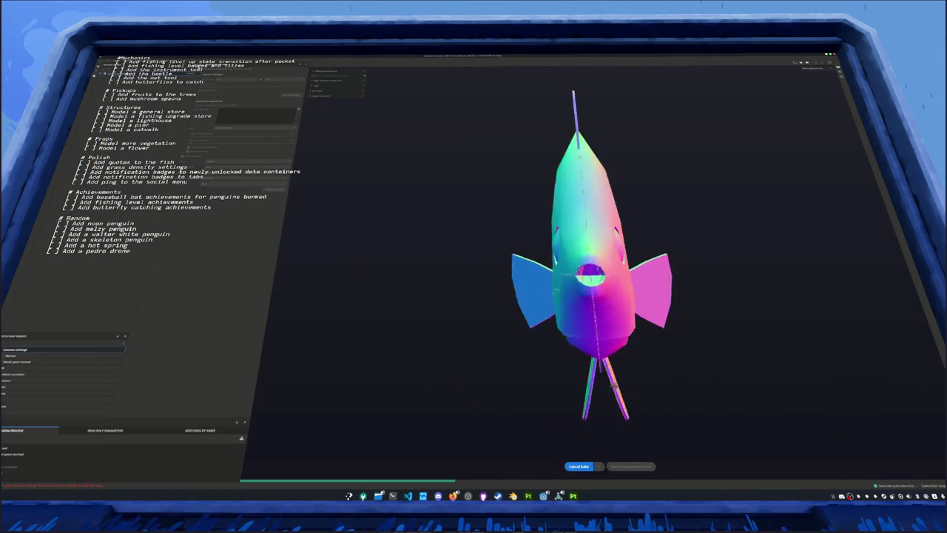
pyautogui.click(631, 466)
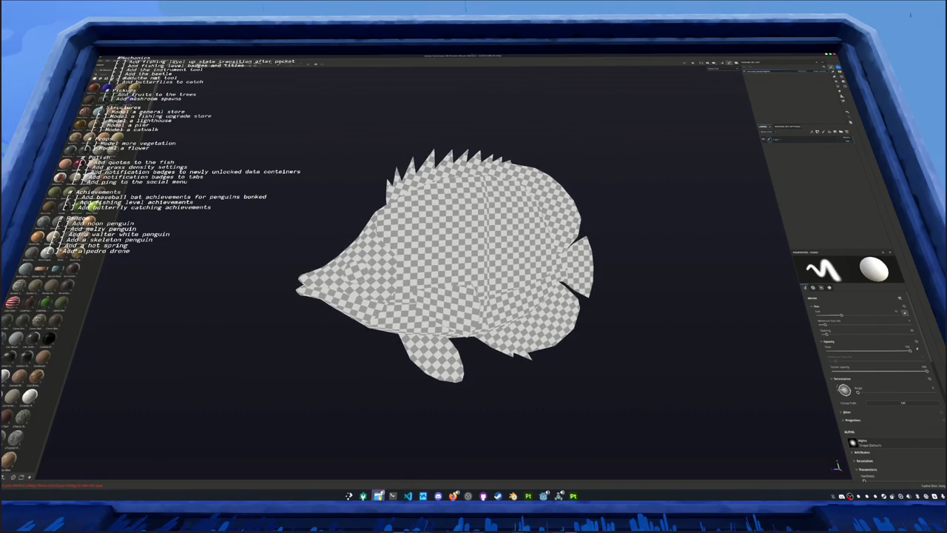
pyautogui.click(378, 495)
pyautogui.doubleClick(353, 178)
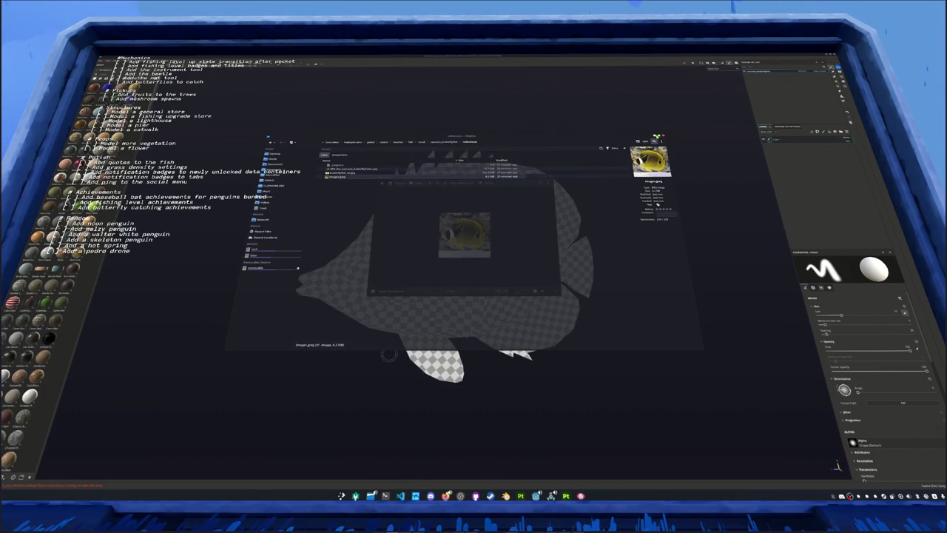
# Move the reference photo to the upper left and launch KColorChooser
pyautogui.click(633, 142)
pyautogui.moveTo(485, 181); pyautogui.dragTo(259, 76)
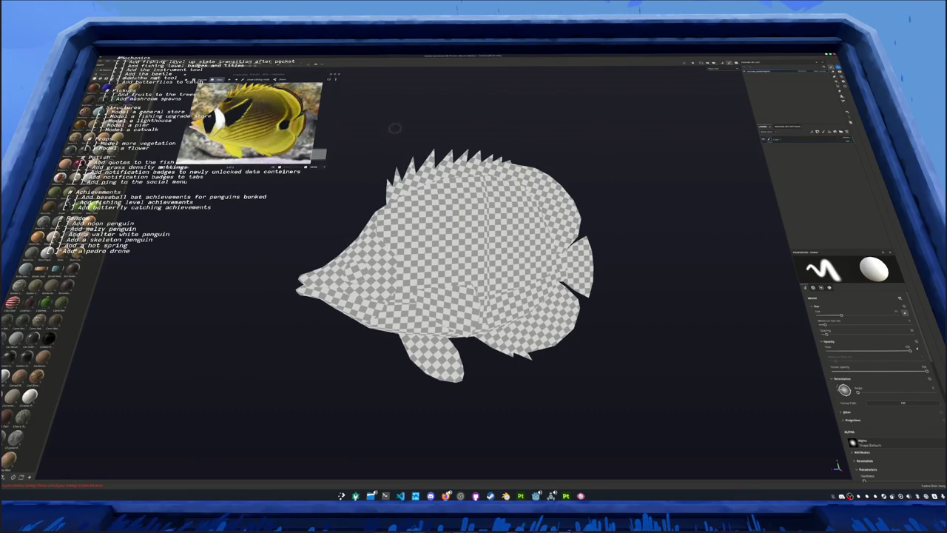
pyautogui.press('super')
pyautogui.write('kcolorchoo')
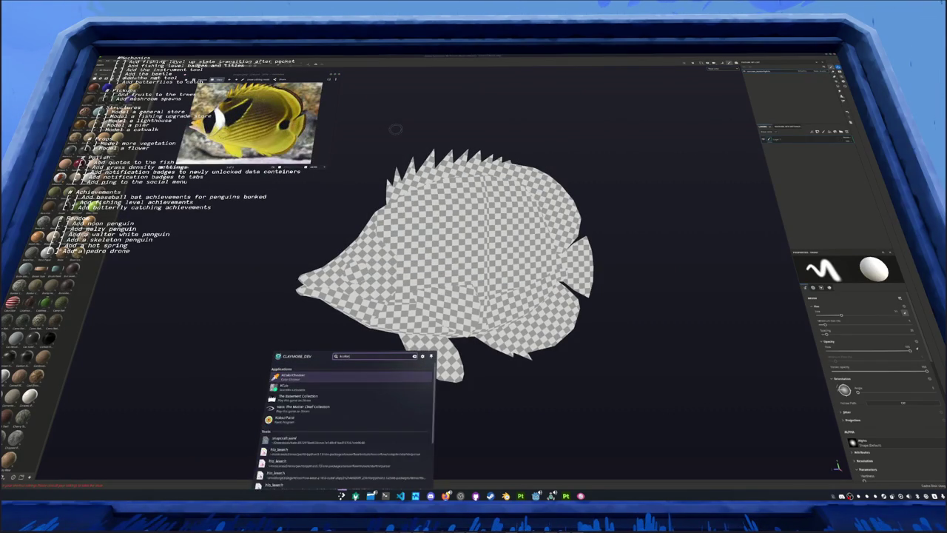
pyautogui.press('Return')
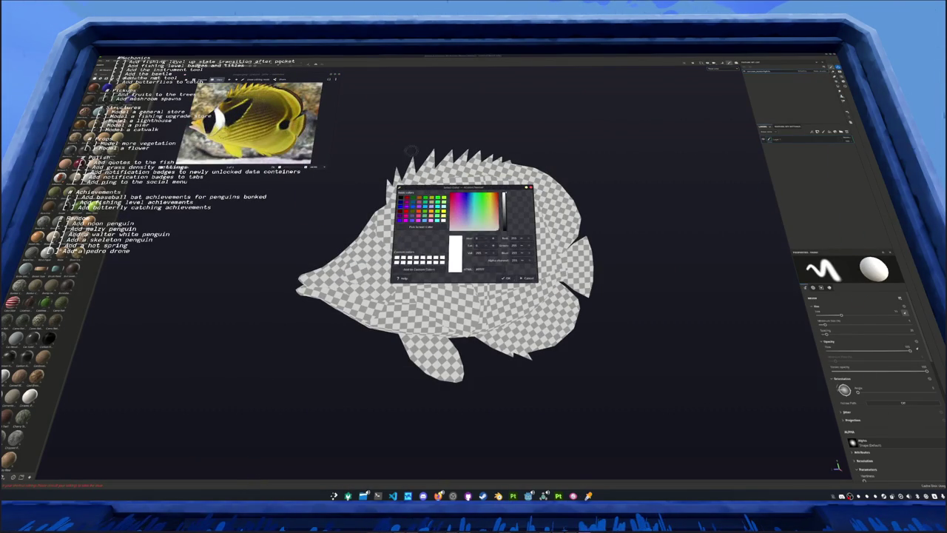
# Sample the fish's yellow from the reference photo and apply a stylized shading fill
pyautogui.moveTo(441, 188); pyautogui.dragTo(383, 74)
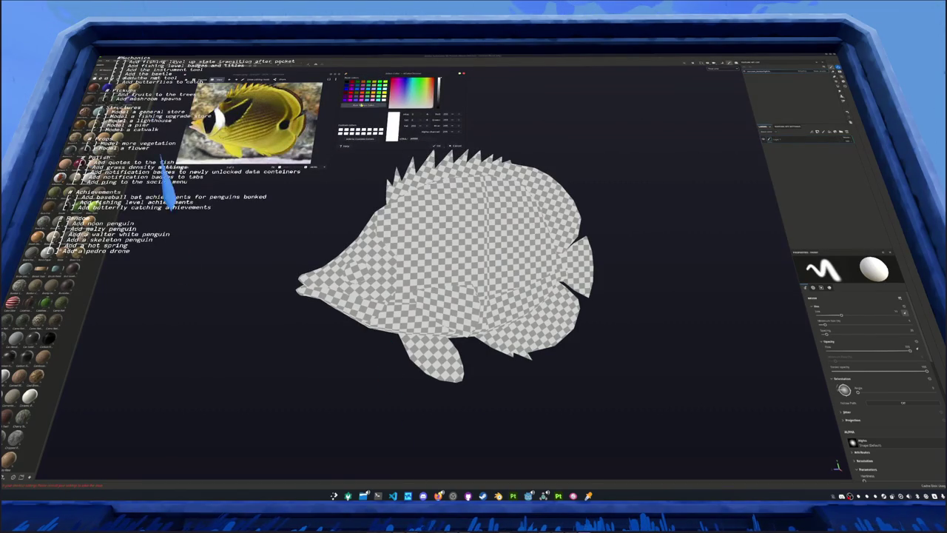
pyautogui.click(363, 105)
pyautogui.click(293, 118)
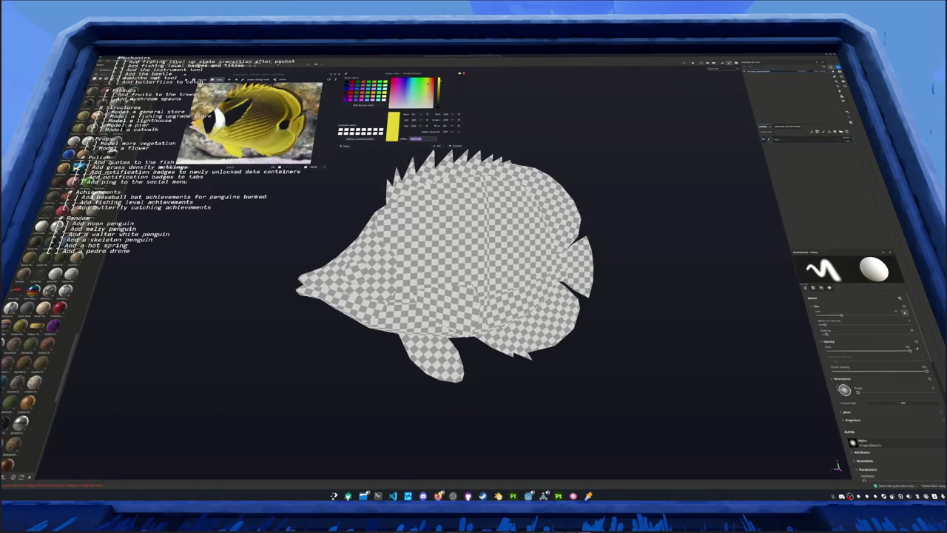
pyautogui.click(788, 170)
# Set the stylized shading's Base Color to the sampled bright yellow hex
pyautogui.keyDown('alt'); pyautogui.moveTo(614, 247); pyautogui.dragTo(772, 285); pyautogui.keyUp('alt')
pyautogui.click(847, 390)
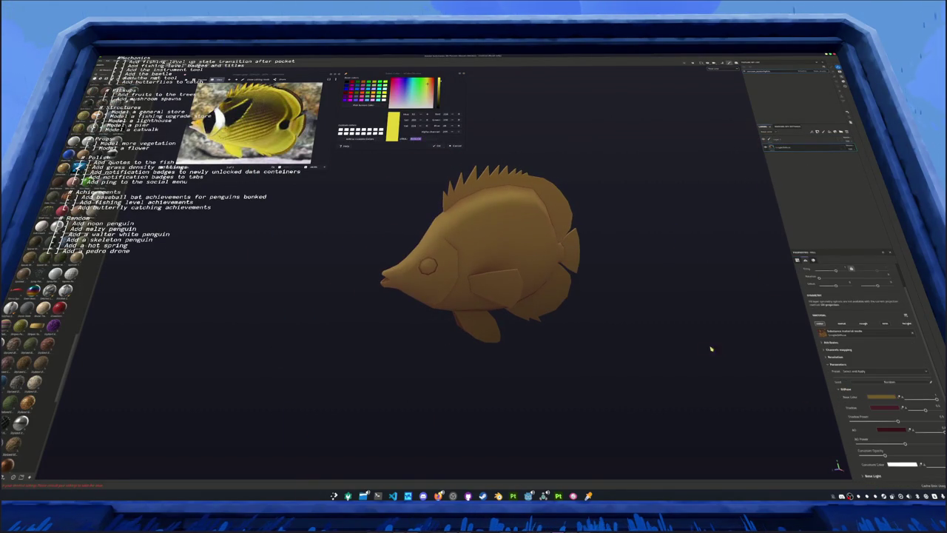
pyautogui.keyDown('alt'); pyautogui.moveTo(711, 349); pyautogui.dragTo(723, 380); pyautogui.keyUp('alt')
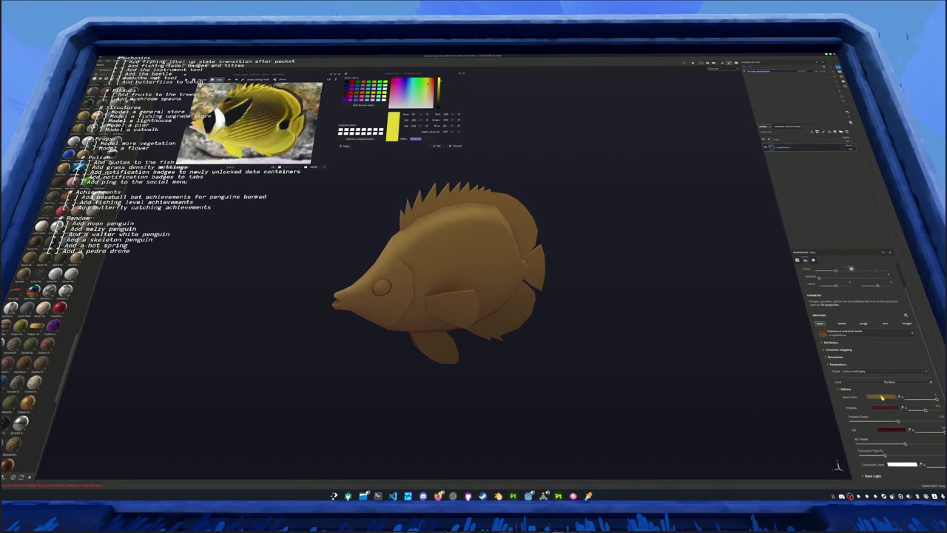
pyautogui.click(882, 397)
pyautogui.click(937, 417)
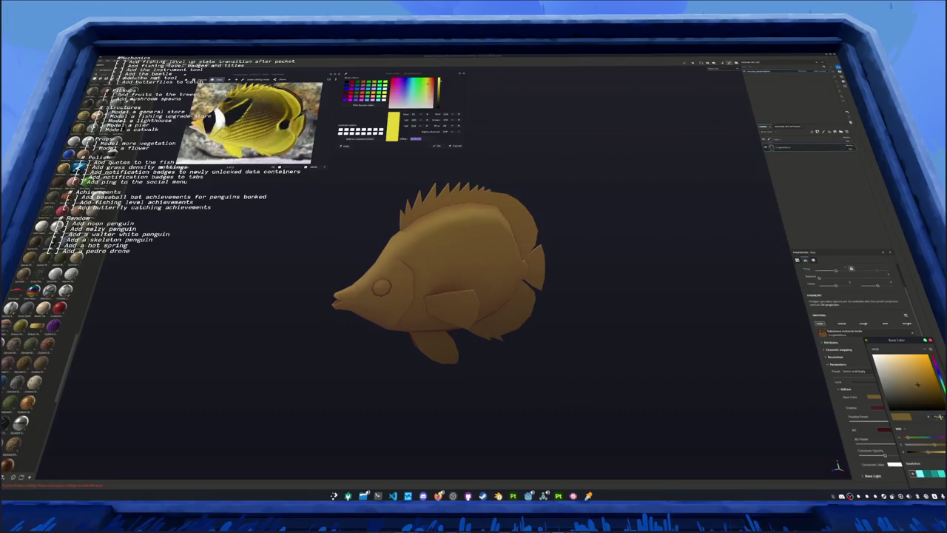
pyautogui.hotkey('ctrl', 'v')
# Tint the shadow and AO colours toward yellow and sample a dark brown from the screen
pyautogui.click(932, 377)
pyautogui.click(889, 432)
pyautogui.click(939, 387)
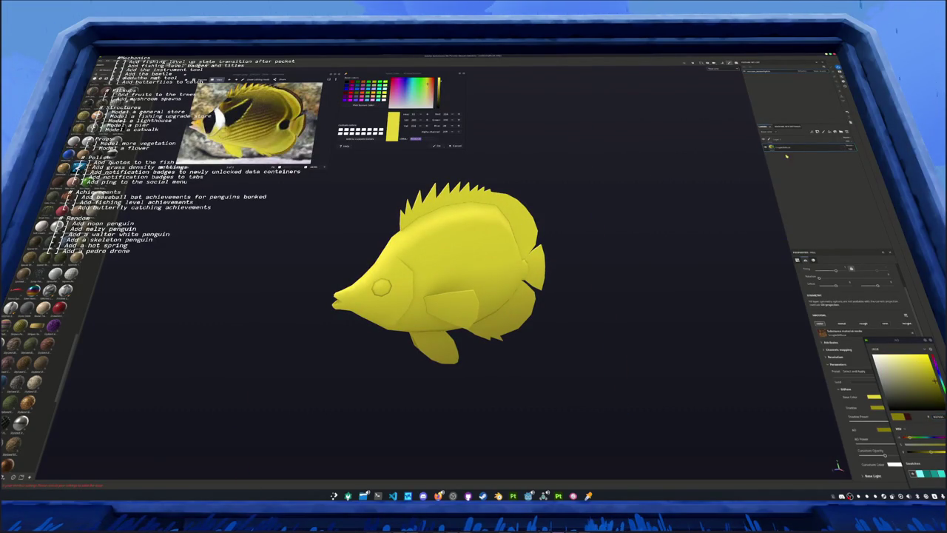
pyautogui.moveTo(665, 245); pyautogui.dragTo(613, 219, button='middle')
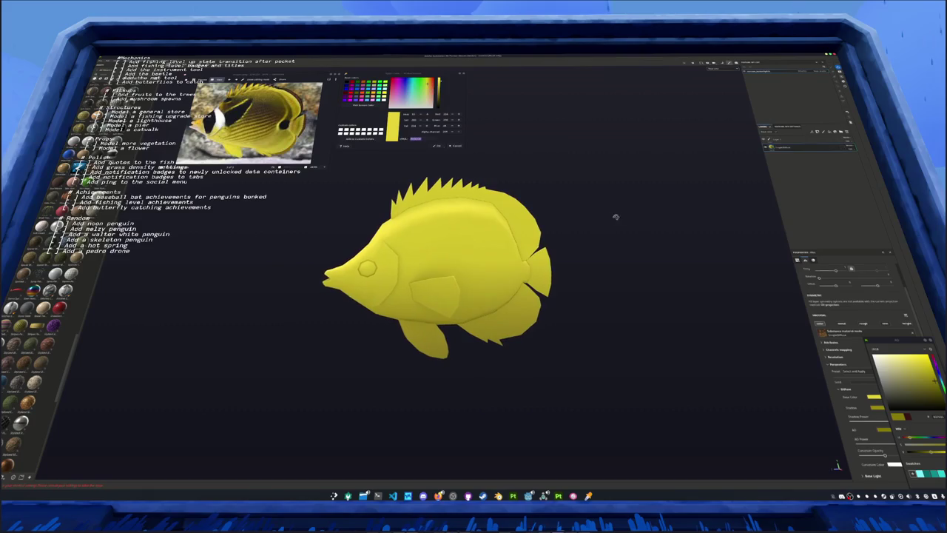
pyautogui.click(364, 105)
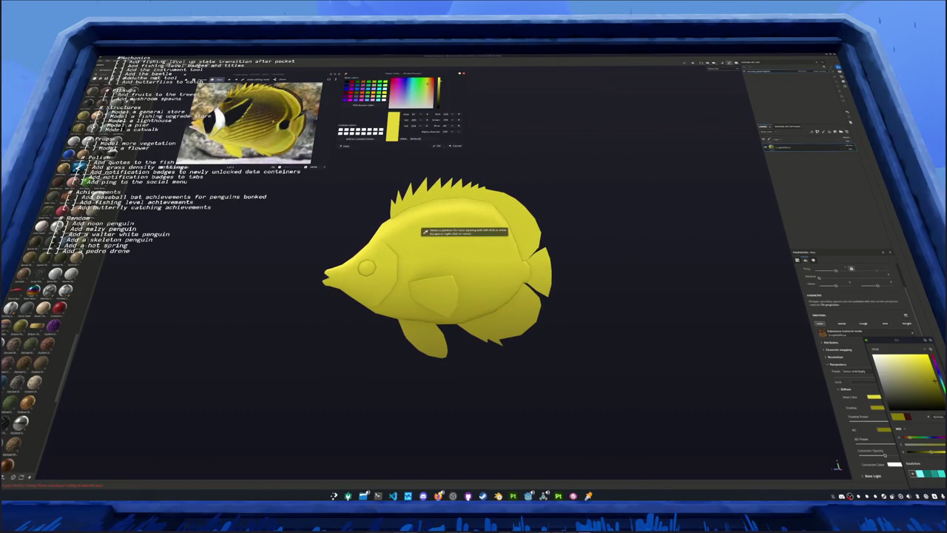
pyautogui.click(319, 155)
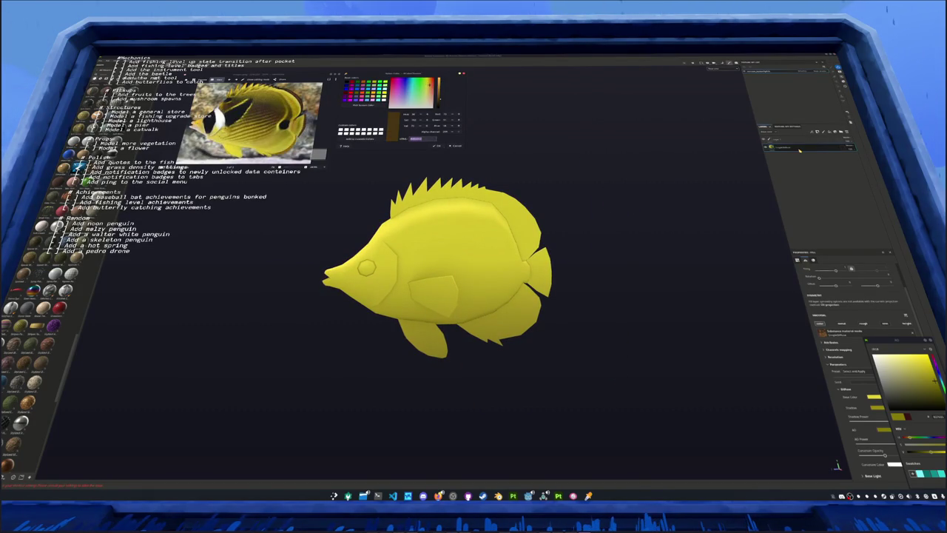
pyautogui.click(802, 176)
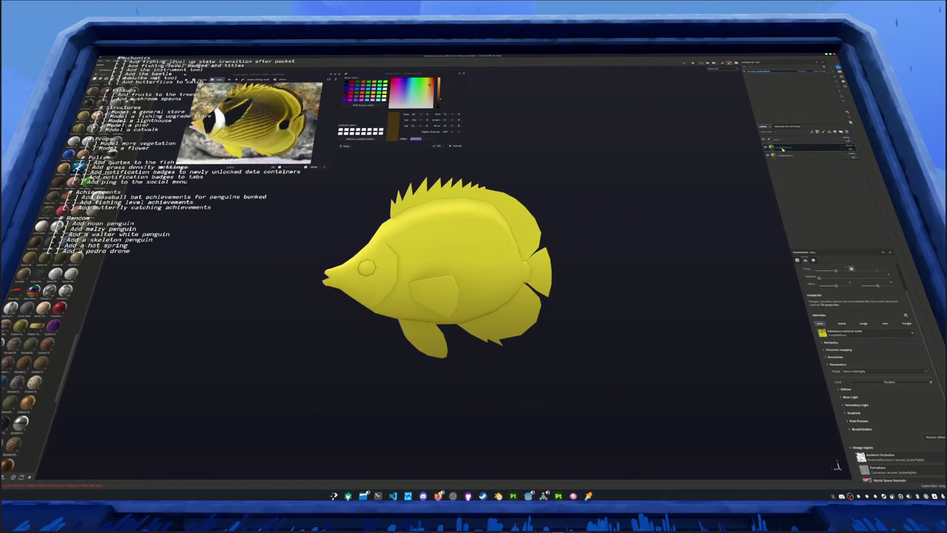
# Change the shadow and AO colours to an orange-brown
pyautogui.click(846, 388)
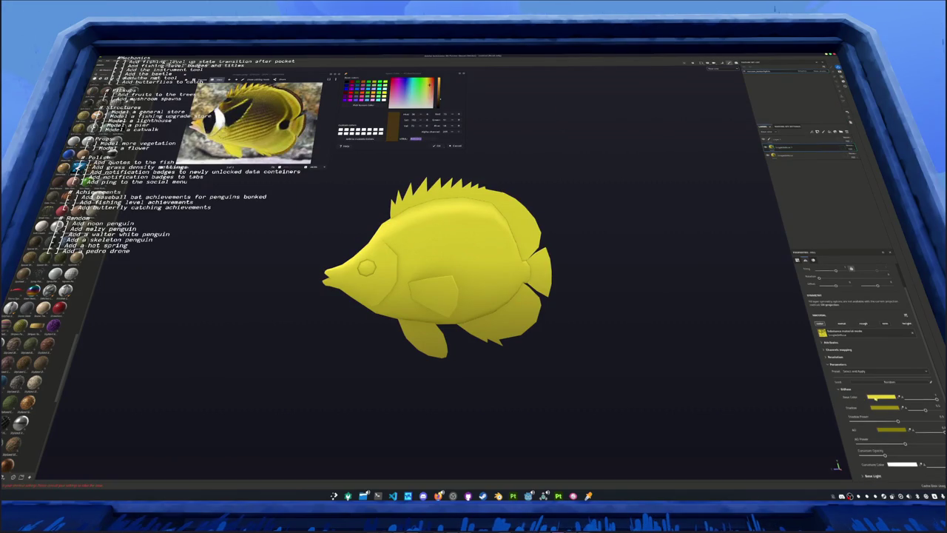
pyautogui.click(881, 407)
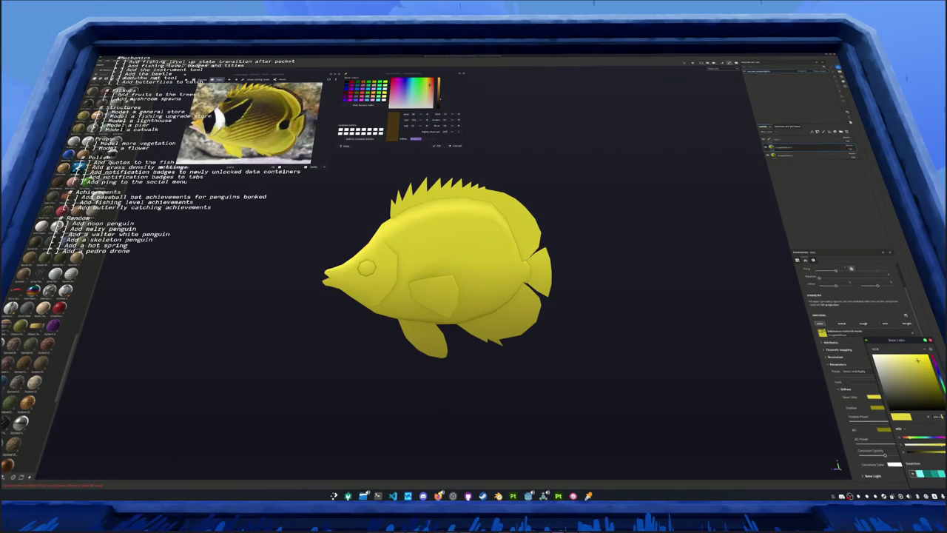
pyautogui.click(930, 376)
pyautogui.click(938, 402)
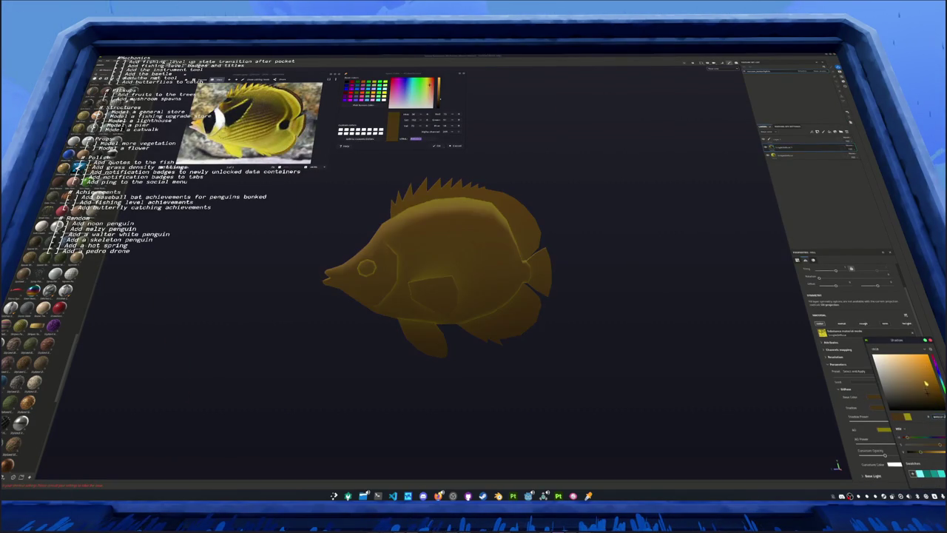
pyautogui.click(886, 432)
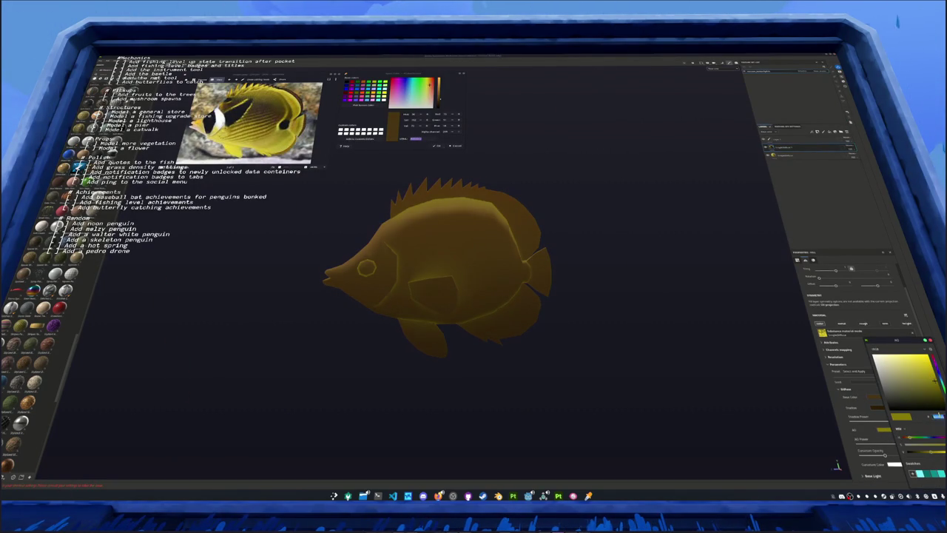
pyautogui.click(936, 400)
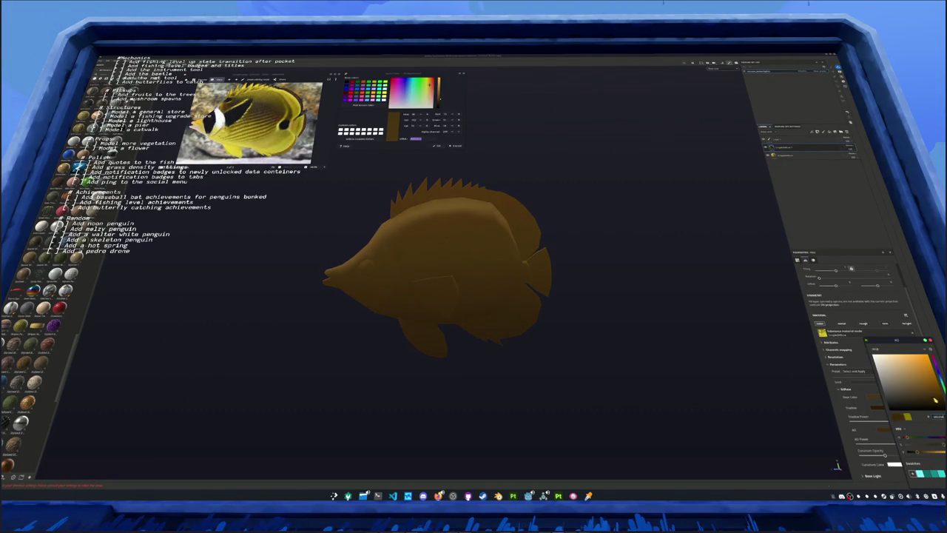
pyautogui.rightClick(783, 152)
pyautogui.click(799, 158)
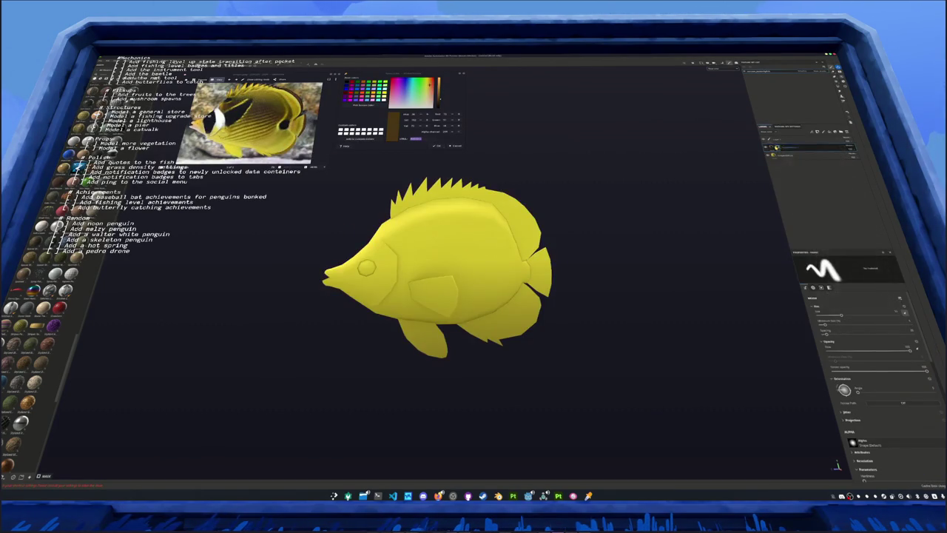
# Add a new layer above the shading and give it a lighting generator
pyautogui.rightClick(784, 148)
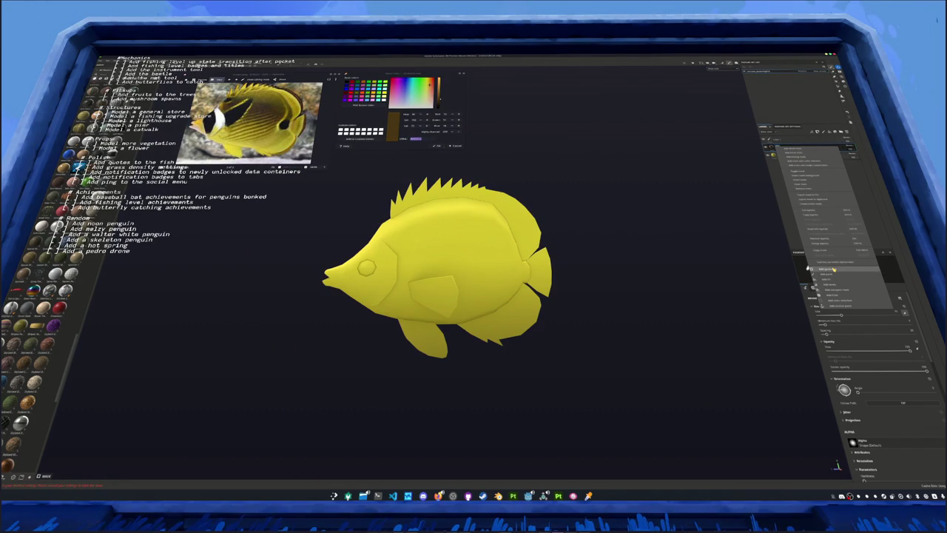
pyautogui.click(834, 269)
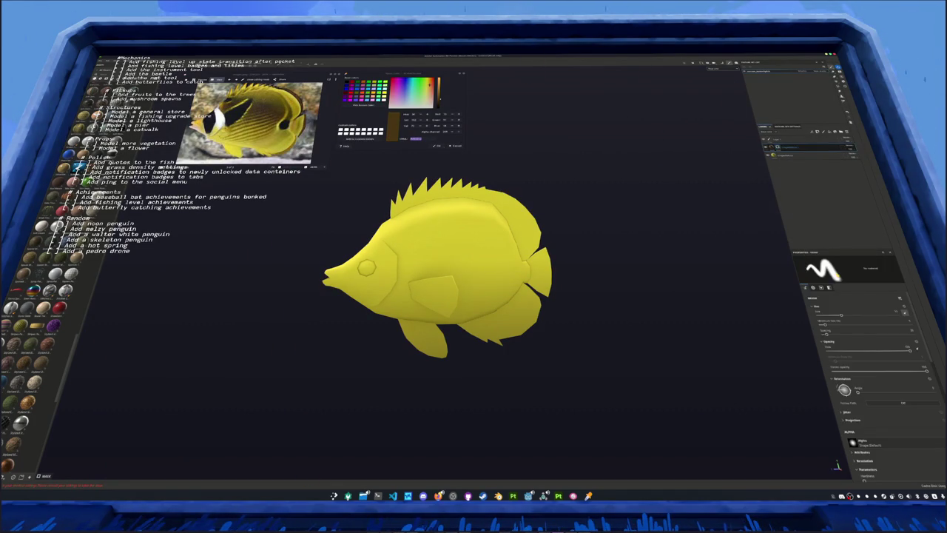
pyautogui.rightClick(777, 147)
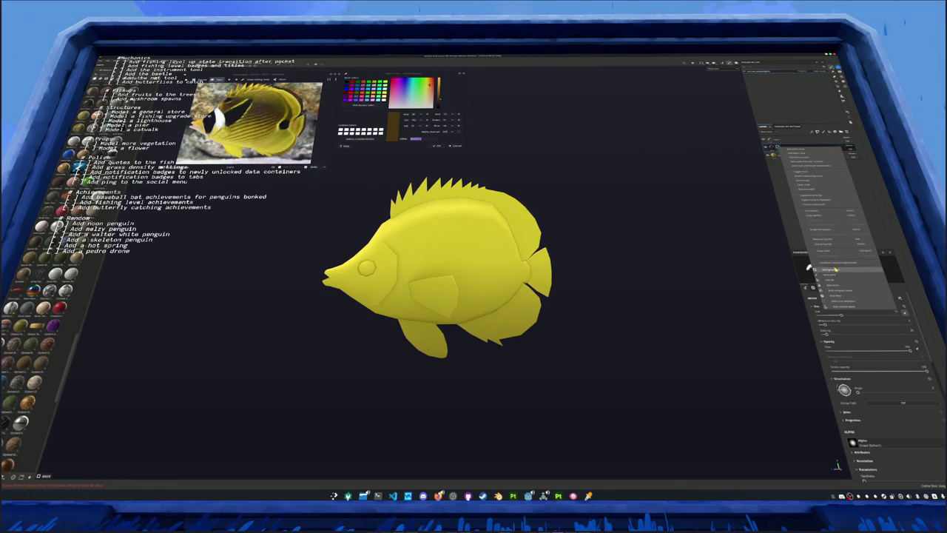
pyautogui.click(836, 266)
pyautogui.click(880, 310)
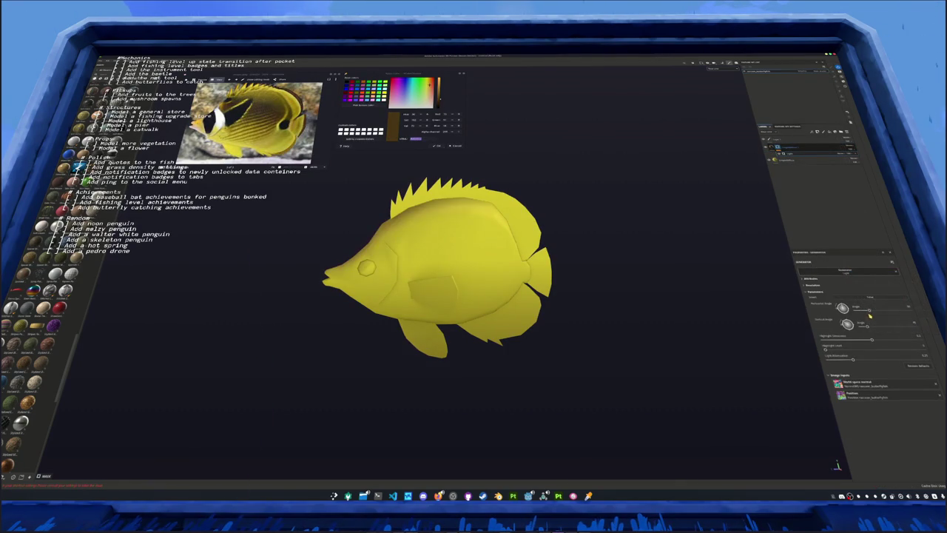
# Tune the generator's Highlight and Light Attenuation for a deeper shaded gold body
pyautogui.moveTo(854, 360); pyautogui.dragTo(785, 362)
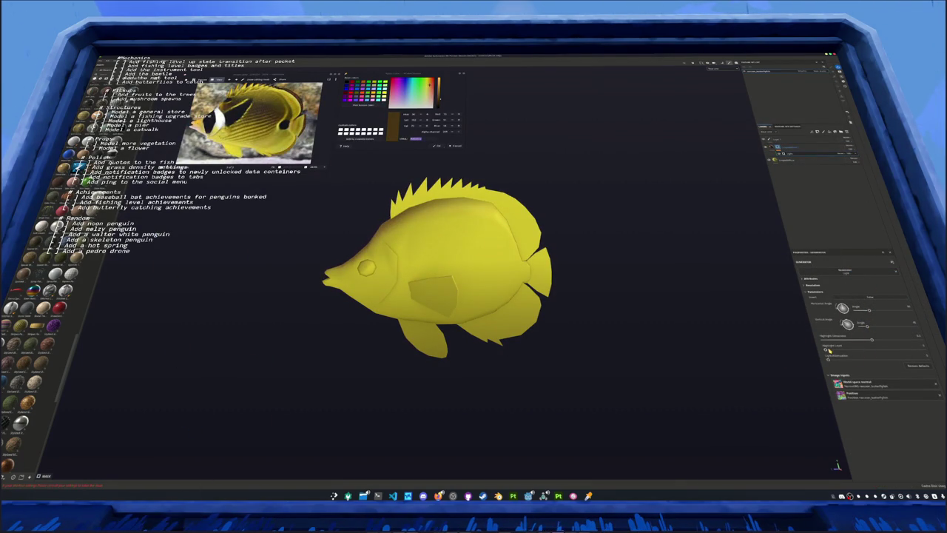
pyautogui.moveTo(873, 340)
pyautogui.mouseDown()
pyautogui.moveTo(854, 339)
pyautogui.moveTo(882, 344)
pyautogui.mouseUp()
pyautogui.moveTo(830, 360)
pyautogui.mouseDown()
pyautogui.moveTo(851, 359)
pyautogui.moveTo(848, 338)
pyautogui.mouseUp()
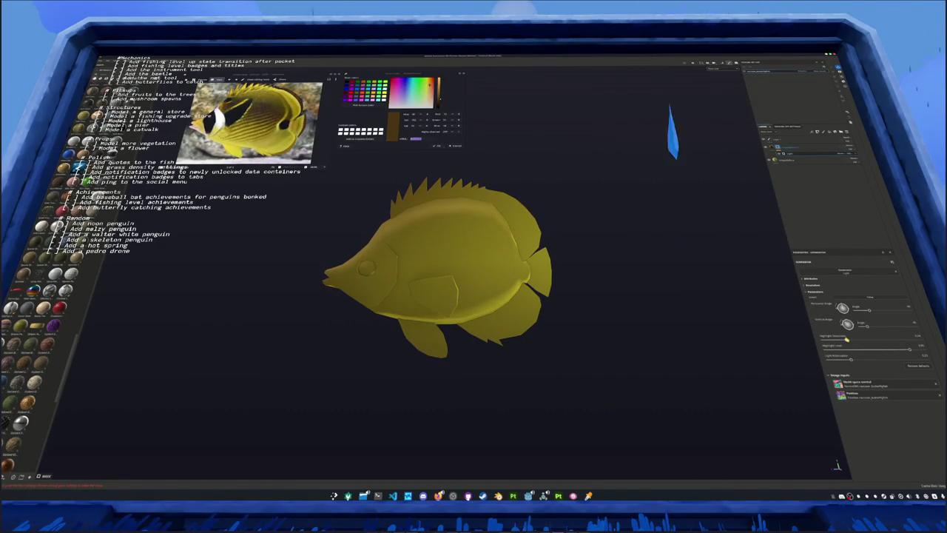
pyautogui.keyDown('alt'); pyautogui.moveTo(625, 354); pyautogui.dragTo(646, 355); pyautogui.keyUp('alt')
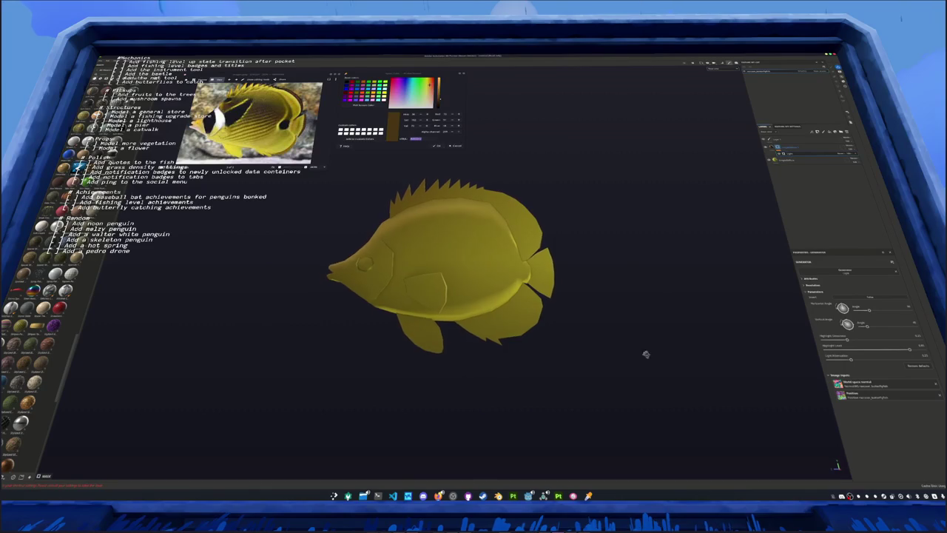
pyautogui.moveTo(851, 359); pyautogui.dragTo(839, 358)
pyautogui.moveTo(837, 359); pyautogui.dragTo(839, 359)
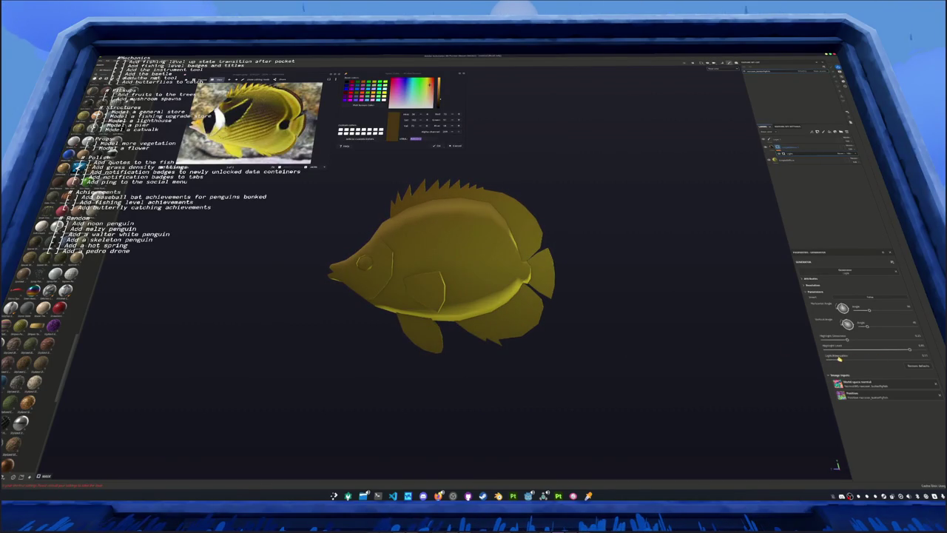
pyautogui.rightClick(778, 146)
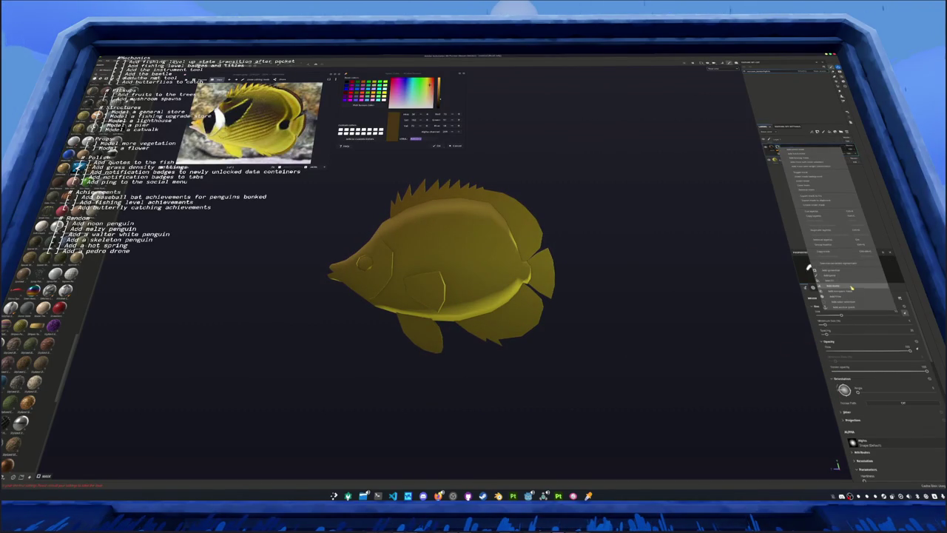
# Add a fill layer with a stripe pattern using planar projection
pyautogui.click(842, 281)
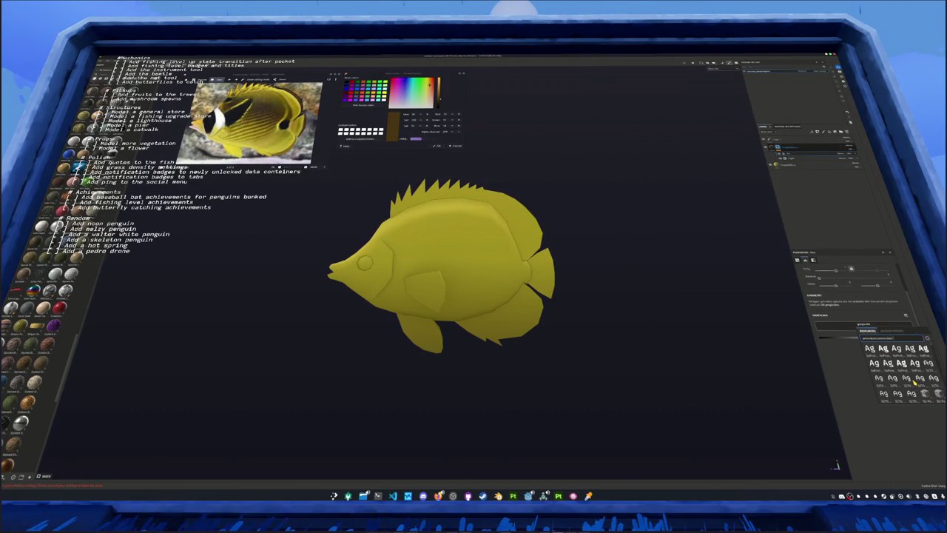
pyautogui.write('er')
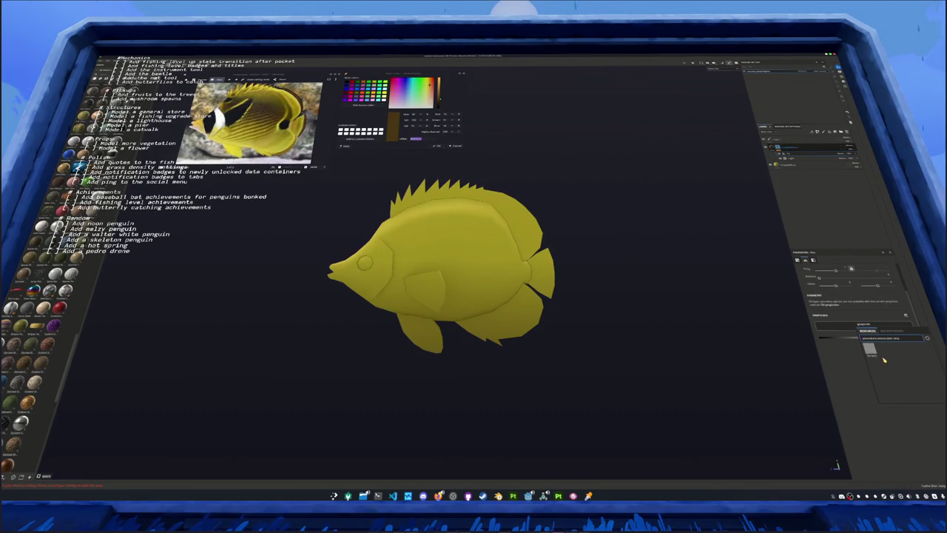
pyautogui.click(870, 350)
pyautogui.scroll(2, 852, 311)
pyautogui.click(855, 275)
pyautogui.click(849, 296)
# Expand the stripe pattern and 3D projection settings of the fill
pyautogui.moveTo(626, 325)
pyautogui.keyDown('alt'); pyautogui.mouseDown()
pyautogui.moveTo(725, 350)
pyautogui.moveTo(681, 355)
pyautogui.mouseUp(); pyautogui.keyUp('alt')
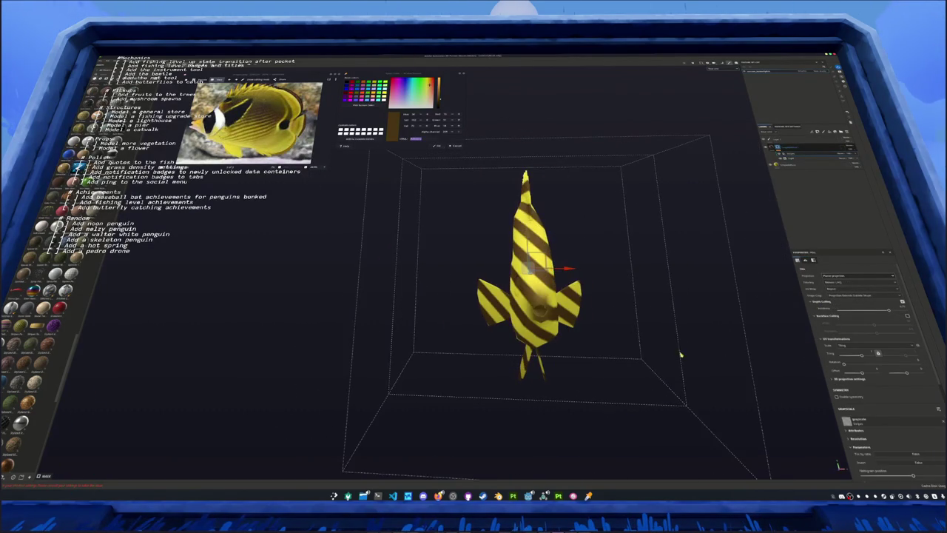
pyautogui.moveTo(802, 357)
pyautogui.keyDown('alt'); pyautogui.mouseDown()
pyautogui.moveTo(738, 360)
pyautogui.moveTo(770, 370)
pyautogui.mouseUp(); pyautogui.keyUp('alt')
pyautogui.scroll(-3, 850, 385)
pyautogui.scroll(-2, 850, 396)
pyautogui.click(848, 380)
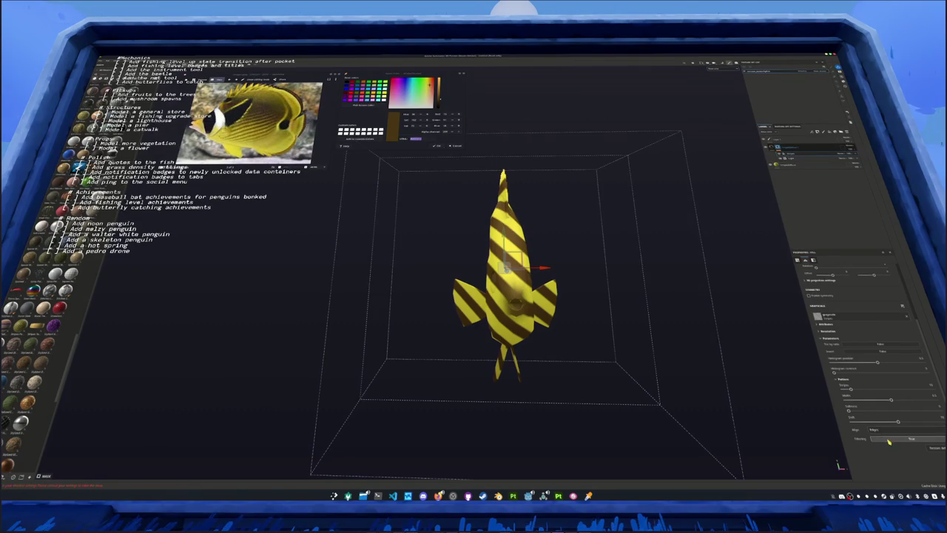
pyautogui.scroll(3, 882, 429)
pyautogui.scroll(2, 882, 416)
pyautogui.scroll(2, 861, 385)
pyautogui.click(844, 378)
pyautogui.scroll(-2, 888, 415)
# Rotate the stripe projection toward horizontal, checking it from several views
pyautogui.moveTo(910, 443); pyautogui.dragTo(914, 444)
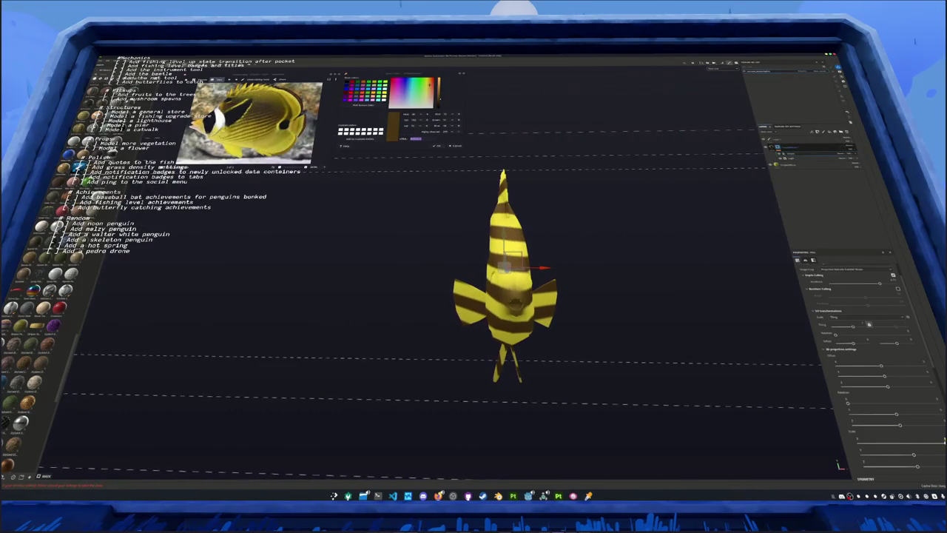
pyautogui.keyDown('alt'); pyautogui.moveTo(745, 395); pyautogui.dragTo(720, 414); pyautogui.keyUp('alt')
pyautogui.scroll(-5, 863, 416)
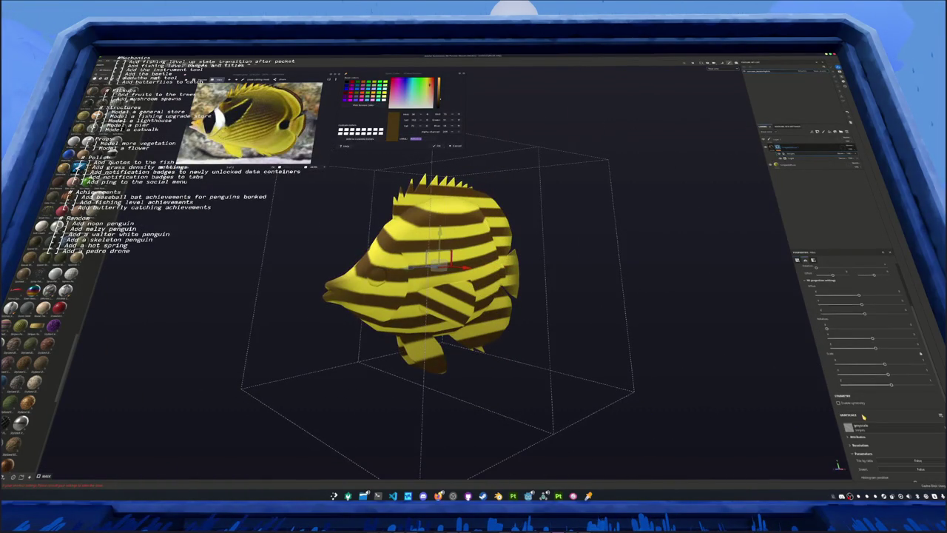
pyautogui.moveTo(829, 333)
pyautogui.mouseDown()
pyautogui.moveTo(613, 359)
pyautogui.moveTo(681, 377)
pyautogui.mouseUp()
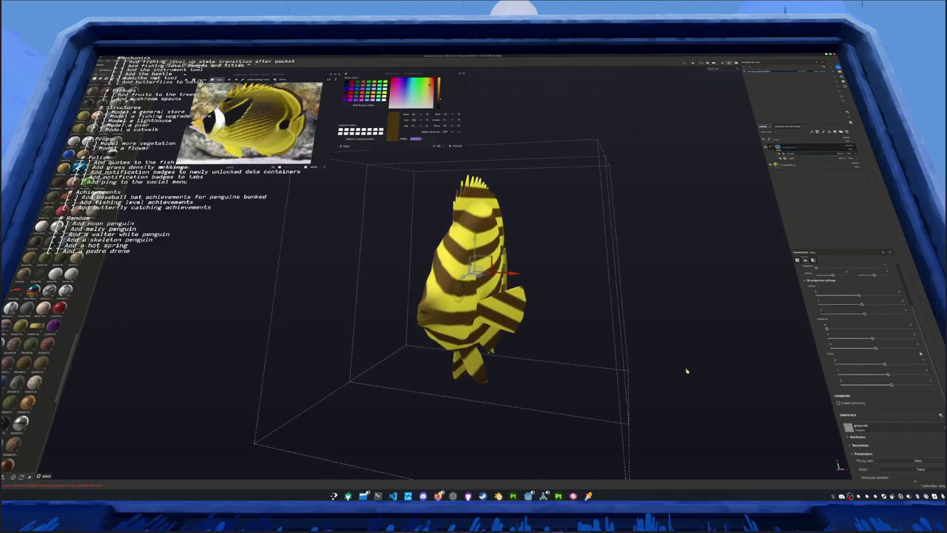
pyautogui.keyDown('alt'); pyautogui.moveTo(744, 368); pyautogui.dragTo(774, 360); pyautogui.keyUp('alt')
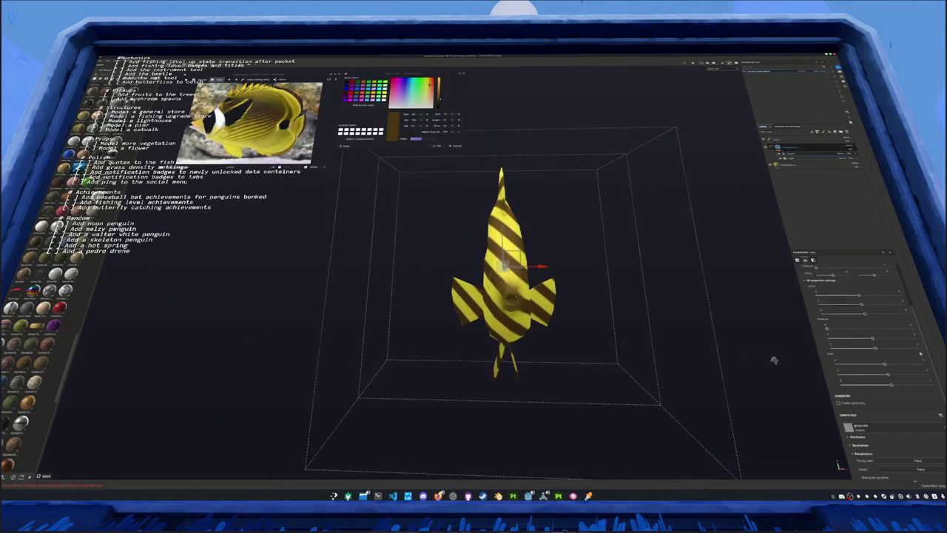
pyautogui.scroll(3, 831, 329)
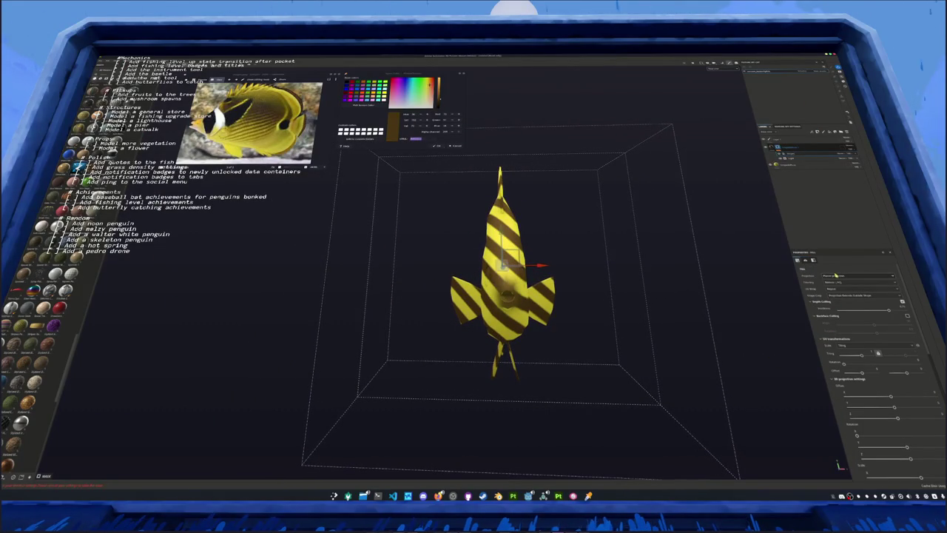
pyautogui.scroll(-3, 844, 311)
pyautogui.scroll(-3, 845, 348)
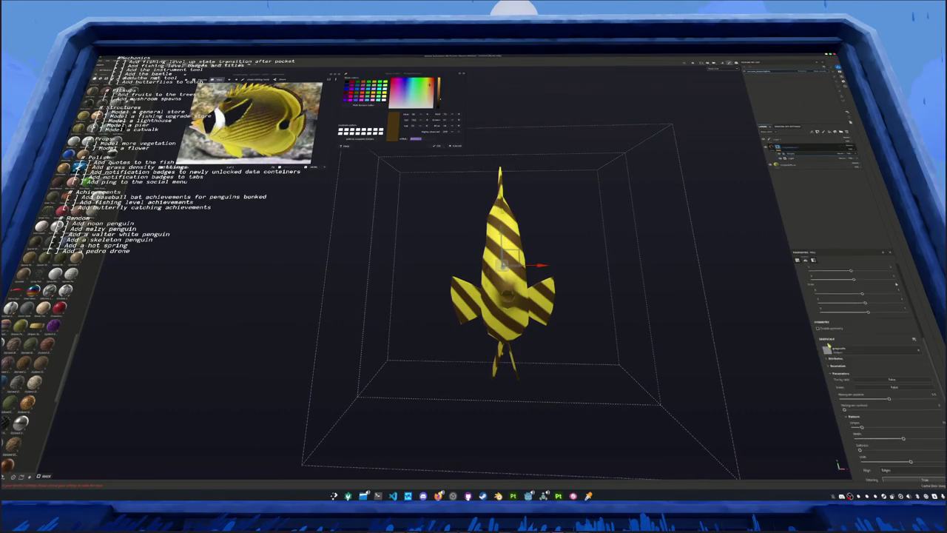
pyautogui.scroll(-3, 845, 385)
pyautogui.scroll(3, 855, 418)
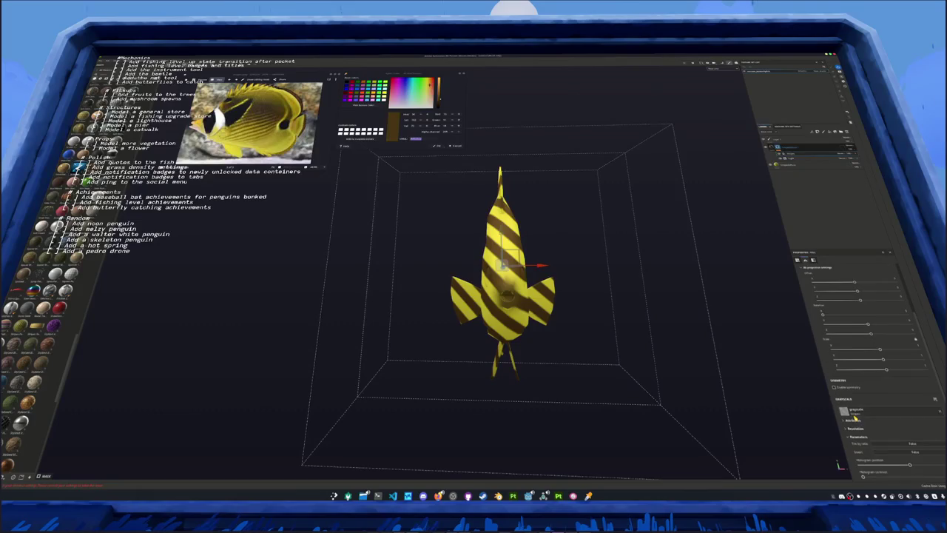
# Tilt the projection Rotation until the brown stripes run diagonally across the body
pyautogui.moveTo(867, 326)
pyautogui.mouseDown()
pyautogui.moveTo(866, 336)
pyautogui.moveTo(883, 337)
pyautogui.mouseUp()
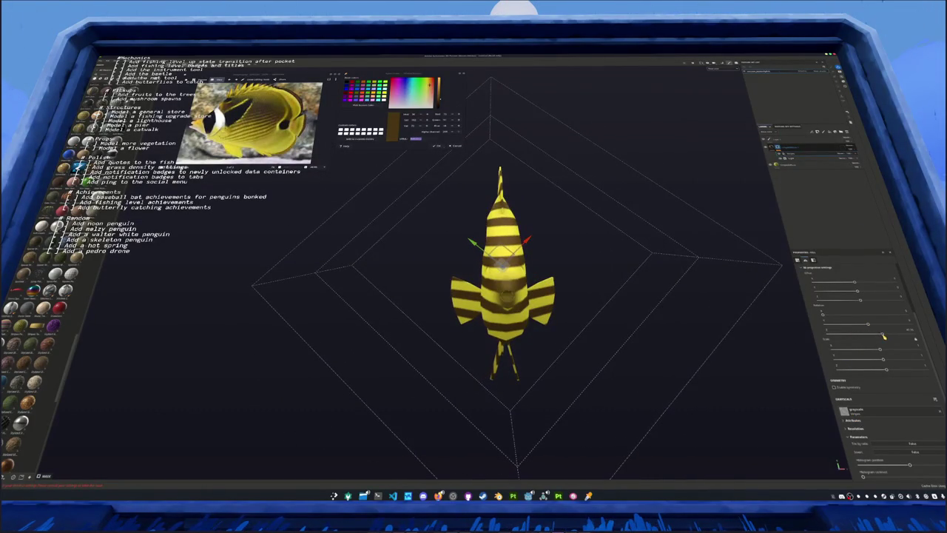
pyautogui.moveTo(903, 330); pyautogui.dragTo(901, 330)
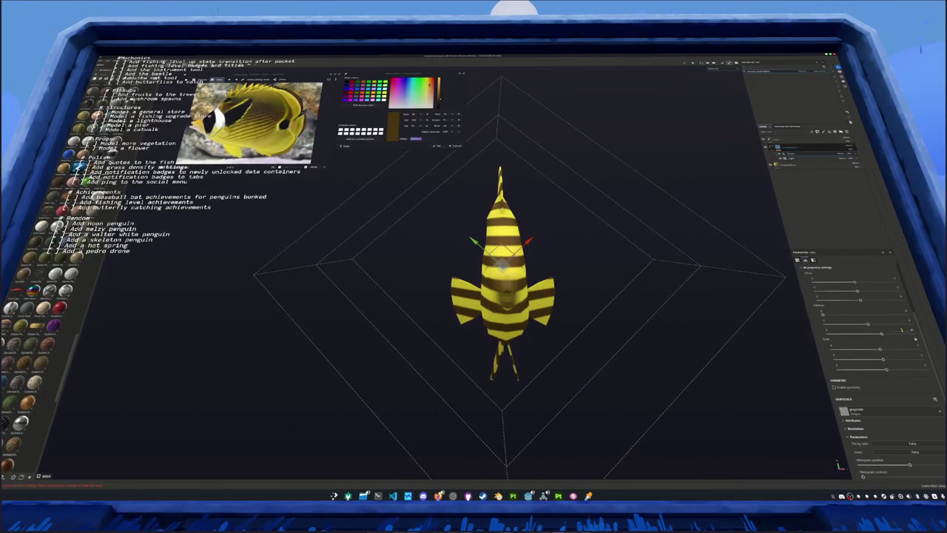
pyautogui.moveTo(608, 347); pyautogui.dragTo(518, 318, button='middle')
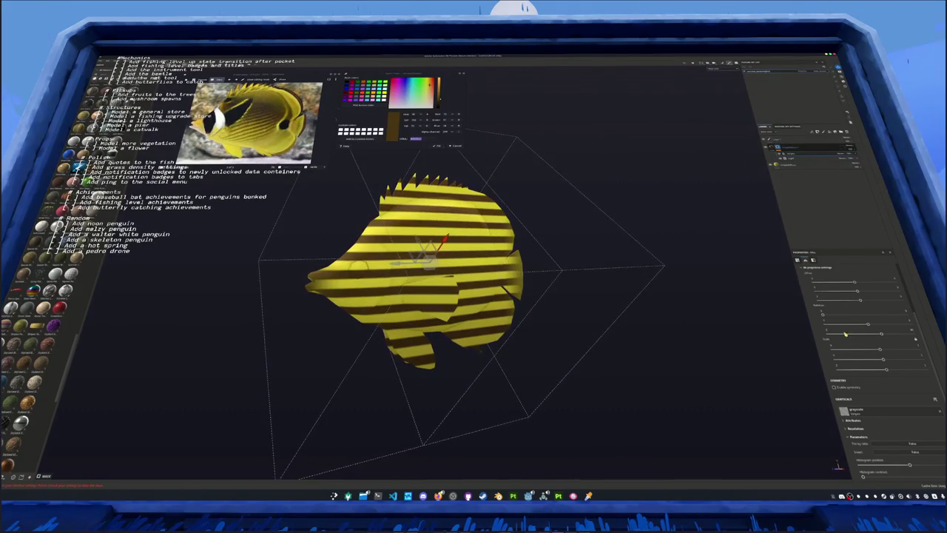
pyautogui.moveTo(823, 316); pyautogui.dragTo(844, 316)
pyautogui.moveTo(563, 318)
pyautogui.mouseDown(button='middle')
pyautogui.moveTo(755, 337)
pyautogui.moveTo(617, 331)
pyautogui.moveTo(419, 249)
pyautogui.mouseUp(button='middle')
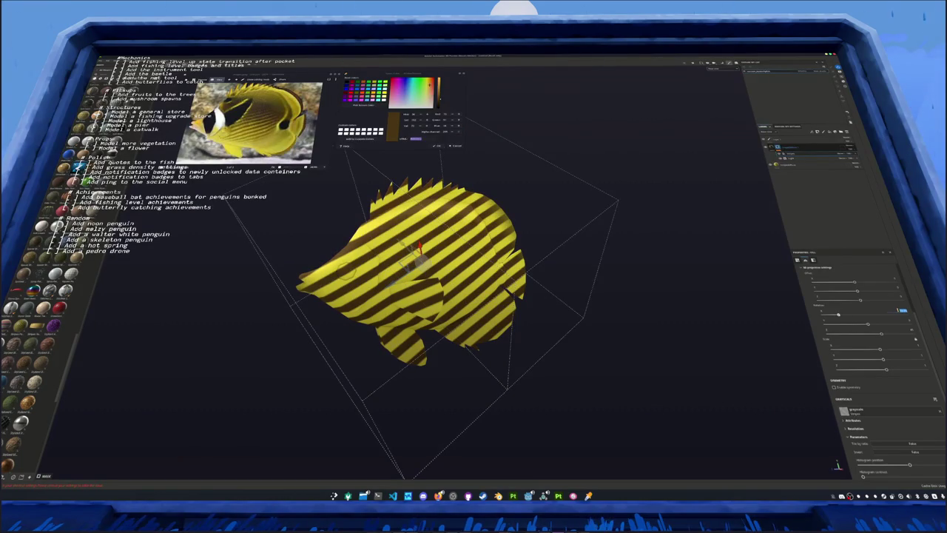
pyautogui.moveTo(838, 315); pyautogui.dragTo(840, 315)
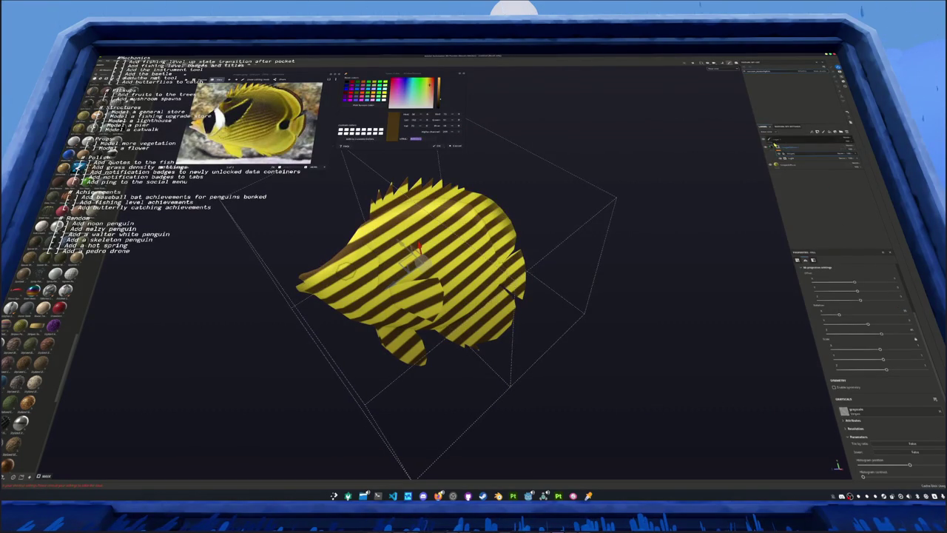
pyautogui.rightClick(782, 146)
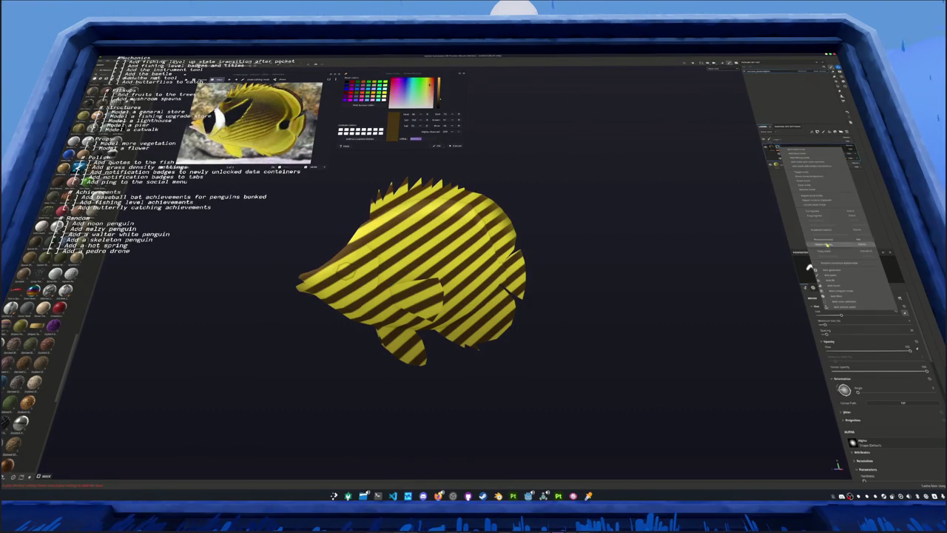
# Group the stripe layer and change the group's blending mode
pyautogui.click(793, 180)
pyautogui.click(849, 148)
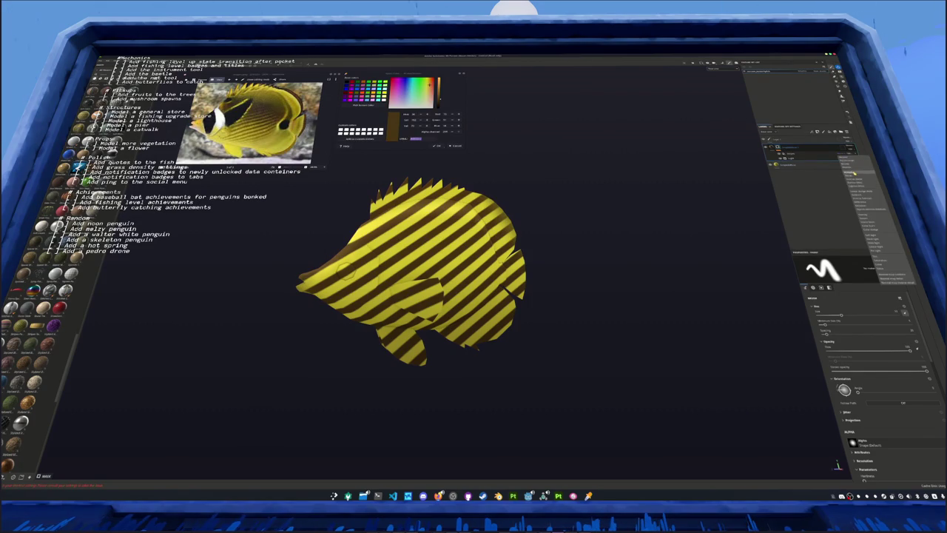
pyautogui.click(853, 176)
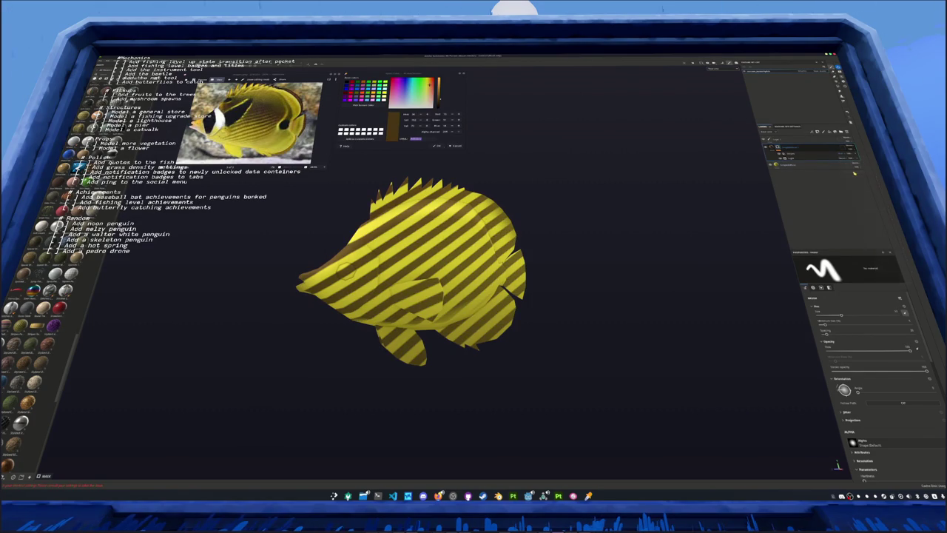
pyautogui.click(809, 158)
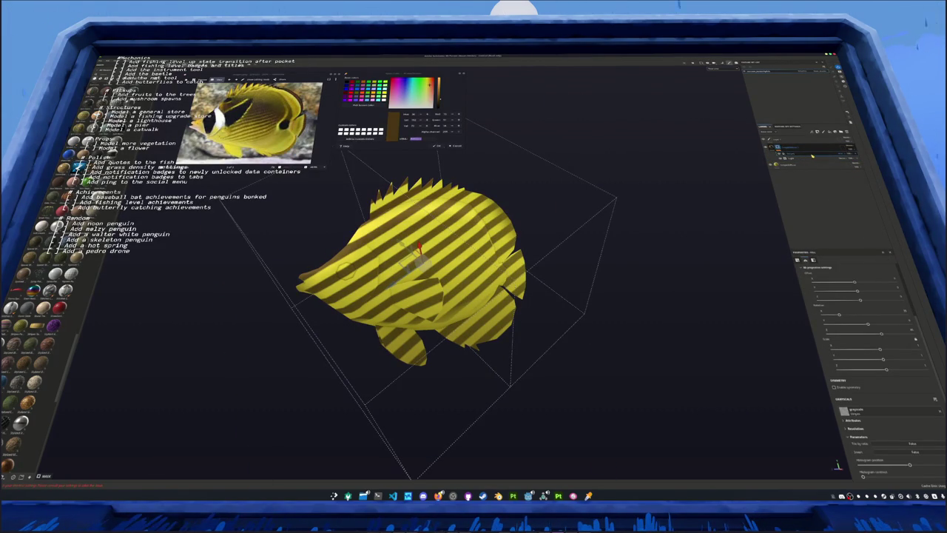
# Add a generator and rearrange the layers in the stack
pyautogui.rightClick(812, 157)
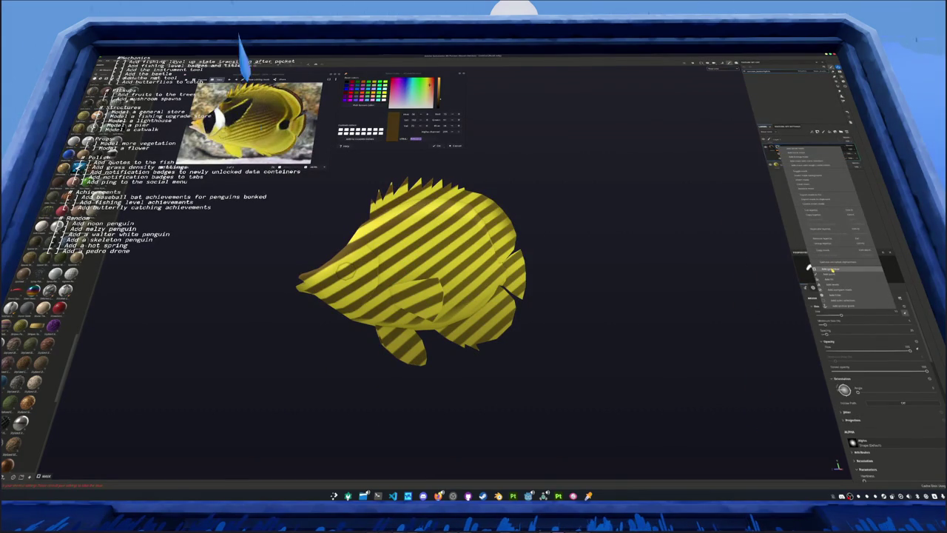
pyautogui.click(831, 270)
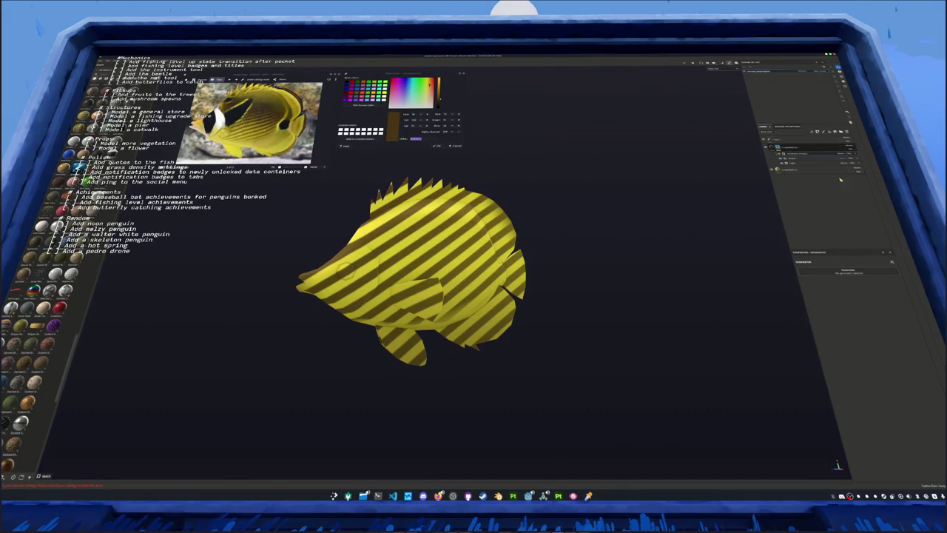
pyautogui.click(799, 150)
pyautogui.rightClick(799, 149)
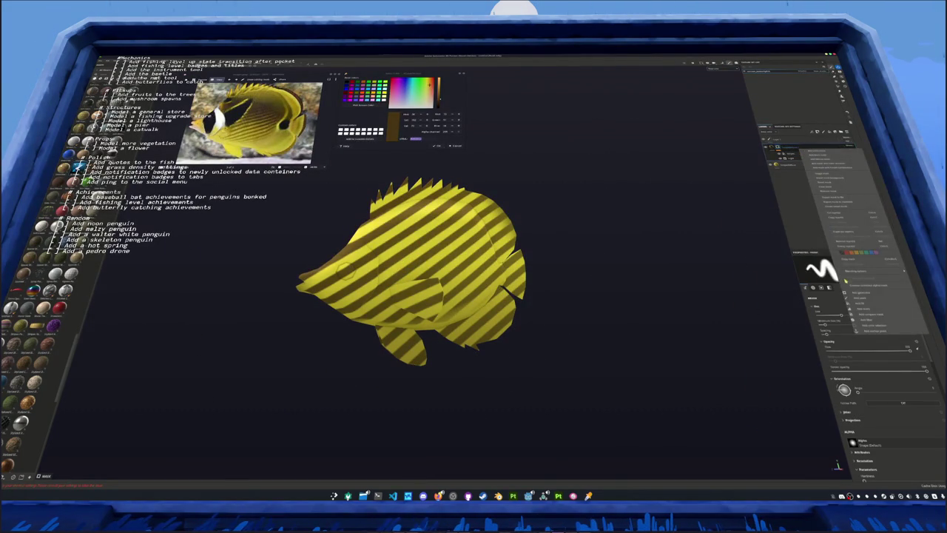
pyautogui.click(843, 185)
pyautogui.click(857, 155)
pyautogui.click(857, 156)
pyautogui.click(796, 153)
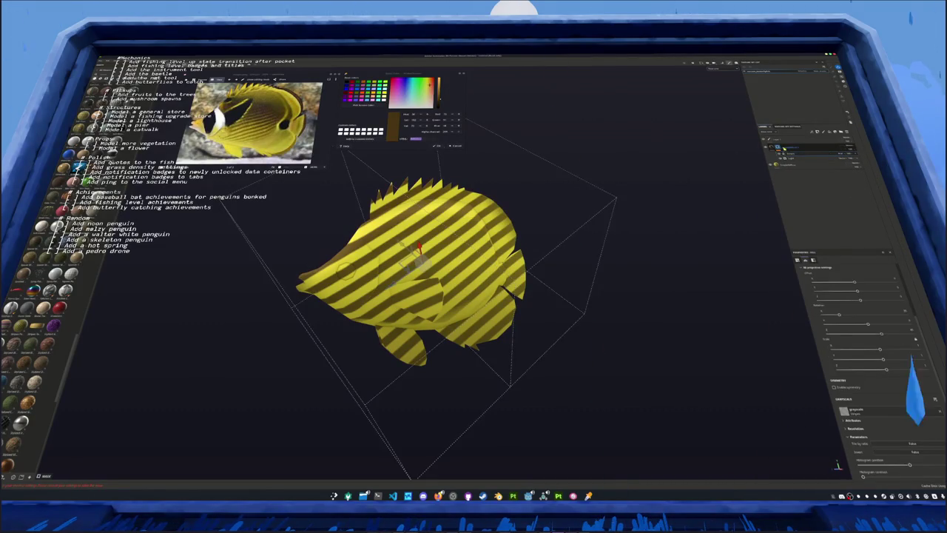
pyautogui.click(799, 148)
# Add a generator to the group's mask and change its blend so stripes reappear
pyautogui.rightClick(783, 147)
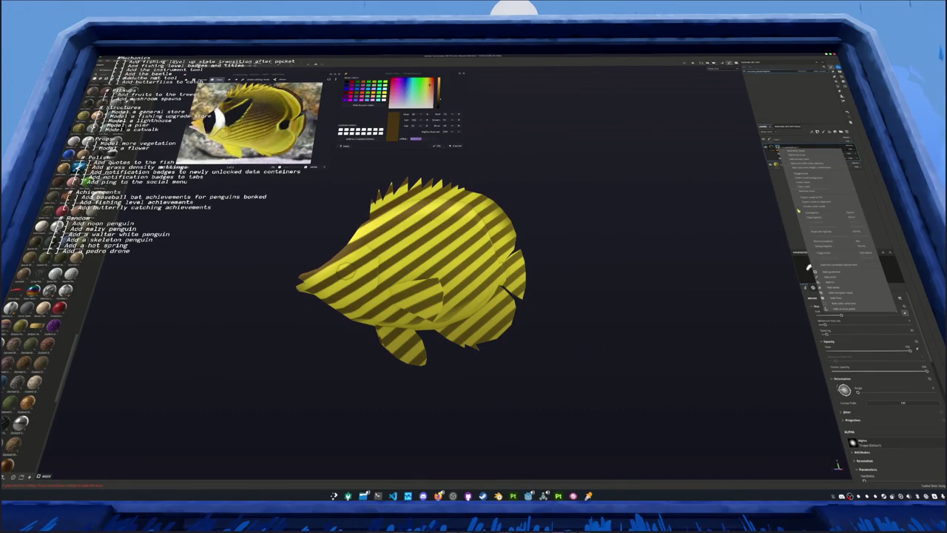
pyautogui.click(826, 271)
pyautogui.click(851, 272)
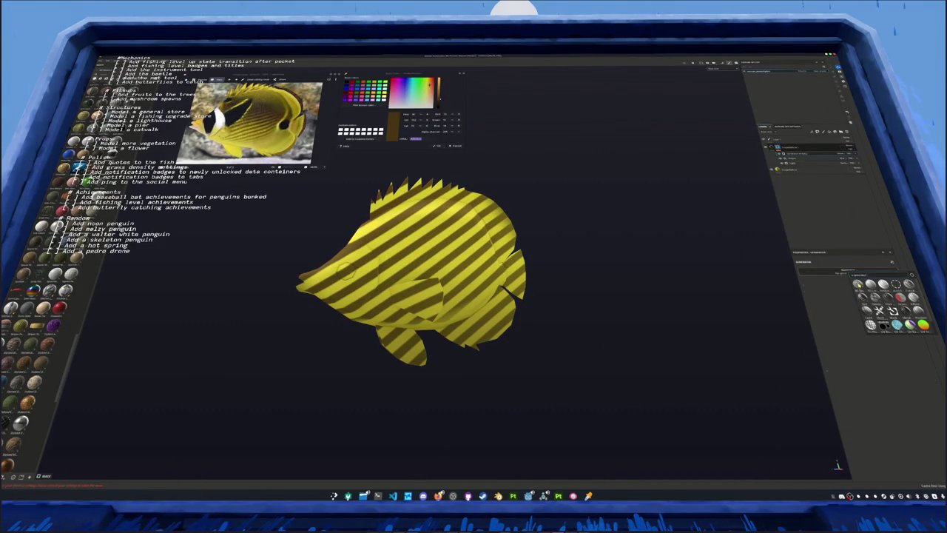
pyautogui.click(881, 296)
pyautogui.click(848, 154)
pyautogui.click(853, 172)
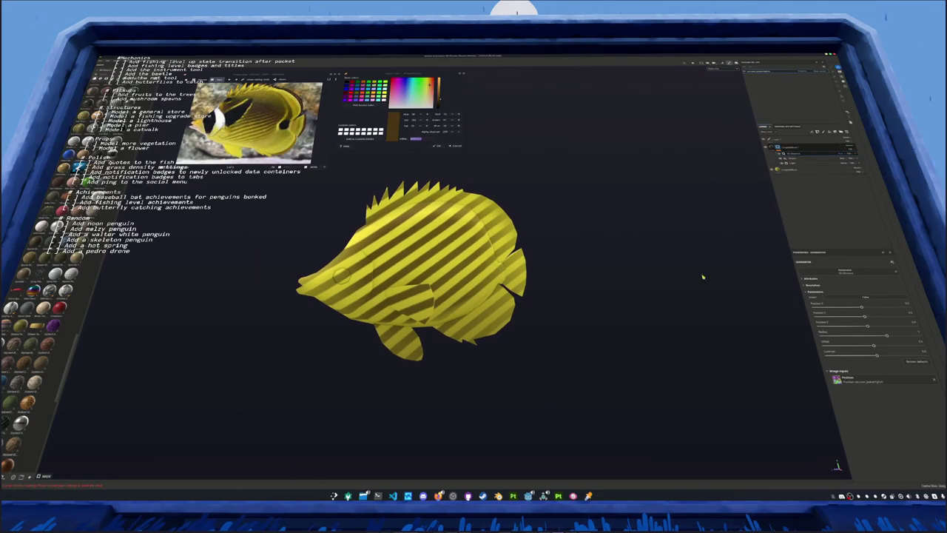
# Slide the generator's Position and Falloff so stripes fade toward the head, and add a layer
pyautogui.moveTo(871, 327); pyautogui.dragTo(830, 330)
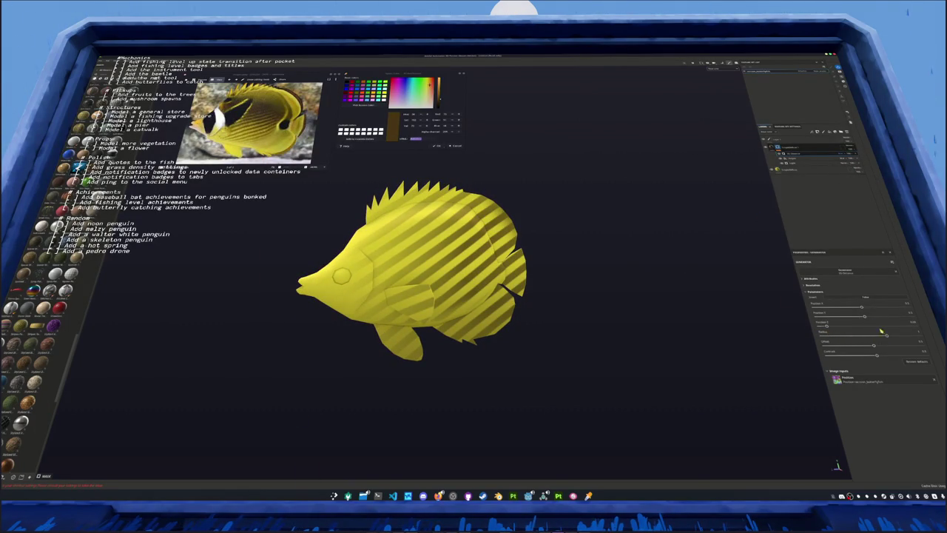
pyautogui.moveTo(866, 318); pyautogui.dragTo(889, 320)
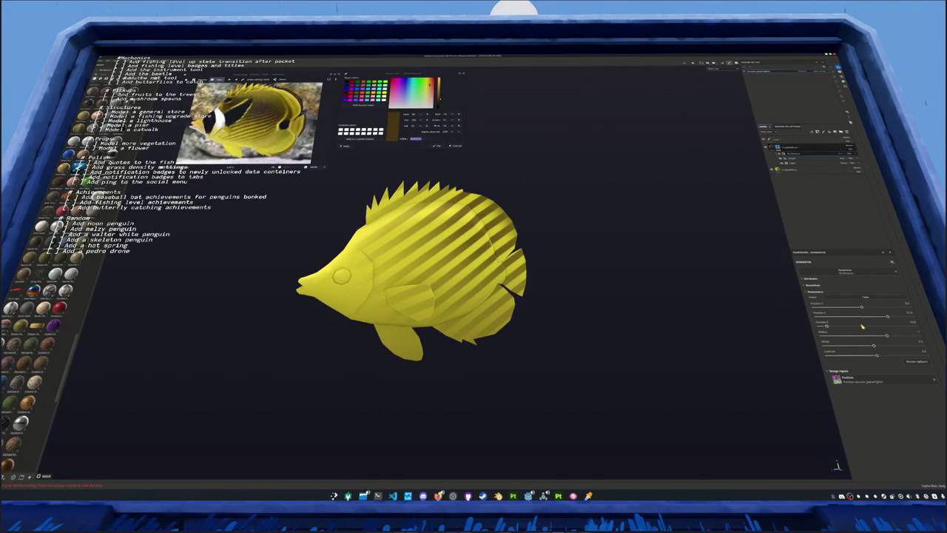
pyautogui.moveTo(828, 326); pyautogui.dragTo(855, 326)
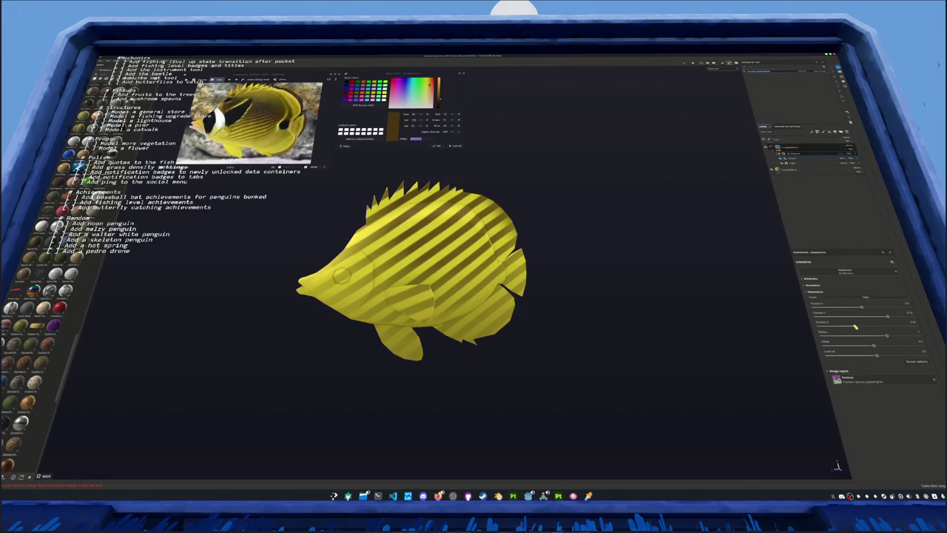
pyautogui.moveTo(887, 337)
pyautogui.mouseDown()
pyautogui.moveTo(915, 355)
pyautogui.moveTo(885, 336)
pyautogui.mouseUp()
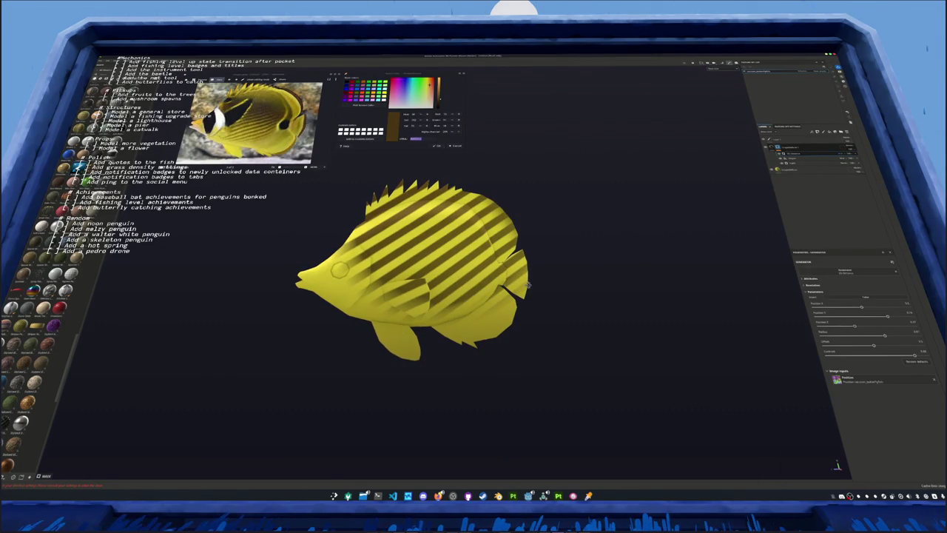
pyautogui.keyDown('alt'); pyautogui.moveTo(649, 294); pyautogui.dragTo(666, 296); pyautogui.keyUp('alt')
pyautogui.click(858, 160)
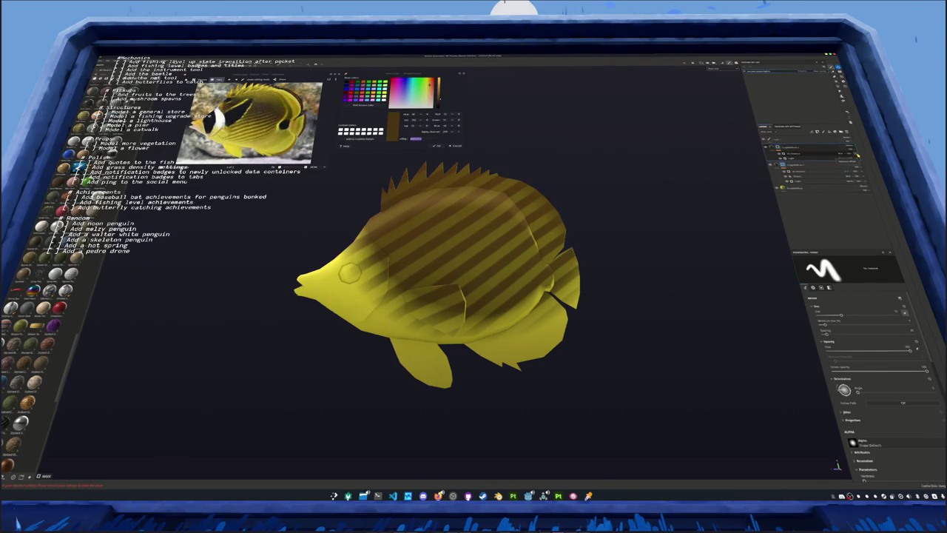
# Shape a broad dark brown patch over the upper rear body via generator Angle, Level and Contrast
pyautogui.click(804, 160)
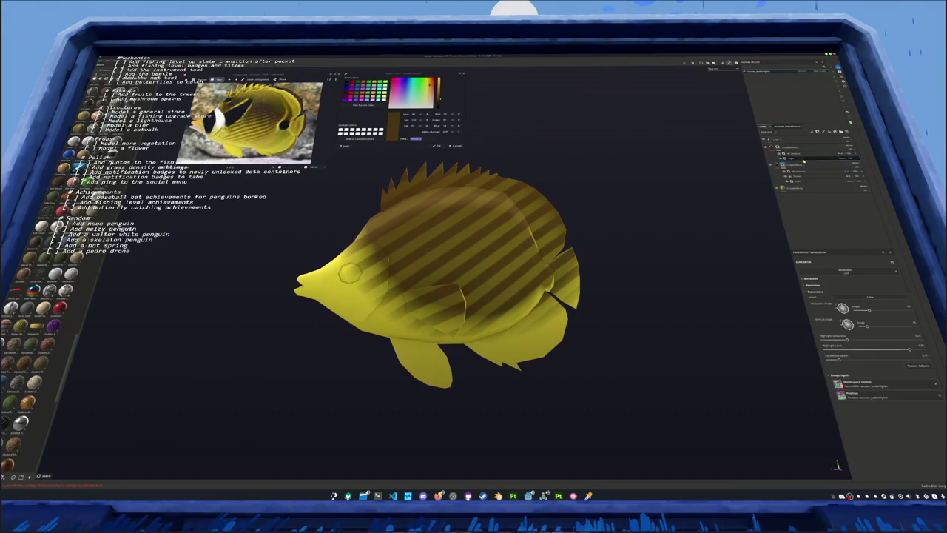
pyautogui.moveTo(838, 360); pyautogui.dragTo(786, 362)
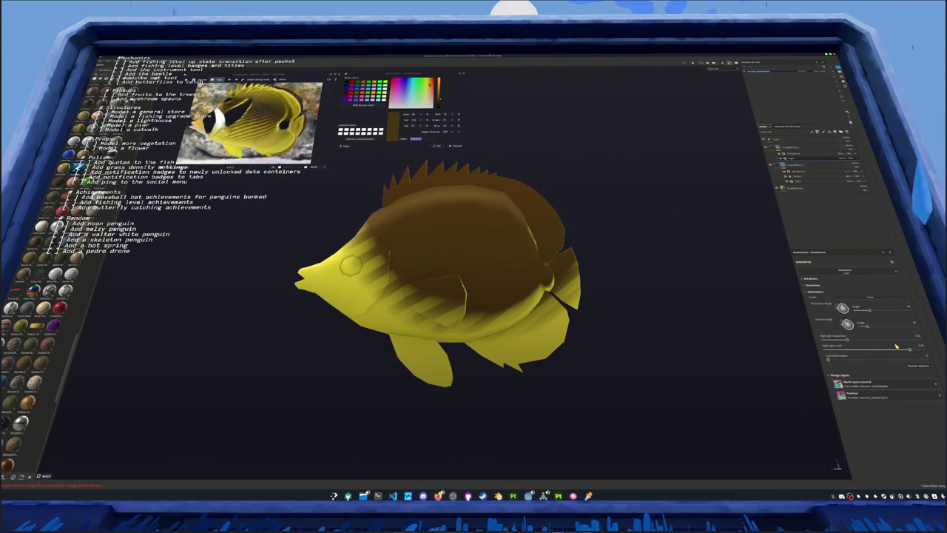
pyautogui.moveTo(909, 350); pyautogui.dragTo(895, 350)
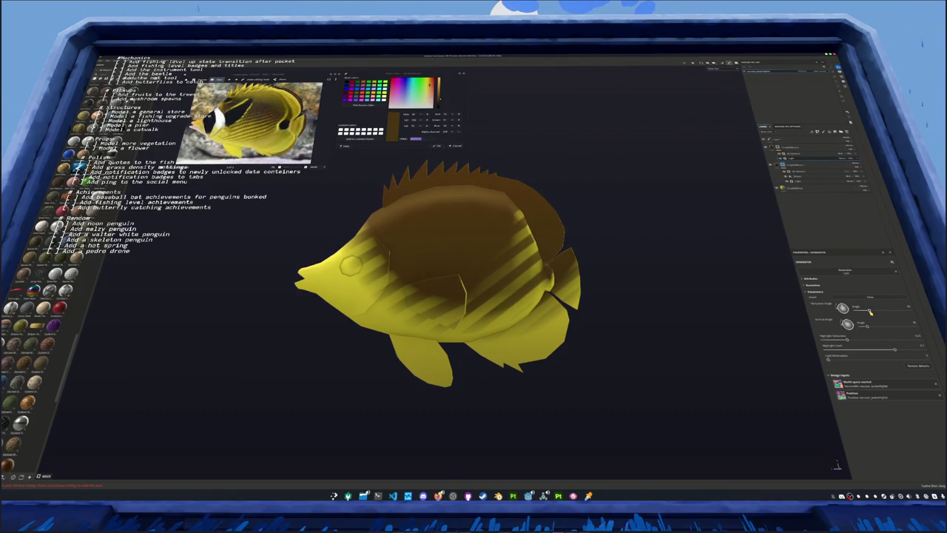
pyautogui.moveTo(867, 325)
pyautogui.mouseDown()
pyautogui.moveTo(881, 328)
pyautogui.moveTo(891, 353)
pyautogui.mouseUp()
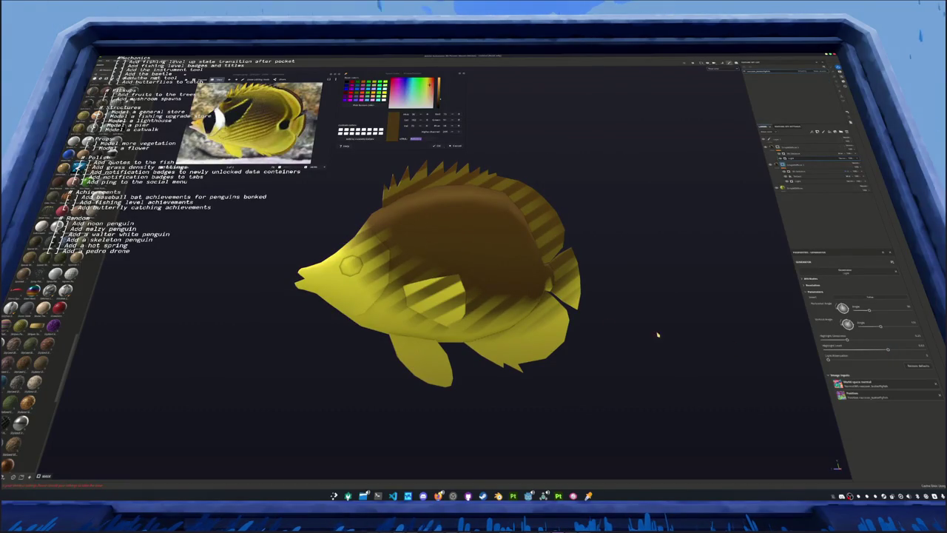
pyautogui.keyDown('alt'); pyautogui.moveTo(658, 335); pyautogui.dragTo(628, 303); pyautogui.keyUp('alt')
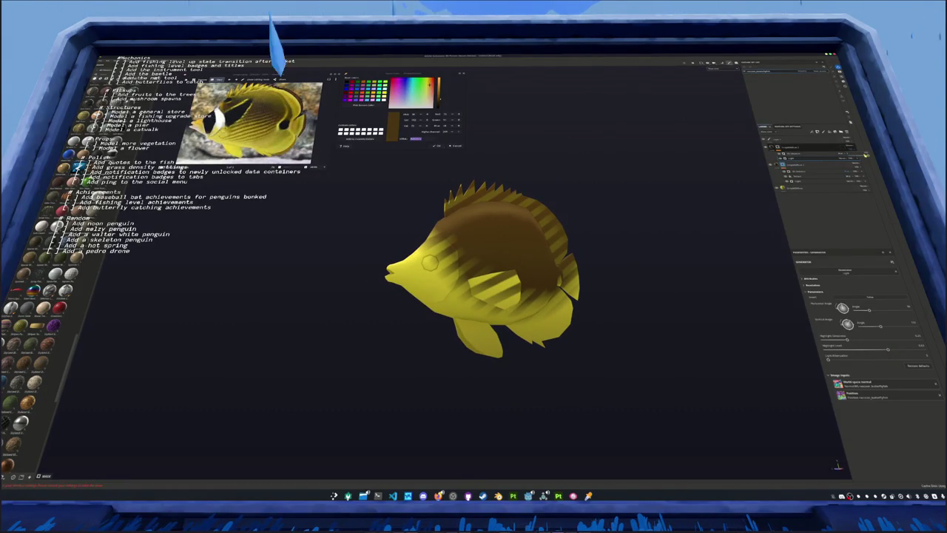
pyautogui.click(866, 155)
pyautogui.click(869, 157)
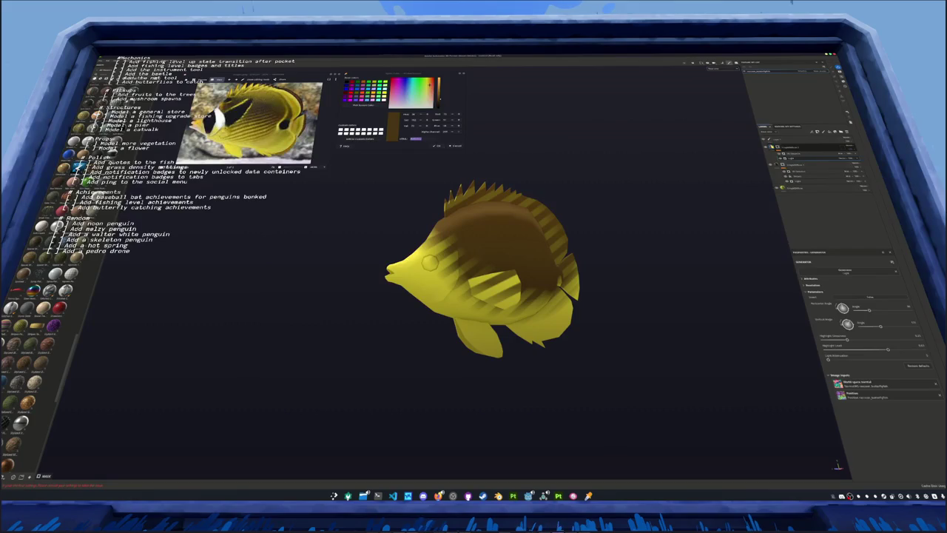
# Darken the Gradient Light Color of the fish's stylized shading fill
pyautogui.click(814, 147)
pyautogui.click(833, 336)
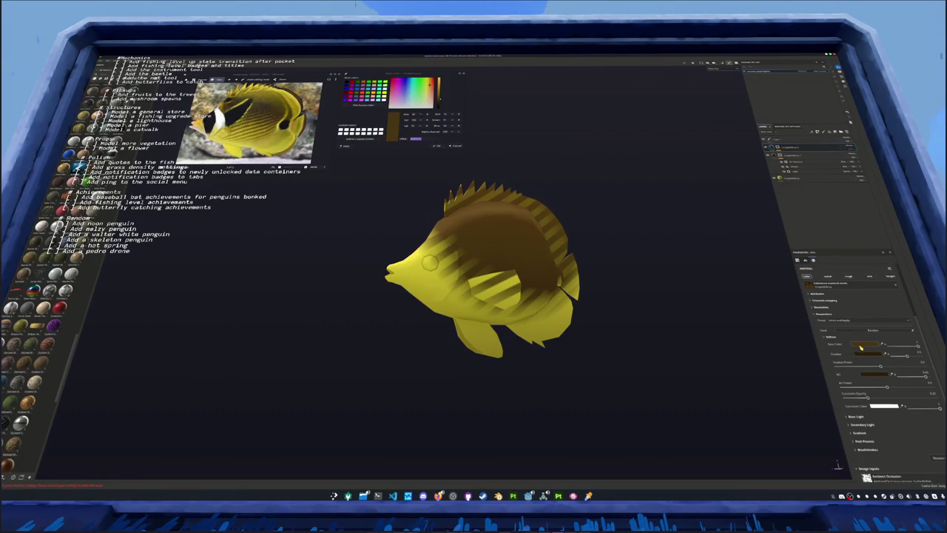
pyautogui.click(858, 348)
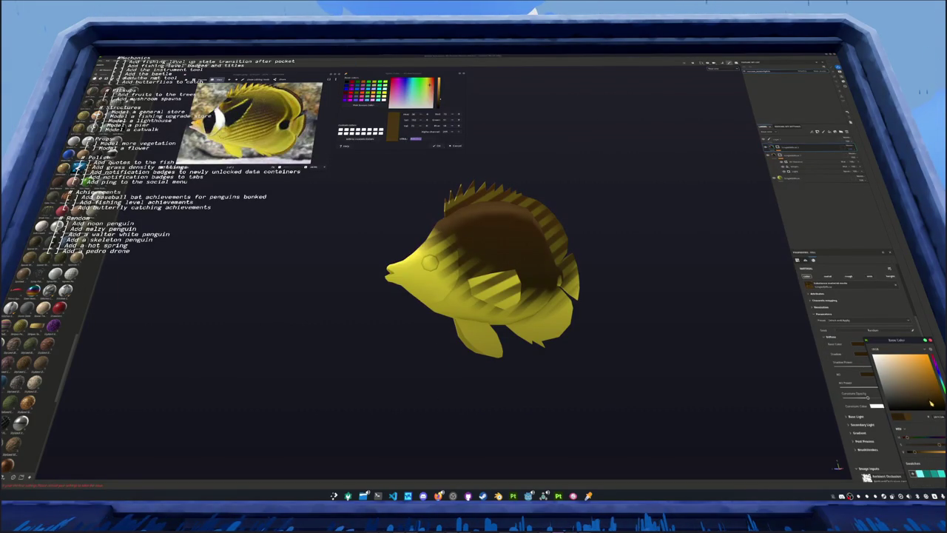
pyautogui.click(860, 433)
pyautogui.click(899, 470)
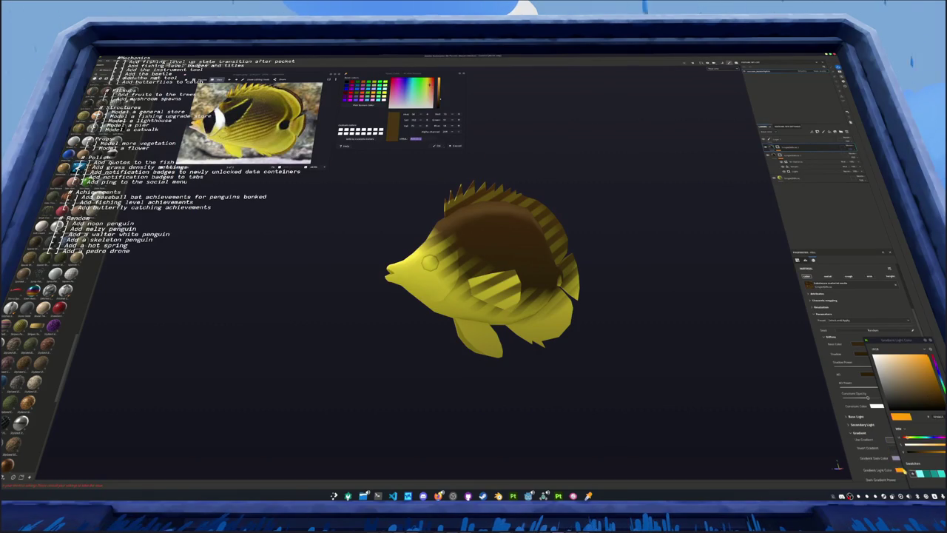
pyautogui.click(903, 470)
pyautogui.moveTo(916, 358)
pyautogui.mouseDown()
pyautogui.moveTo(888, 406)
pyautogui.moveTo(883, 393)
pyautogui.mouseUp()
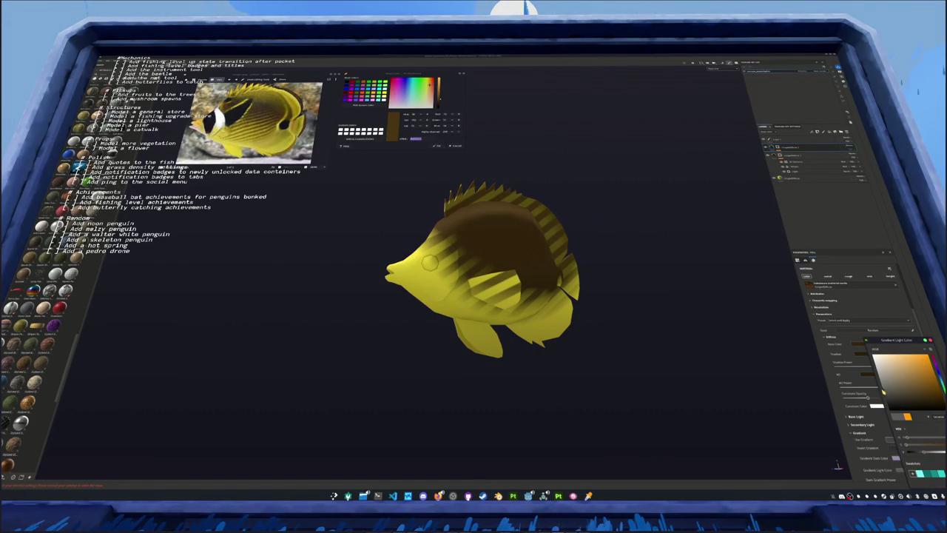
# Set the Base Light's Specular Color to a pale yellow-green
pyautogui.click(856, 419)
pyautogui.click(884, 425)
pyautogui.moveTo(892, 392); pyautogui.dragTo(886, 405)
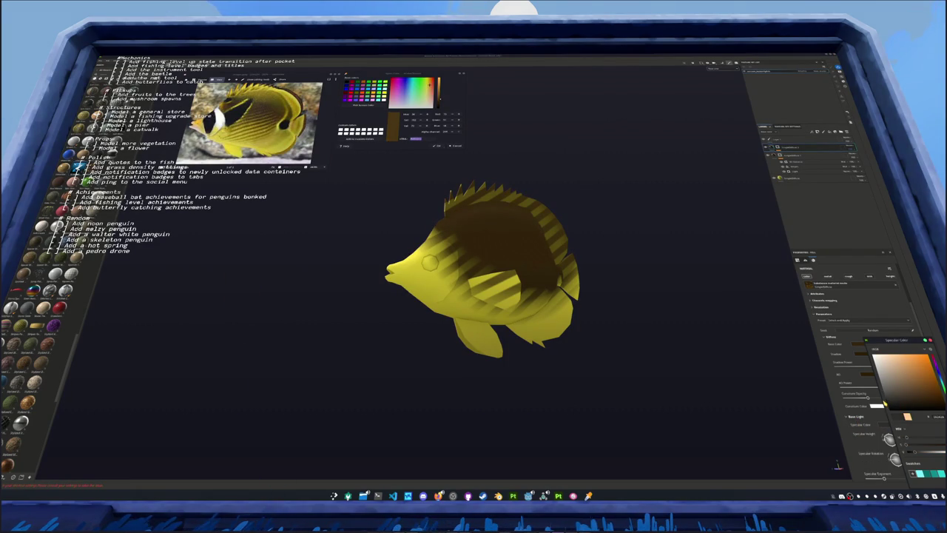
pyautogui.moveTo(807, 387)
pyautogui.mouseDown(button='middle')
pyautogui.moveTo(669, 353)
pyautogui.moveTo(755, 400)
pyautogui.mouseUp(button='middle')
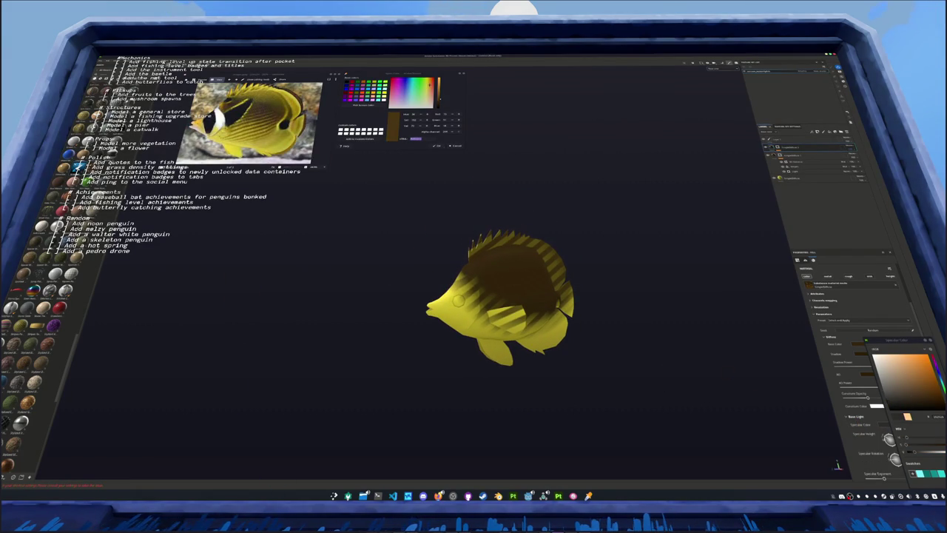
pyautogui.click(941, 373)
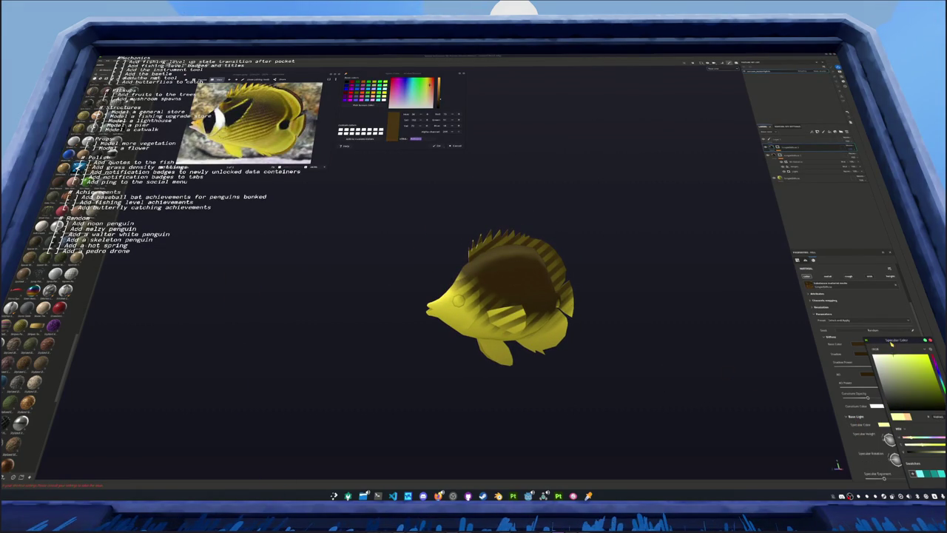
pyautogui.scroll(2, 703, 344)
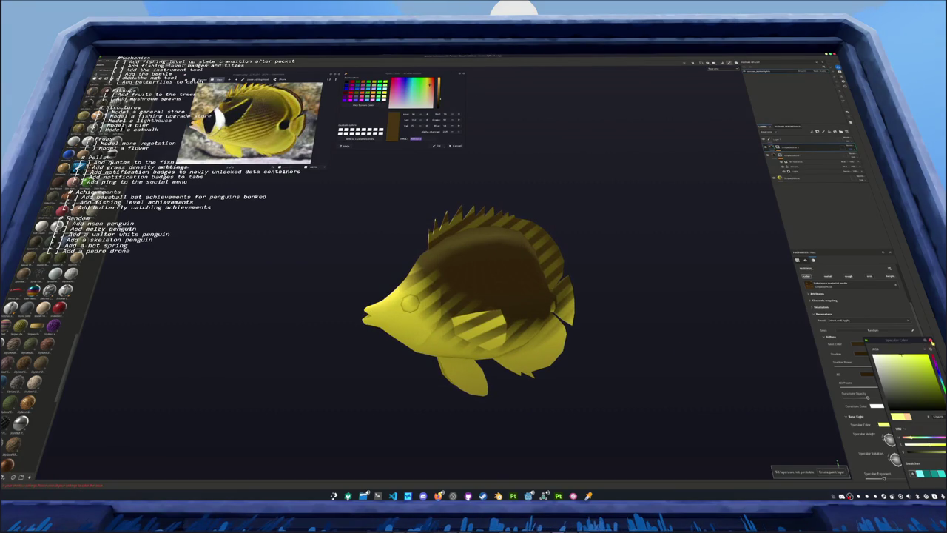
pyautogui.click(792, 185)
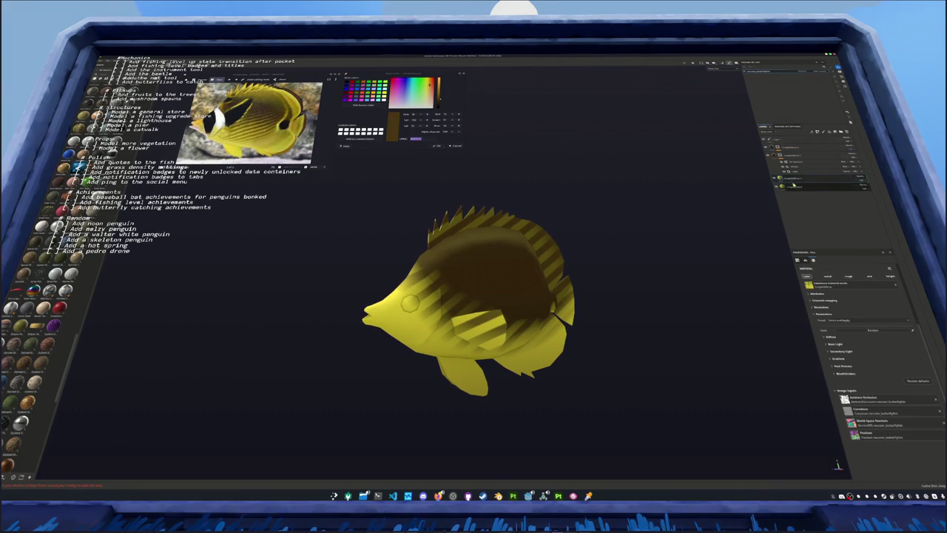
# Add a mask to the dark patch layer and polygon-fill the pectoral fin so it stays yellow
pyautogui.moveTo(792, 185); pyautogui.dragTo(805, 141)
pyautogui.rightClick(805, 141)
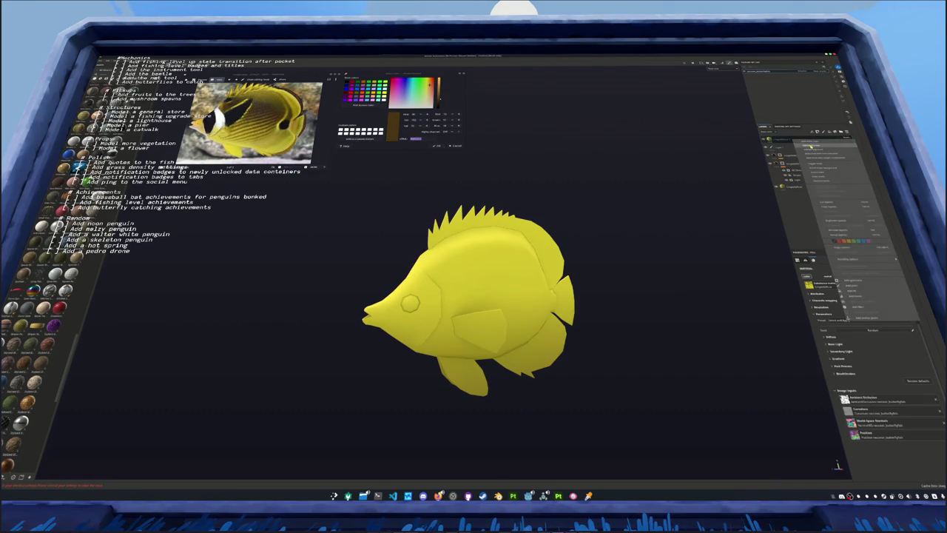
pyautogui.click(812, 146)
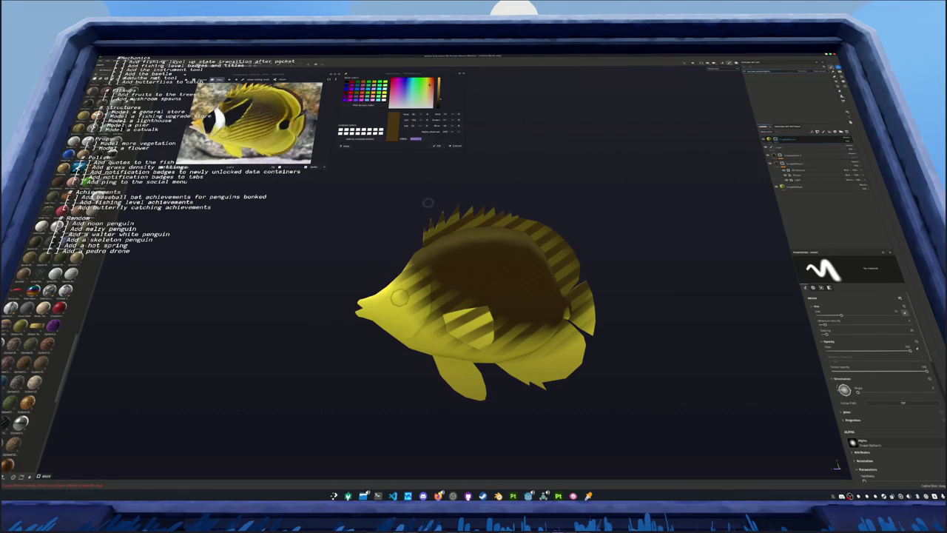
pyautogui.moveTo(428, 203); pyautogui.dragTo(427, 240, button='middle')
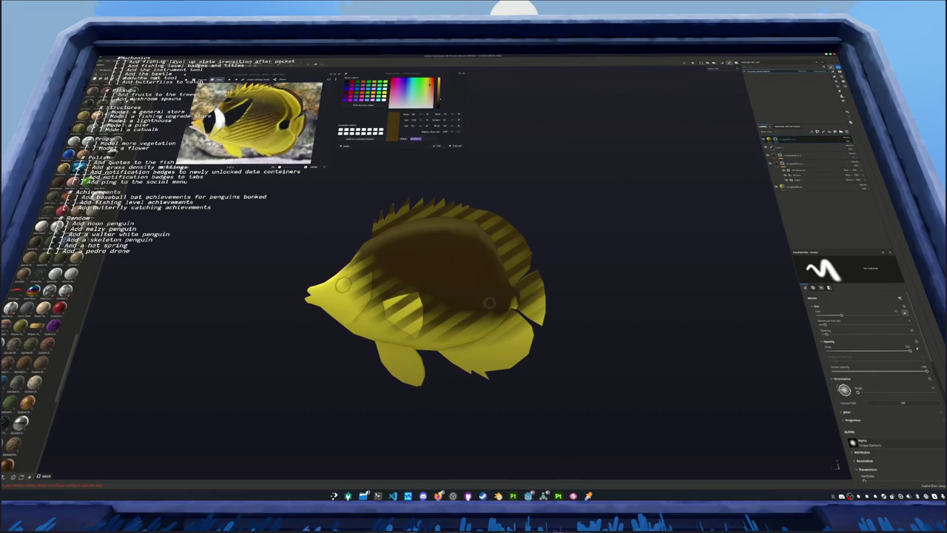
pyautogui.moveTo(842, 315); pyautogui.dragTo(848, 315)
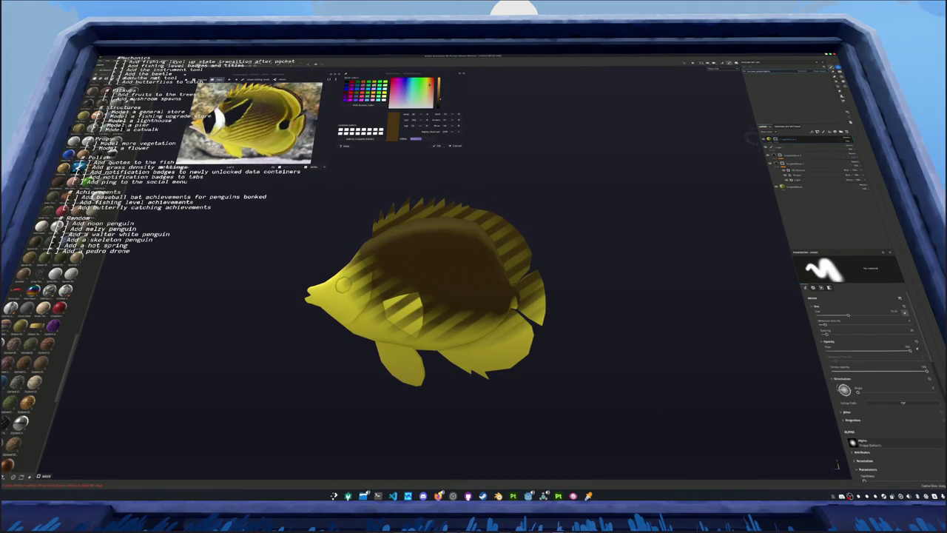
pyautogui.press('4')
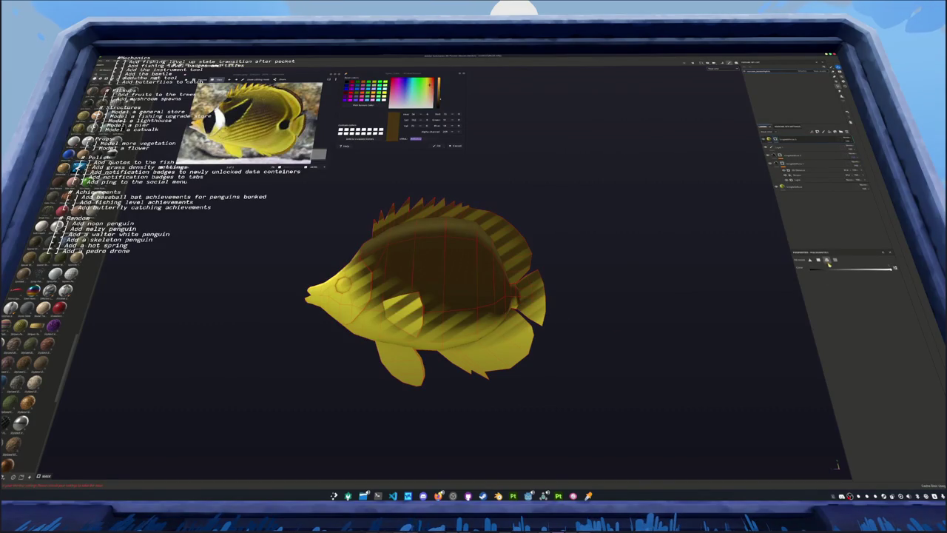
pyautogui.moveTo(584, 331); pyautogui.dragTo(533, 275)
pyautogui.click(411, 319)
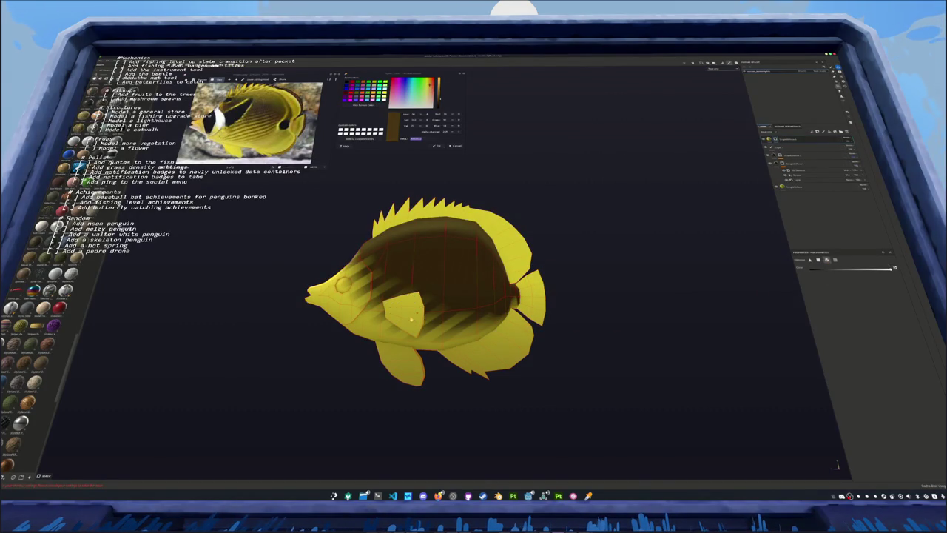
pyautogui.moveTo(370, 290); pyautogui.dragTo(574, 259, button='middle')
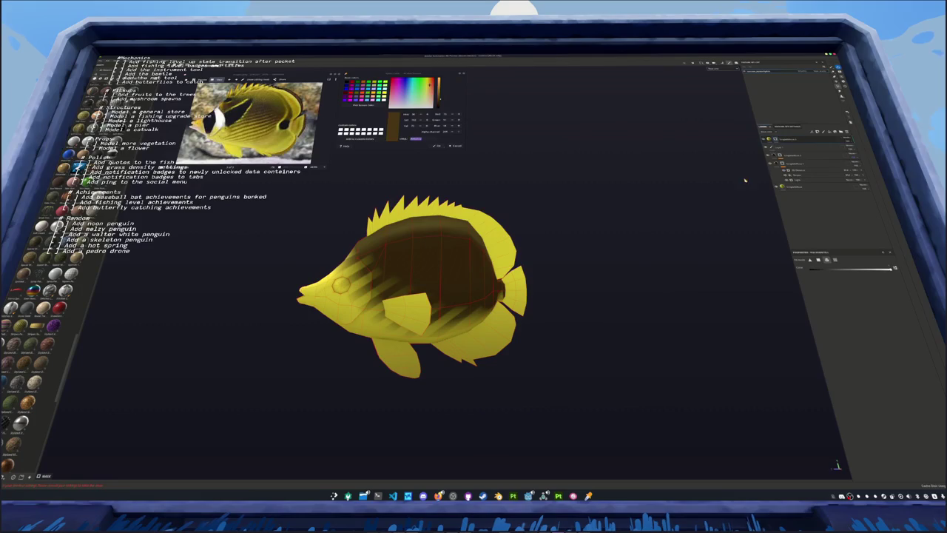
# Add a new paint layer on top for hand painting the mask
pyautogui.click(788, 155)
pyautogui.click(784, 138)
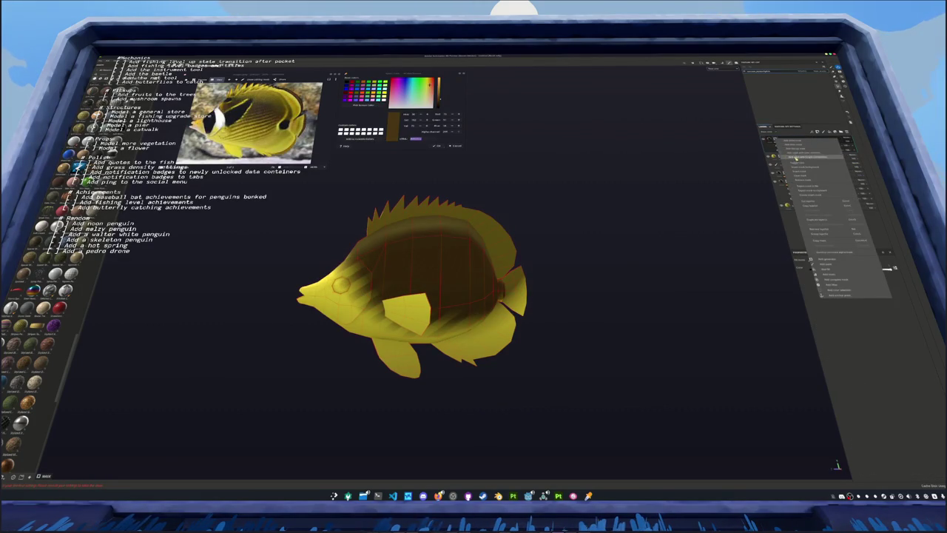
pyautogui.click(799, 145)
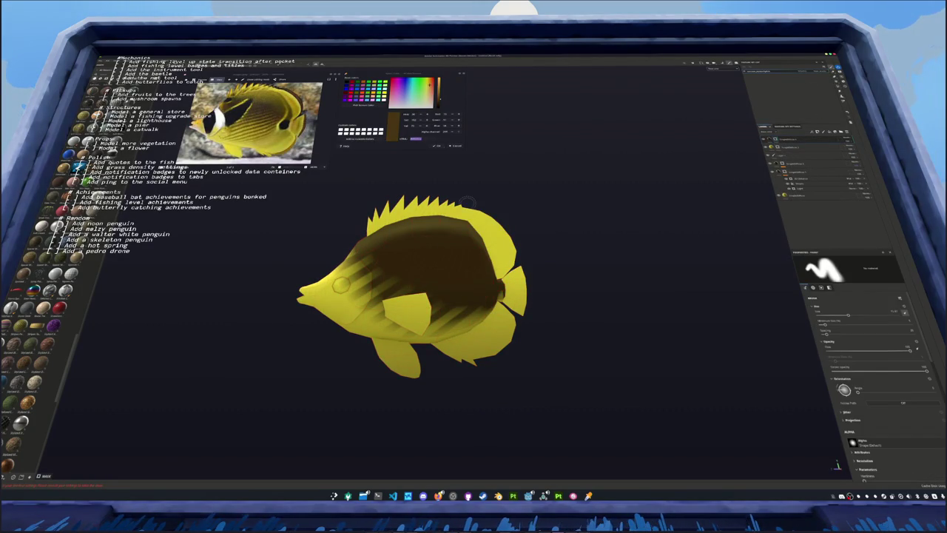
pyautogui.scroll(2, 466, 202)
pyautogui.scroll(2, 466, 201)
pyautogui.scroll(2, 339, 192)
pyautogui.scroll(2, 342, 190)
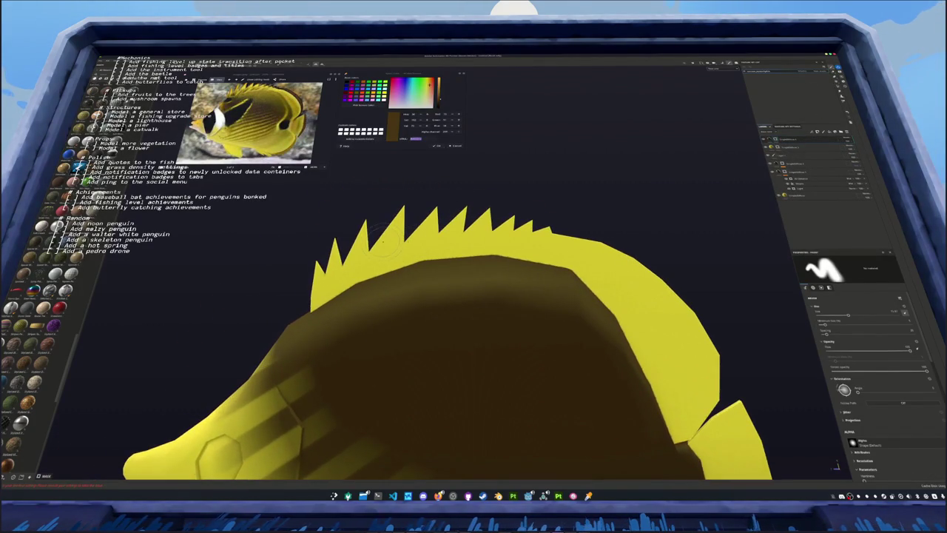
# Paint dark brown over the dorsal fin spikes
pyautogui.moveTo(308, 280)
pyautogui.mouseDown()
pyautogui.moveTo(341, 232)
pyautogui.moveTo(328, 276)
pyautogui.moveTo(345, 247)
pyautogui.moveTo(381, 225)
pyautogui.mouseUp()
pyautogui.moveTo(366, 262)
pyautogui.mouseDown()
pyautogui.moveTo(379, 222)
pyautogui.moveTo(393, 236)
pyautogui.mouseUp()
pyautogui.moveTo(356, 303)
pyautogui.mouseDown()
pyautogui.moveTo(351, 266)
pyautogui.moveTo(394, 237)
pyautogui.moveTo(347, 335)
pyautogui.moveTo(374, 311)
pyautogui.moveTo(347, 336)
pyautogui.moveTo(385, 288)
pyautogui.moveTo(322, 349)
pyautogui.moveTo(363, 311)
pyautogui.moveTo(348, 322)
pyautogui.moveTo(433, 278)
pyautogui.moveTo(360, 320)
pyautogui.moveTo(390, 297)
pyautogui.moveTo(359, 303)
pyautogui.moveTo(427, 314)
pyautogui.moveTo(340, 274)
pyautogui.moveTo(326, 285)
pyautogui.moveTo(426, 310)
pyautogui.mouseUp()
pyautogui.click(355, 319)
# Paint a thin dark brown outline along the dorsal fin's rear outer edge
pyautogui.moveTo(452, 338)
pyautogui.mouseDown()
pyautogui.moveTo(462, 333)
pyautogui.moveTo(492, 381)
pyautogui.mouseUp()
pyautogui.moveTo(501, 422)
pyautogui.keyDown('alt'); pyautogui.mouseDown()
pyautogui.moveTo(459, 270)
pyautogui.moveTo(453, 314)
pyautogui.moveTo(397, 367)
pyautogui.moveTo(330, 332)
pyautogui.mouseUp(); pyautogui.keyUp('alt')
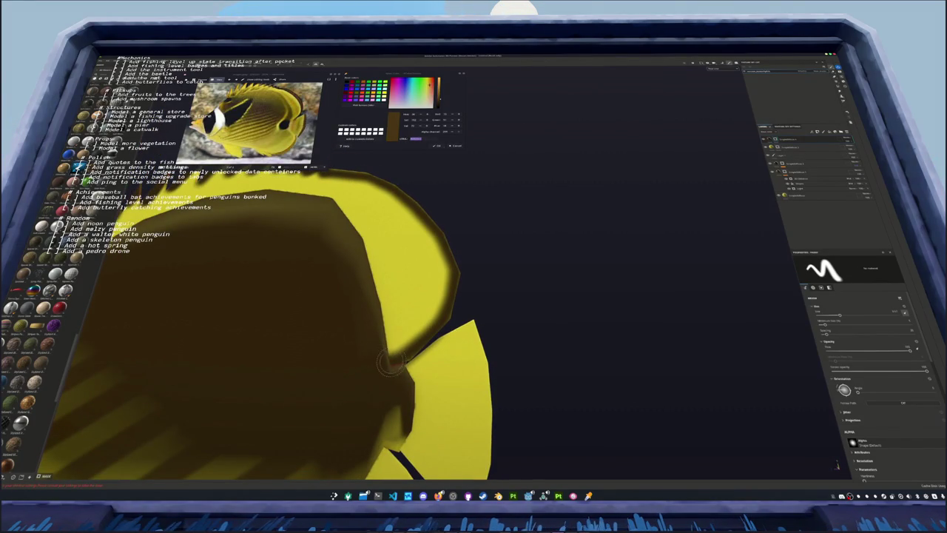
pyautogui.moveTo(403, 357)
pyautogui.mouseDown()
pyautogui.moveTo(463, 302)
pyautogui.moveTo(444, 281)
pyautogui.mouseUp()
pyautogui.moveTo(444, 319)
pyautogui.mouseDown()
pyautogui.moveTo(460, 268)
pyautogui.moveTo(440, 242)
pyautogui.mouseUp()
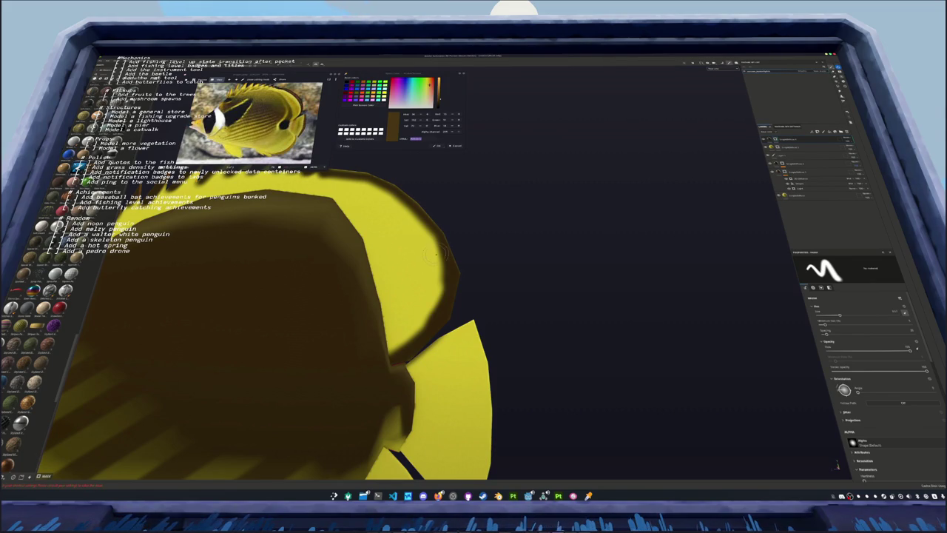
pyautogui.moveTo(453, 281)
pyautogui.mouseDown()
pyautogui.moveTo(437, 213)
pyautogui.moveTo(396, 180)
pyautogui.moveTo(485, 332)
pyautogui.mouseUp()
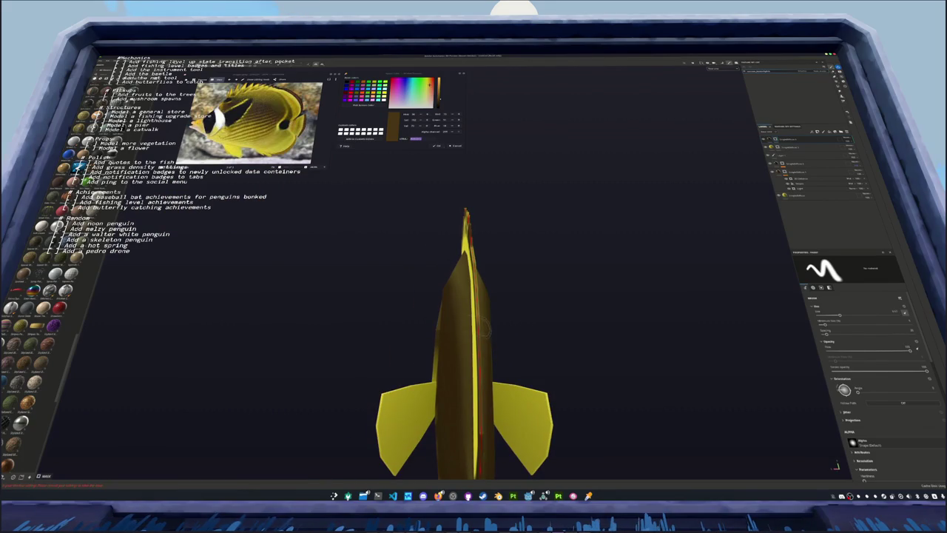
# From a top-down view, brush dark brown along the base of the dorsal fin
pyautogui.press('ctrl')
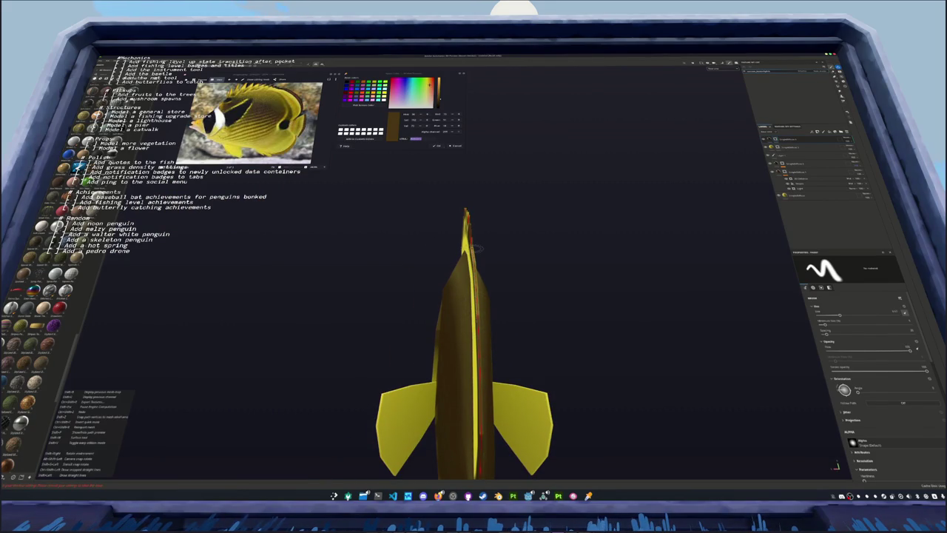
pyautogui.moveTo(466, 215)
pyautogui.keyDown('alt'); pyautogui.mouseDown()
pyautogui.moveTo(240, 315)
pyautogui.moveTo(427, 251)
pyautogui.moveTo(444, 271)
pyautogui.mouseUp(); pyautogui.keyUp('alt')
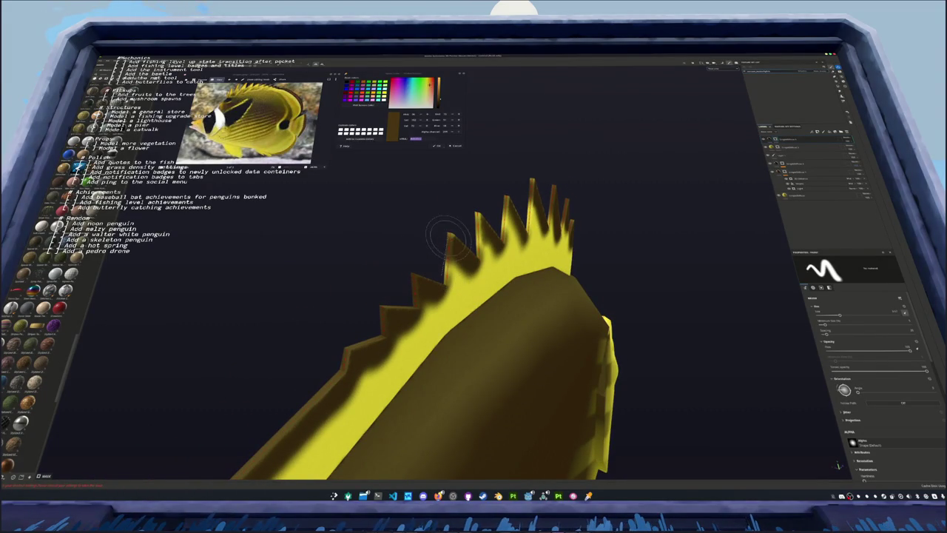
pyautogui.keyDown('alt'); pyautogui.moveTo(447, 280); pyautogui.dragTo(464, 280); pyautogui.keyUp('alt')
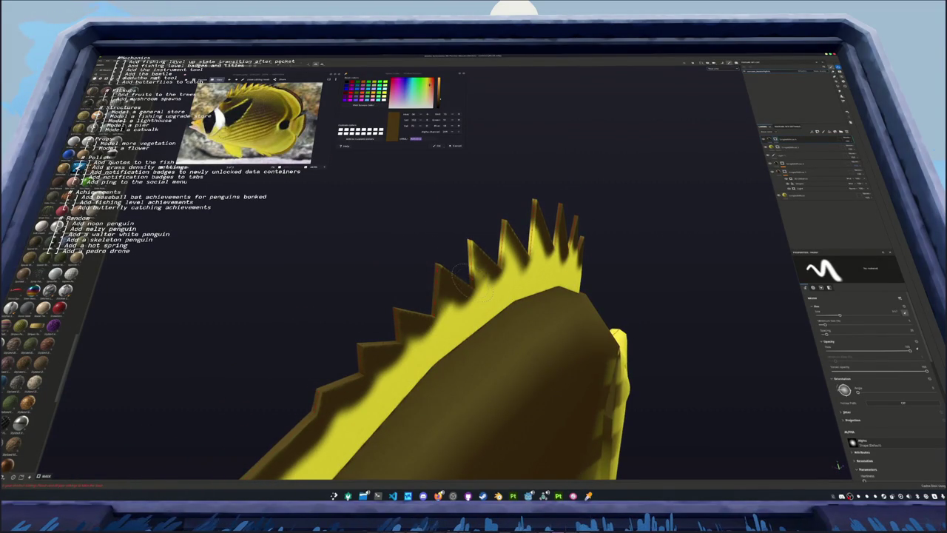
pyautogui.moveTo(468, 245); pyautogui.dragTo(534, 201)
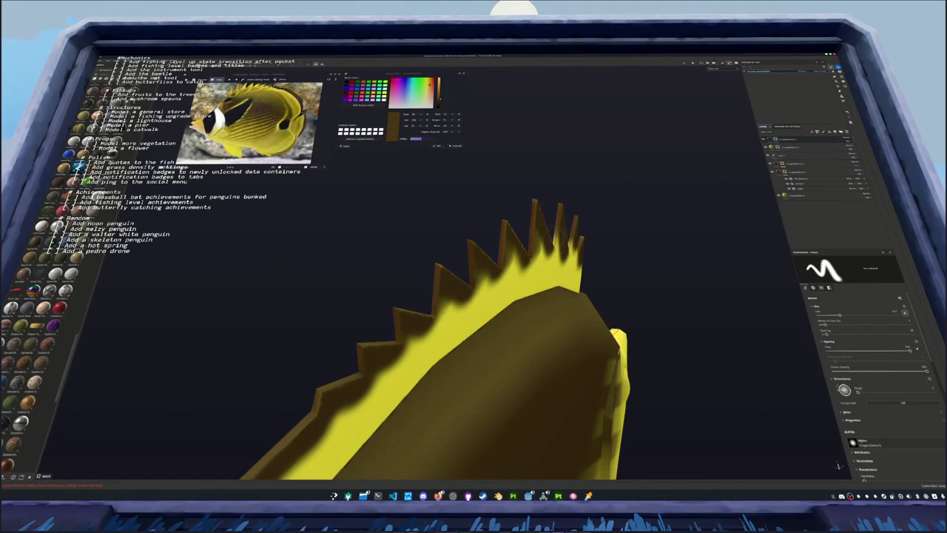
pyautogui.moveTo(555, 239)
pyautogui.keyDown('alt'); pyautogui.mouseDown()
pyautogui.moveTo(510, 251)
pyautogui.moveTo(533, 237)
pyautogui.moveTo(262, 268)
pyautogui.moveTo(352, 263)
pyautogui.moveTo(258, 292)
pyautogui.moveTo(324, 266)
pyautogui.mouseUp(); pyautogui.keyUp('alt')
pyautogui.scroll(-3, 444, 296)
# Brush dark brown over the leftover yellow band on the body, then zoom out to view the fish
pyautogui.scroll(-3, 866, 392)
pyautogui.scroll(-3, 869, 408)
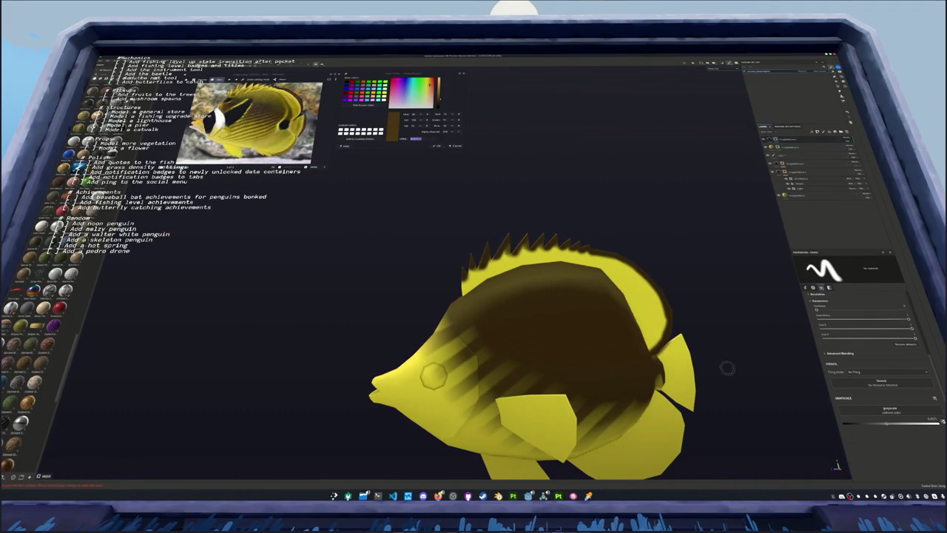
pyautogui.scroll(5, 563, 303)
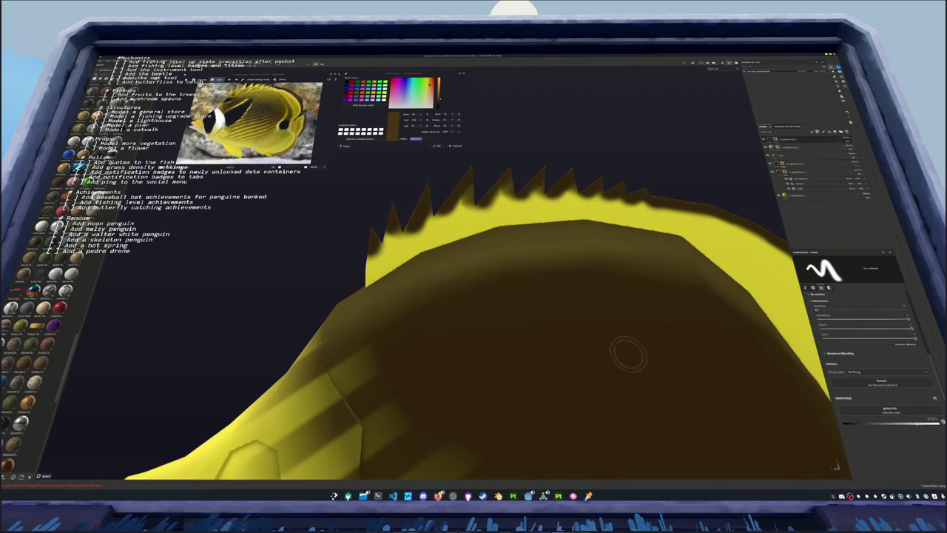
pyautogui.moveTo(355, 280)
pyautogui.mouseDown()
pyautogui.moveTo(469, 223)
pyautogui.moveTo(527, 221)
pyautogui.mouseUp()
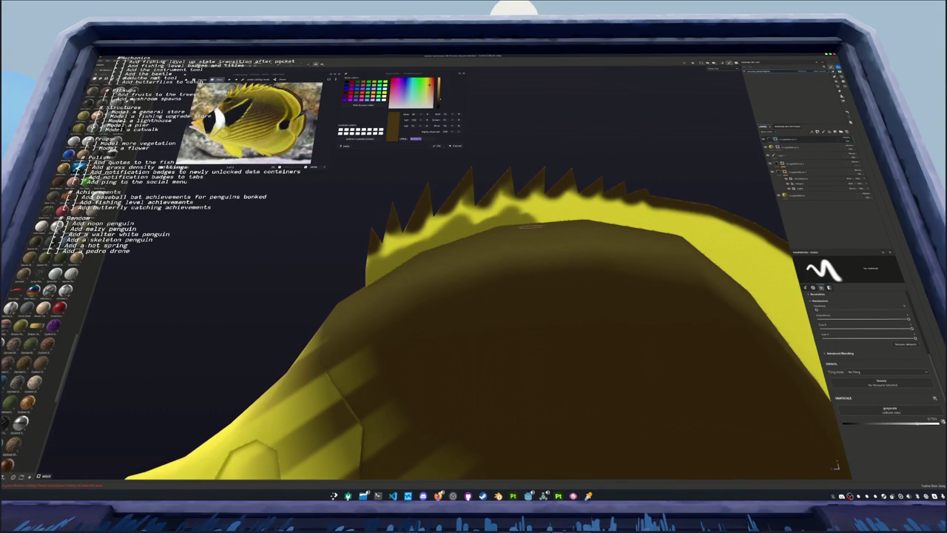
pyautogui.scroll(-3, 529, 227)
pyautogui.scroll(3, 466, 254)
pyautogui.keyDown('alt'); pyautogui.moveTo(466, 259); pyautogui.dragTo(457, 285); pyautogui.keyUp('alt')
pyautogui.scroll(-3, 456, 288)
pyautogui.scroll(-2, 457, 287)
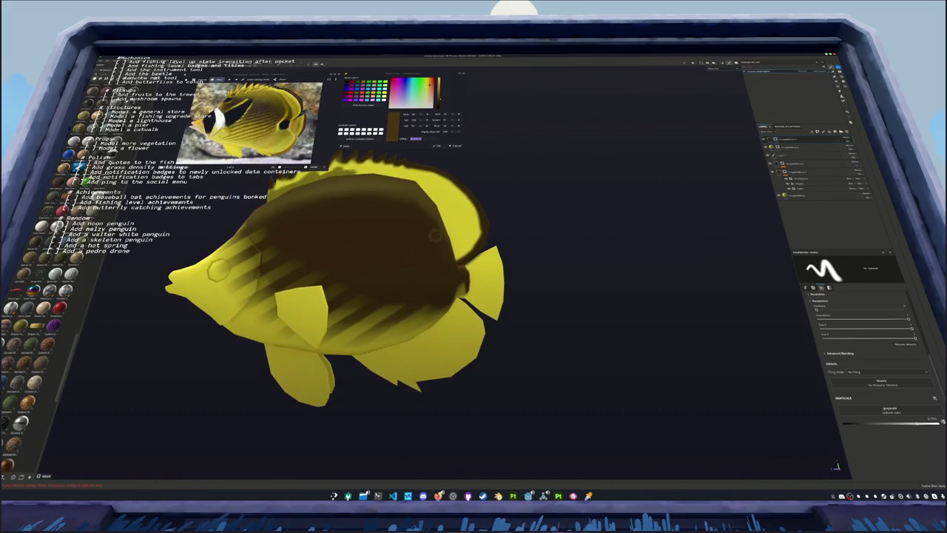
pyautogui.scroll(-2, 457, 288)
# Select the stylized shading fill layer and sample a golden brown from the reference photo
pyautogui.click(812, 196)
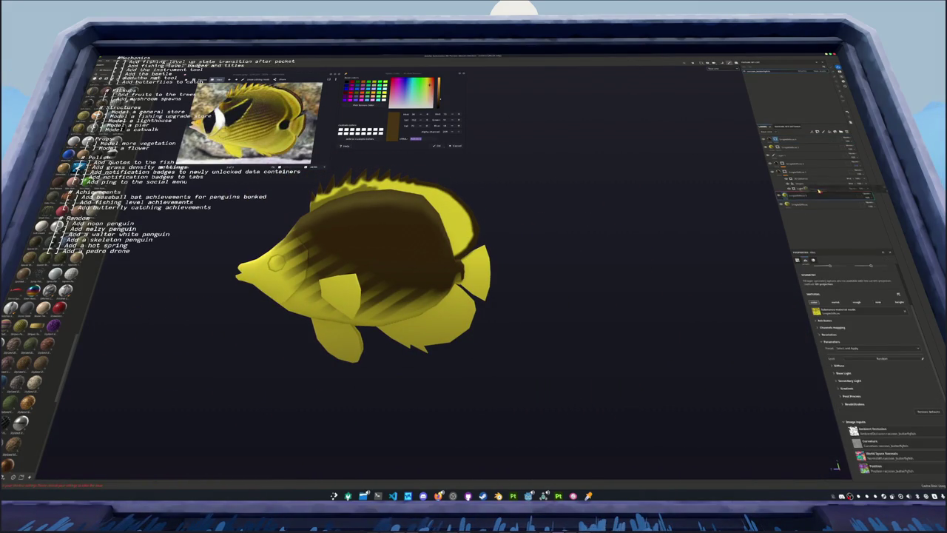
pyautogui.click(799, 146)
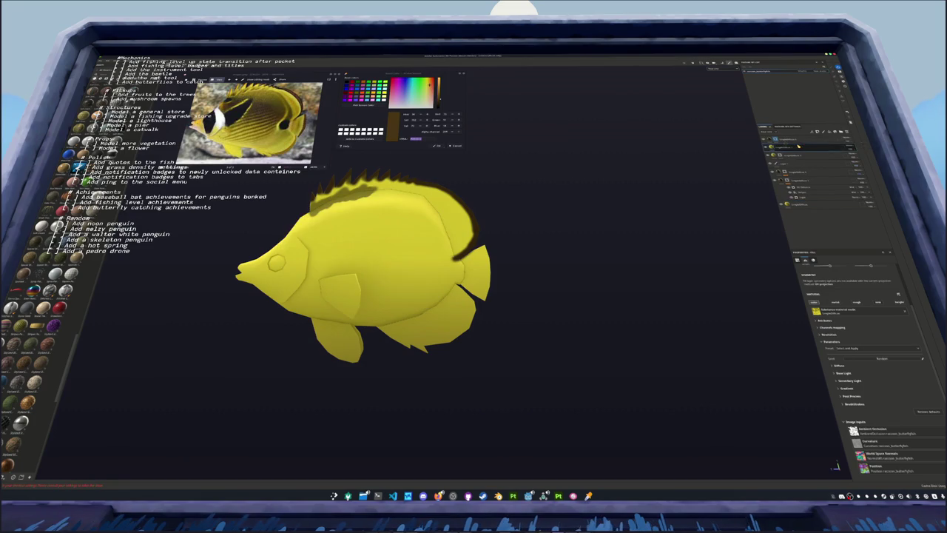
pyautogui.rightClick(784, 147)
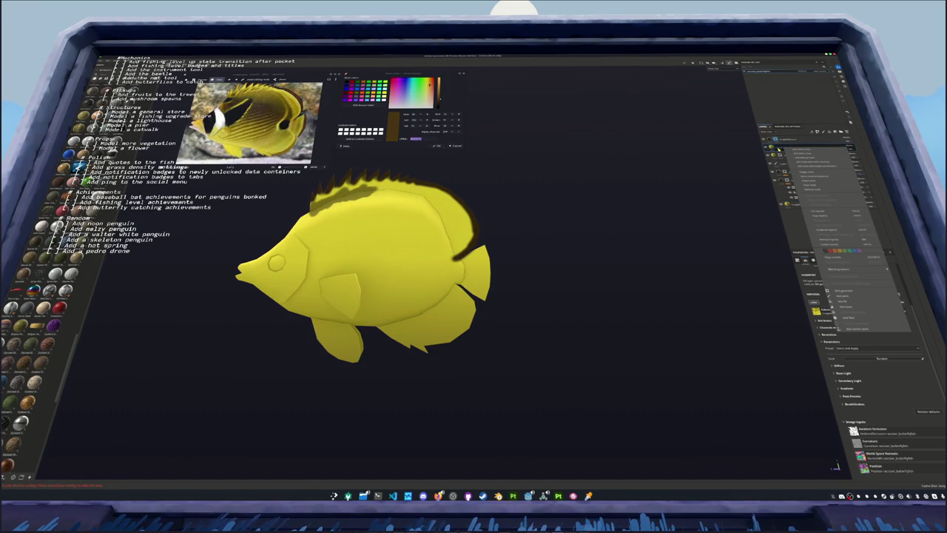
pyautogui.click(758, 152)
pyautogui.click(367, 106)
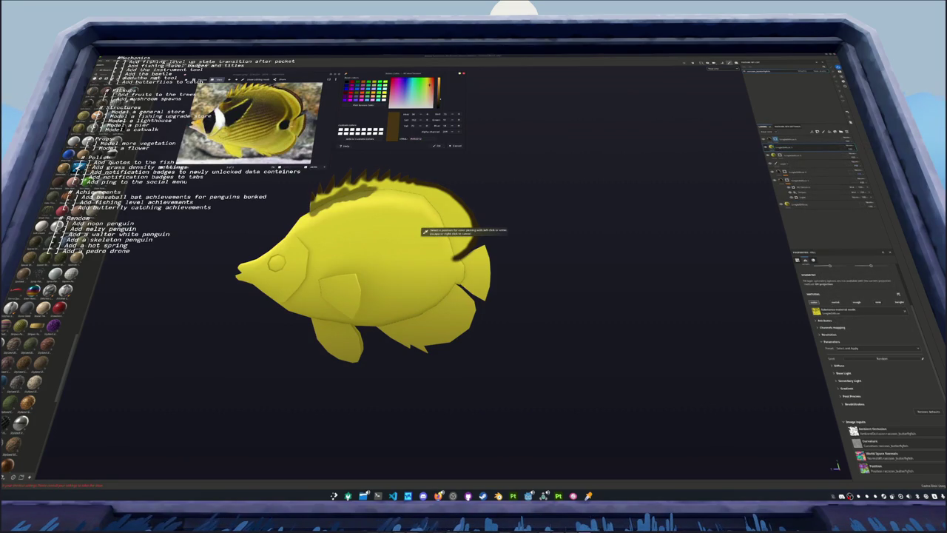
pyautogui.click(425, 232)
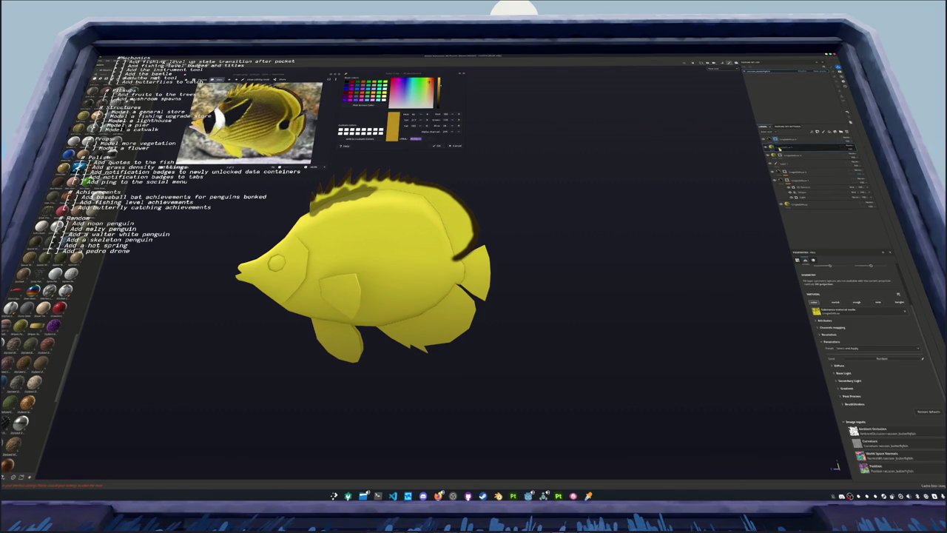
# Set the Diffuse Base Color to gold and the Shadow colour to a darker yellow
pyautogui.click(839, 367)
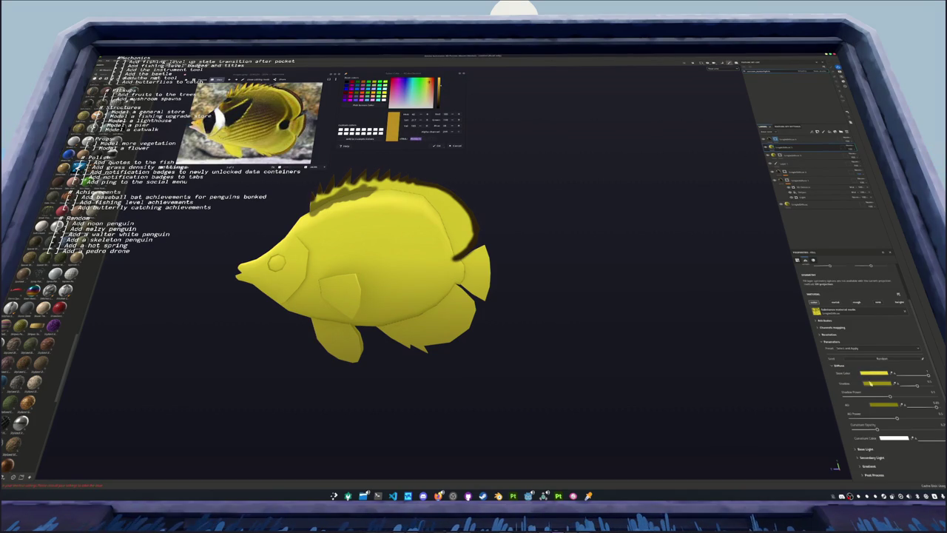
pyautogui.click(881, 376)
pyautogui.click(908, 402)
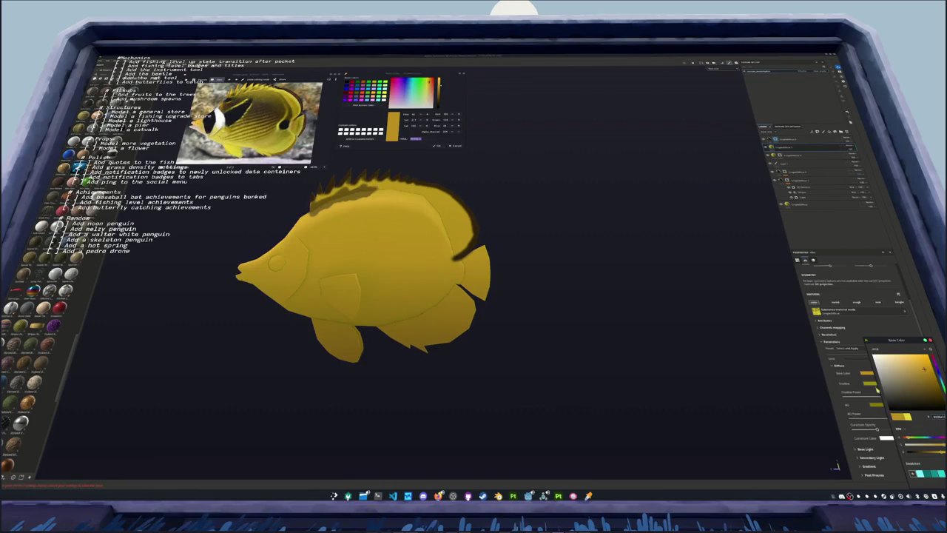
pyautogui.click(880, 407)
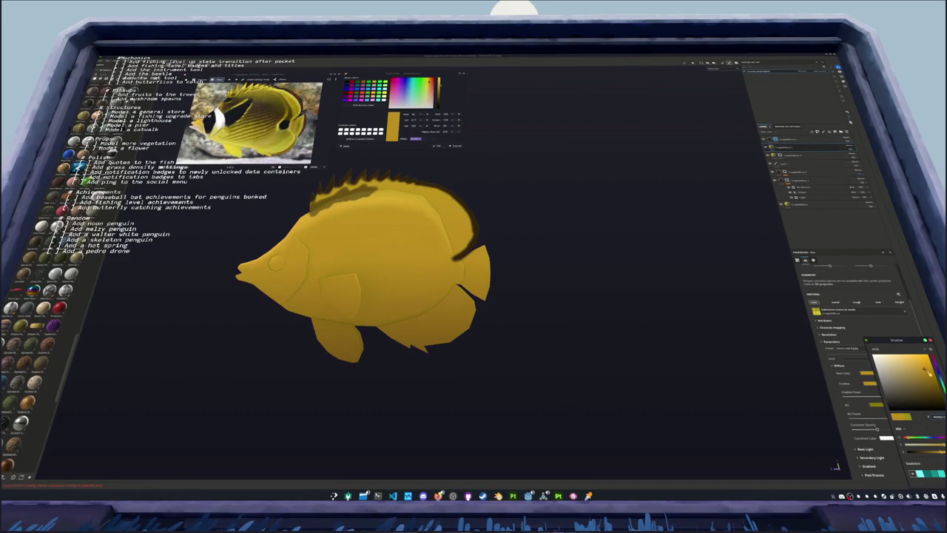
pyautogui.click(885, 406)
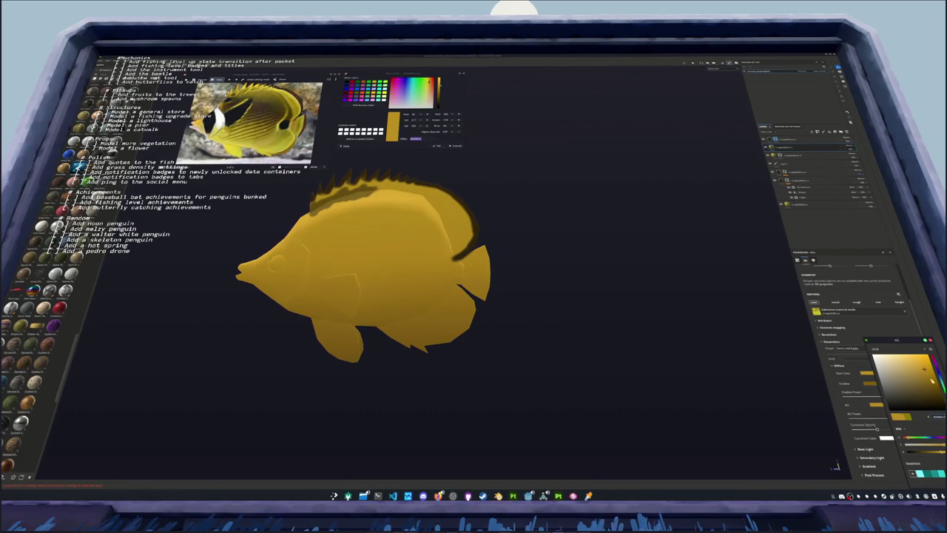
pyautogui.rightClick(775, 148)
pyautogui.click(786, 153)
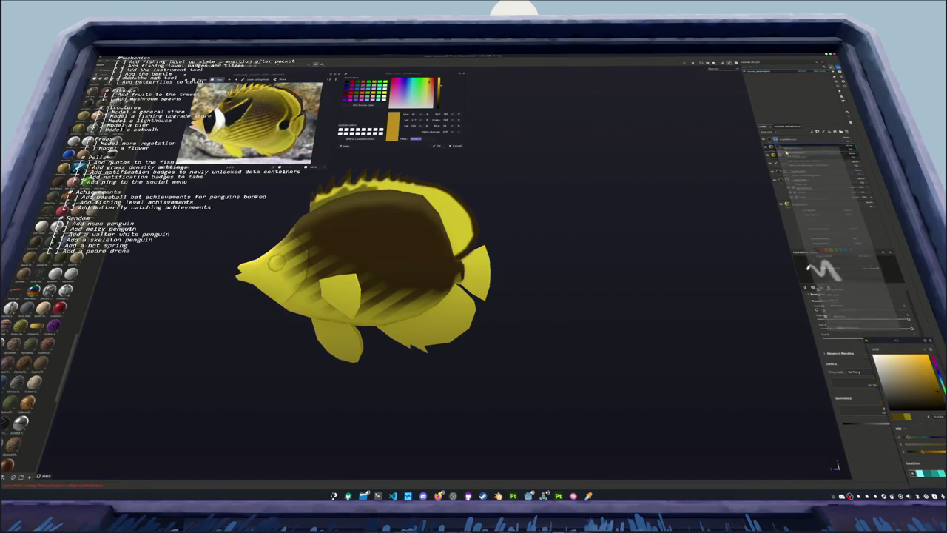
# Add two generators from the picker to the dark body-patch layer's mask
pyautogui.click(842, 269)
pyautogui.click(842, 272)
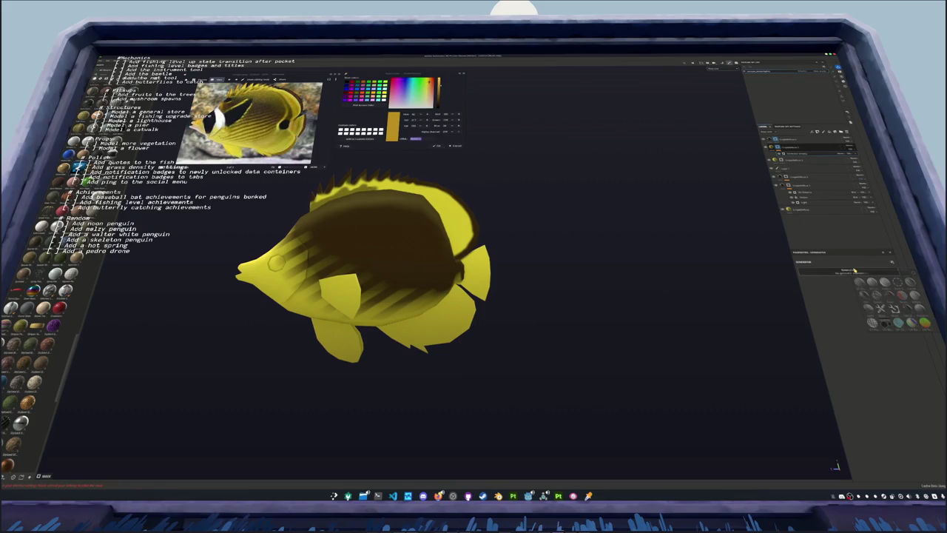
pyautogui.click(872, 311)
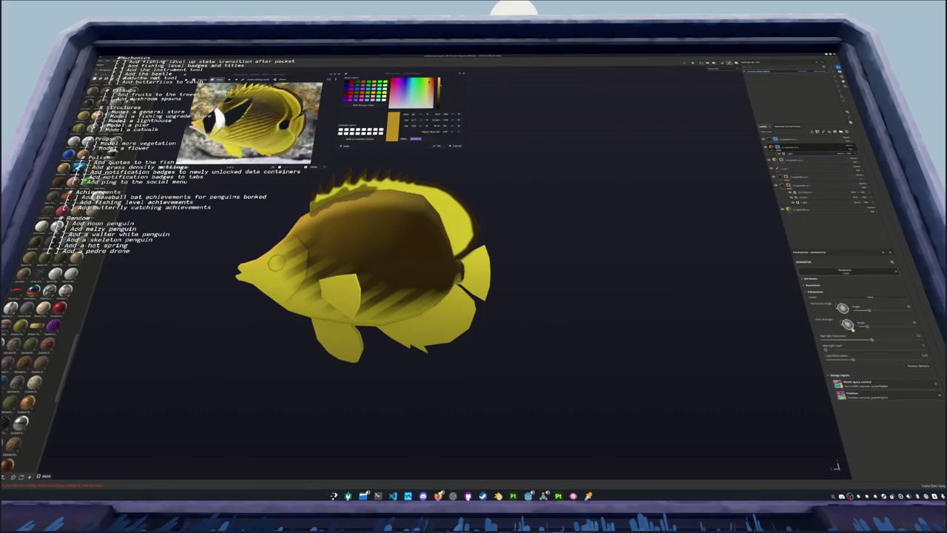
pyautogui.rightClick(778, 146)
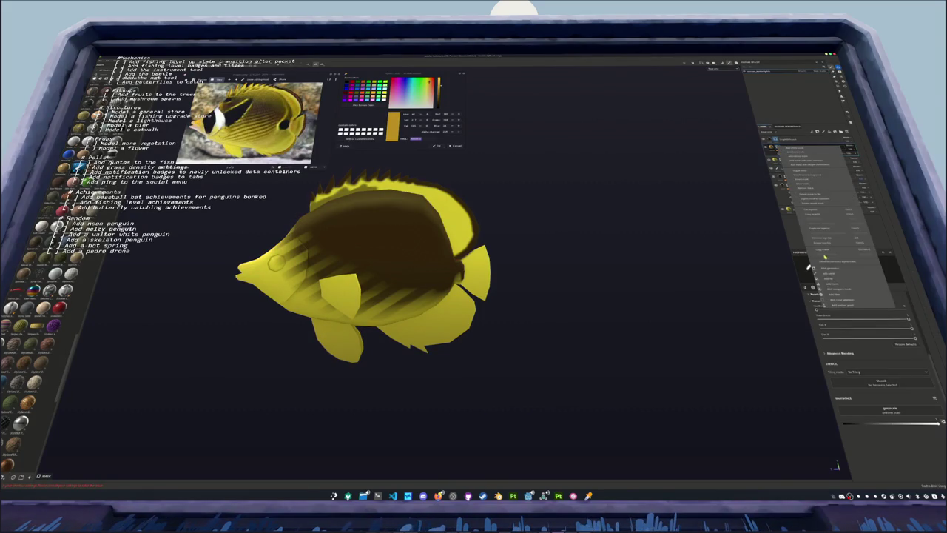
pyautogui.click(833, 273)
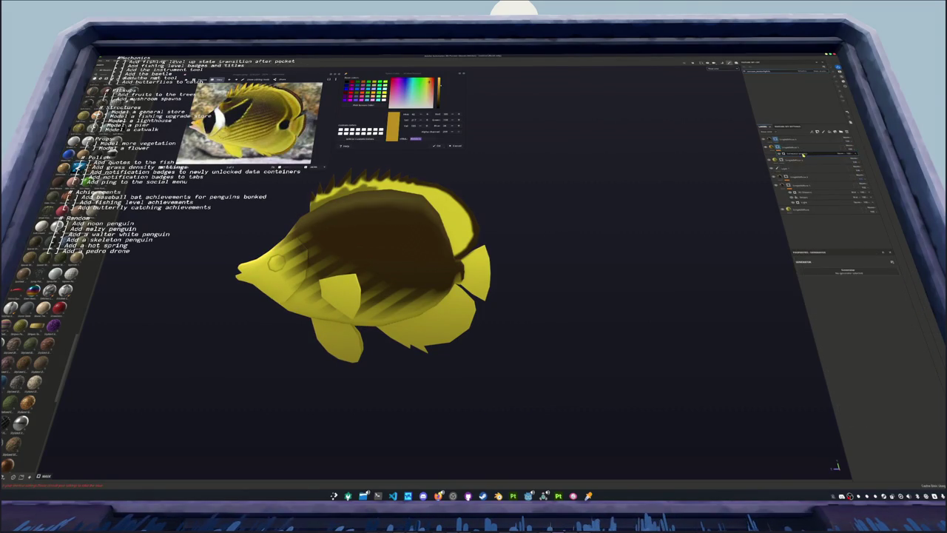
pyautogui.click(842, 272)
pyautogui.click(854, 282)
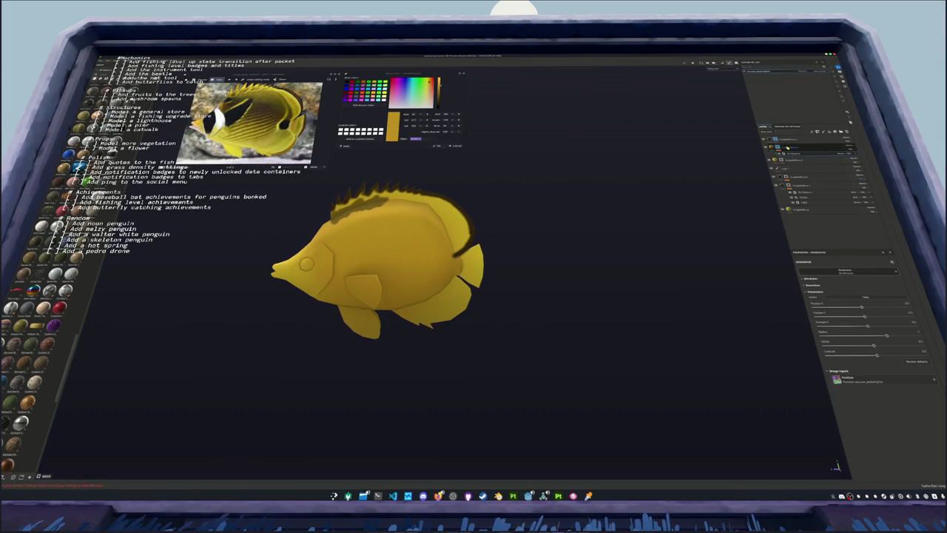
# Add further effects to the dark layer's mask through the layer's right-click menu
pyautogui.click(773, 147)
pyautogui.rightClick(774, 148)
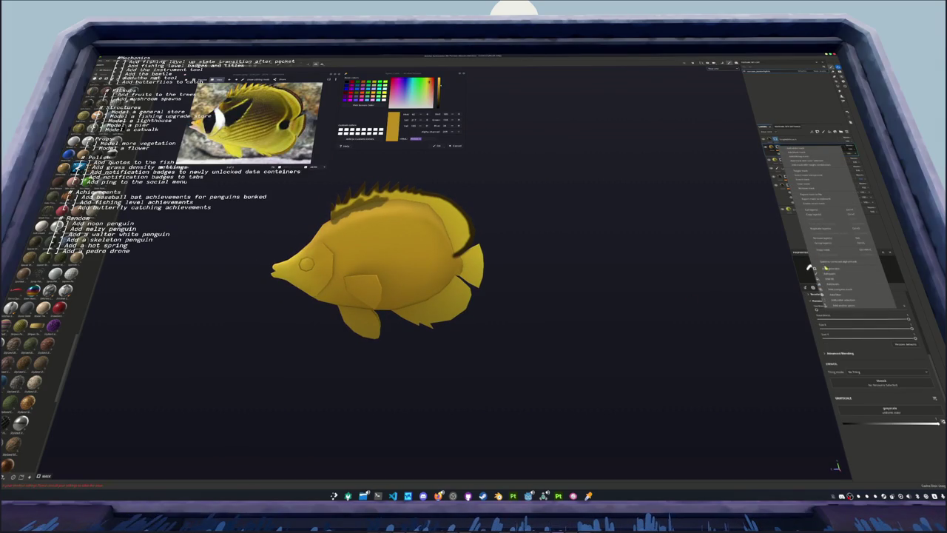
pyautogui.click(844, 271)
pyautogui.rightClick(838, 155)
pyautogui.click(852, 174)
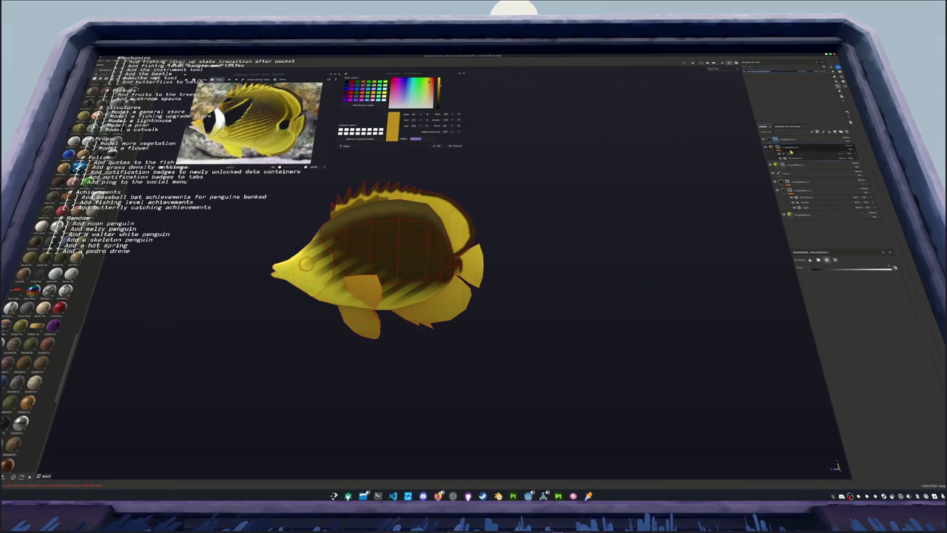
# Move the layer lower in the stack and adjust the generator slider so the patch spreads further
pyautogui.click(820, 178)
pyautogui.moveTo(820, 178); pyautogui.dragTo(827, 225)
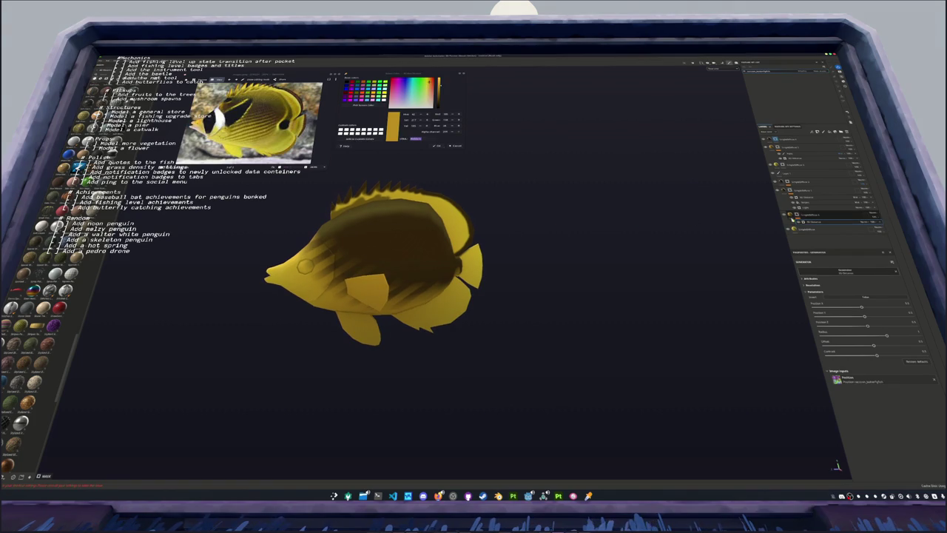
pyautogui.moveTo(887, 336); pyautogui.dragTo(861, 338)
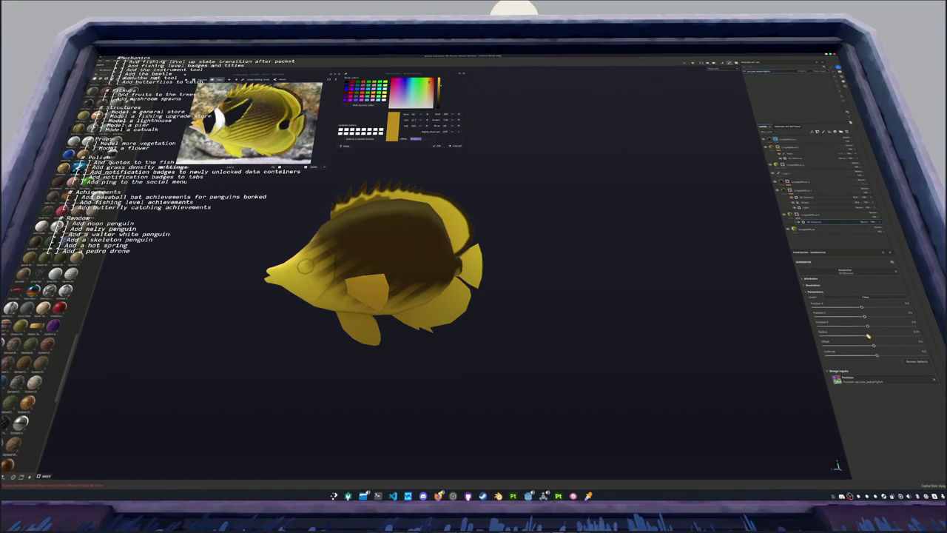
pyautogui.keyDown('alt'); pyautogui.moveTo(592, 321); pyautogui.dragTo(554, 300); pyautogui.keyUp('alt')
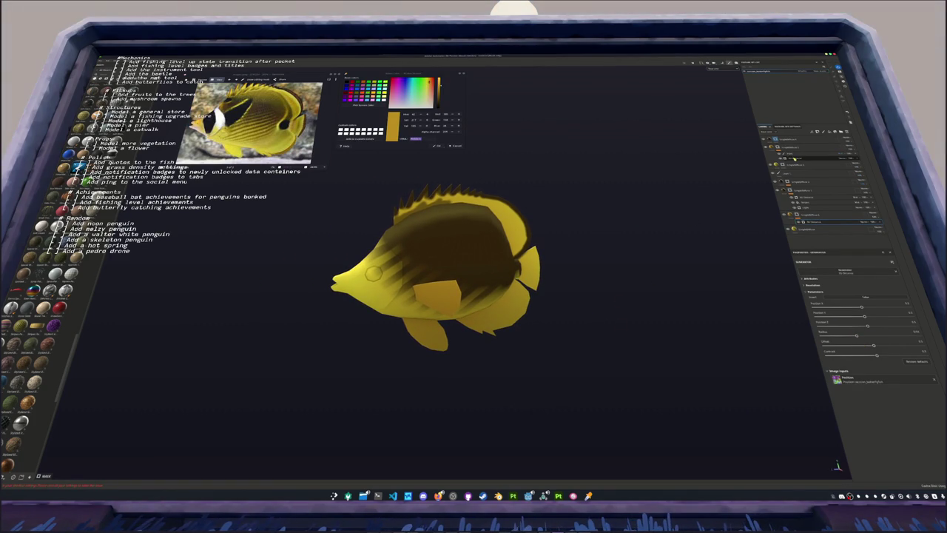
pyautogui.keyDown('alt'); pyautogui.moveTo(658, 234); pyautogui.dragTo(654, 295); pyautogui.keyUp('alt')
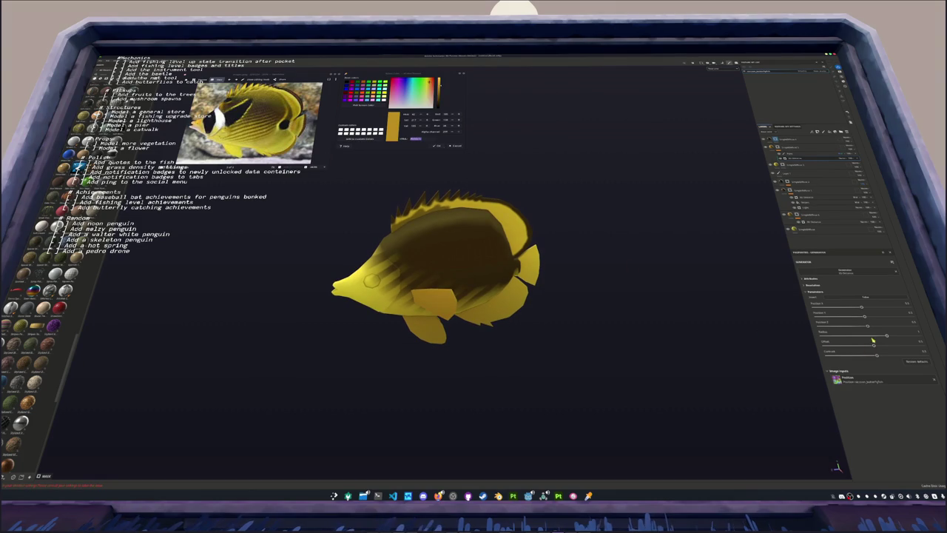
pyautogui.moveTo(585, 273)
pyautogui.keyDown('alt'); pyautogui.mouseDown()
pyautogui.moveTo(578, 322)
pyautogui.moveTo(548, 203)
pyautogui.moveTo(597, 205)
pyautogui.moveTo(614, 185)
pyautogui.mouseUp(); pyautogui.keyUp('alt')
pyautogui.click(803, 165)
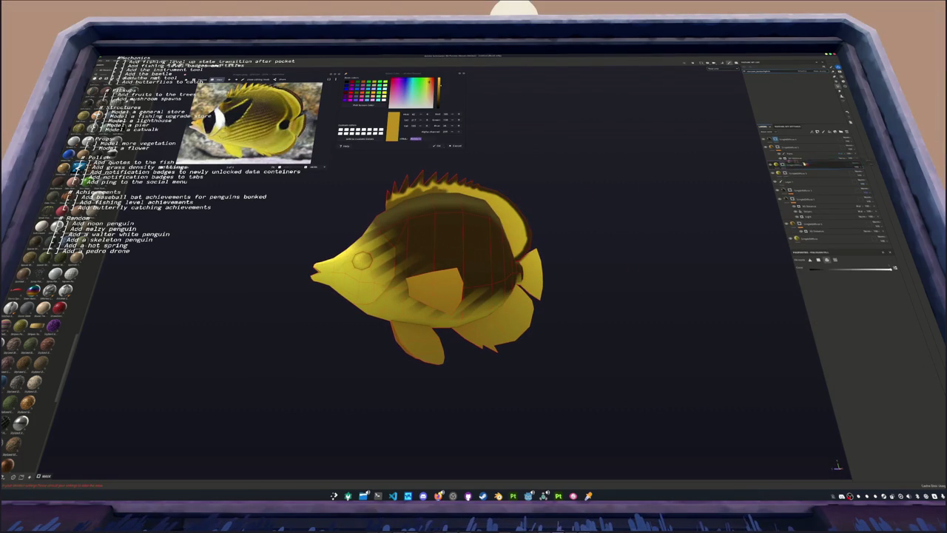
# Add a fill layer on top of the stack and open its grayscale resource picker
pyautogui.click(788, 139)
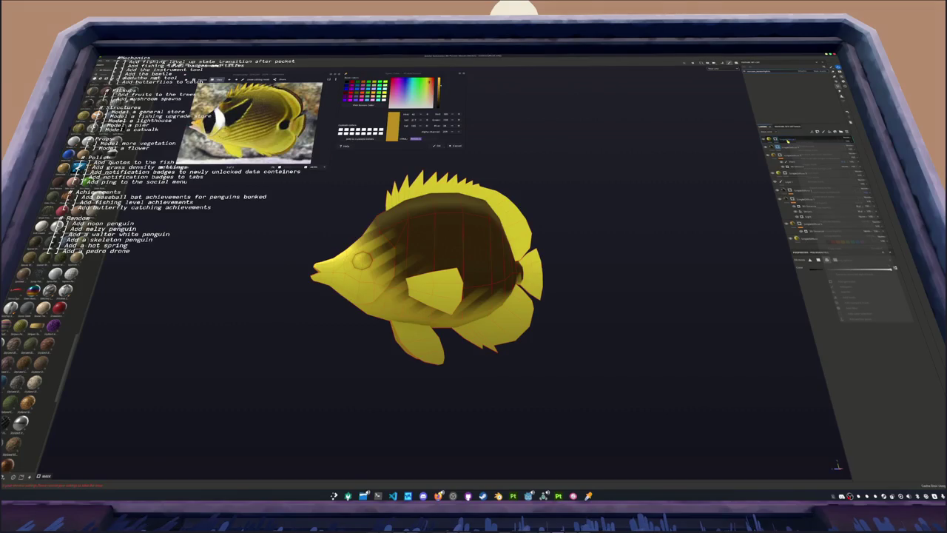
pyautogui.rightClick(788, 140)
pyautogui.click(803, 149)
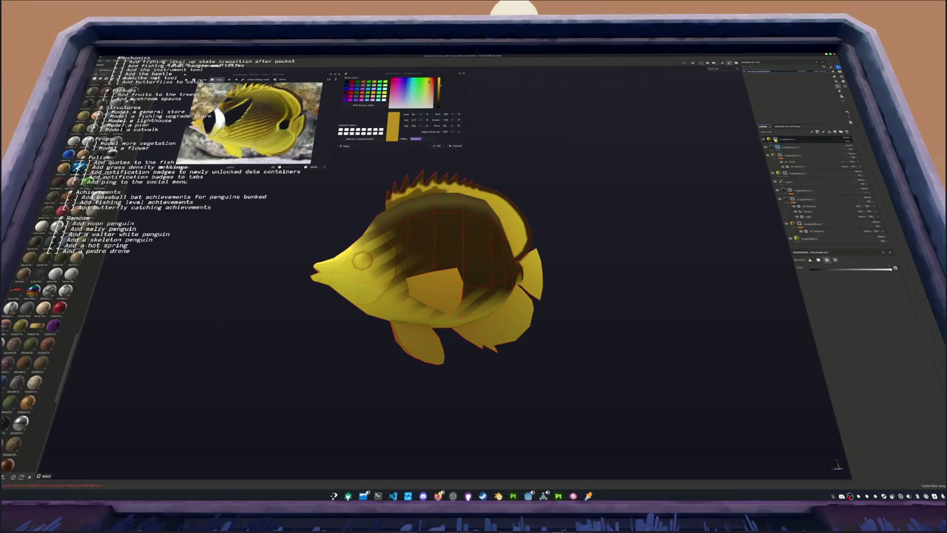
pyautogui.rightClick(779, 140)
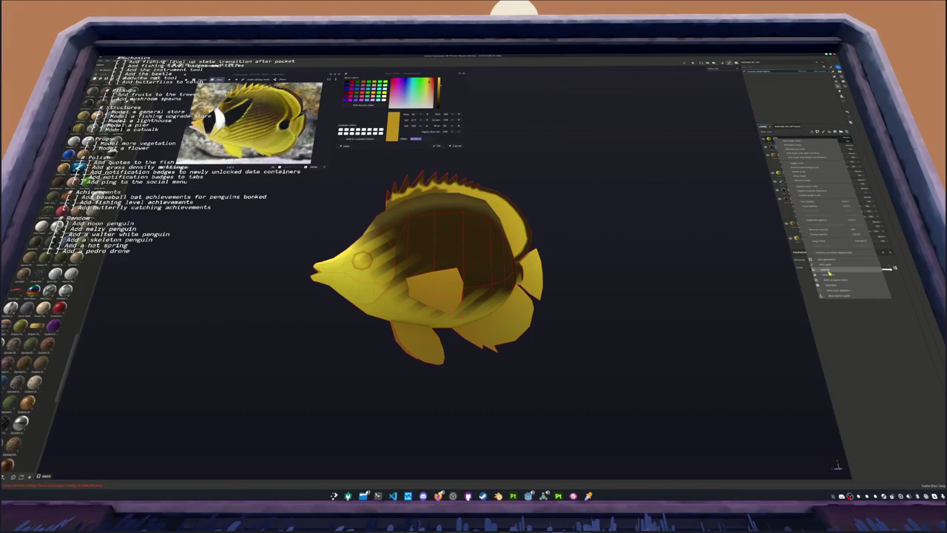
pyautogui.click(834, 275)
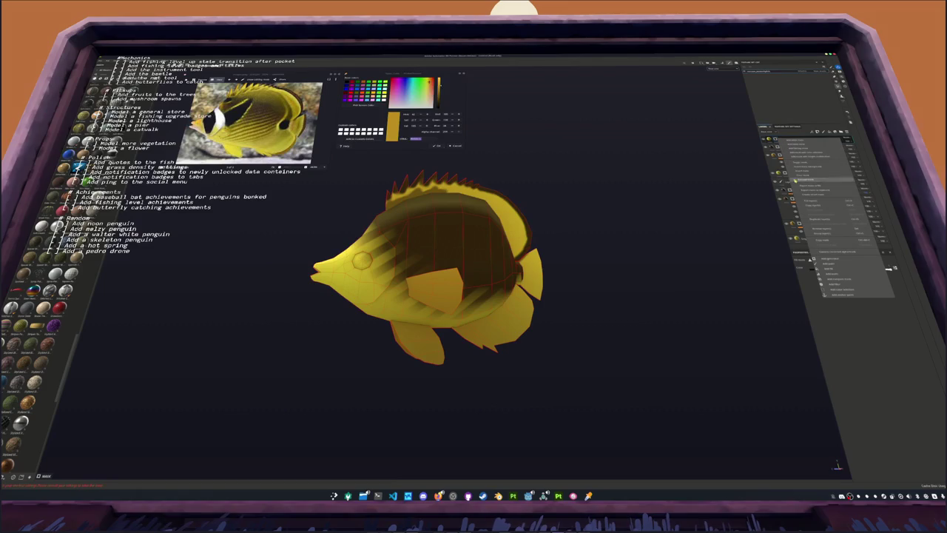
pyautogui.click(851, 275)
pyautogui.click(858, 304)
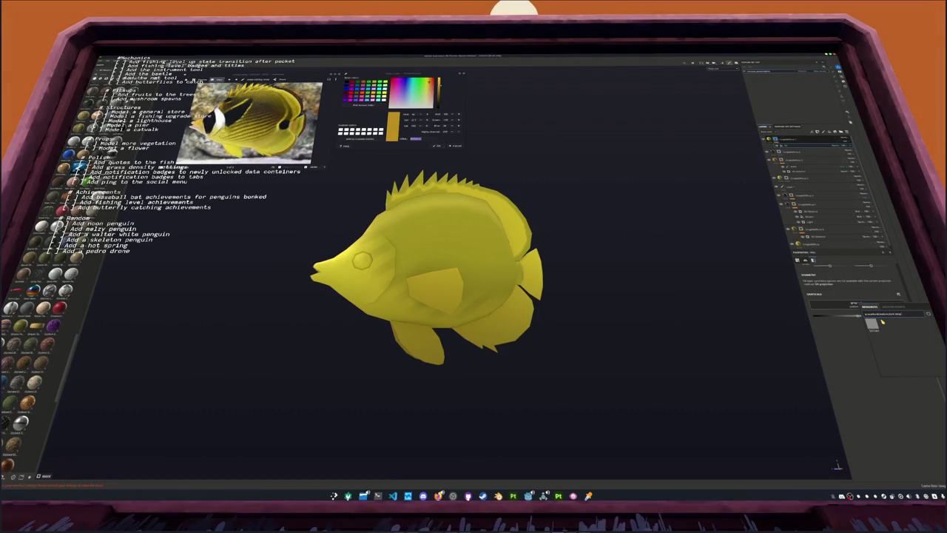
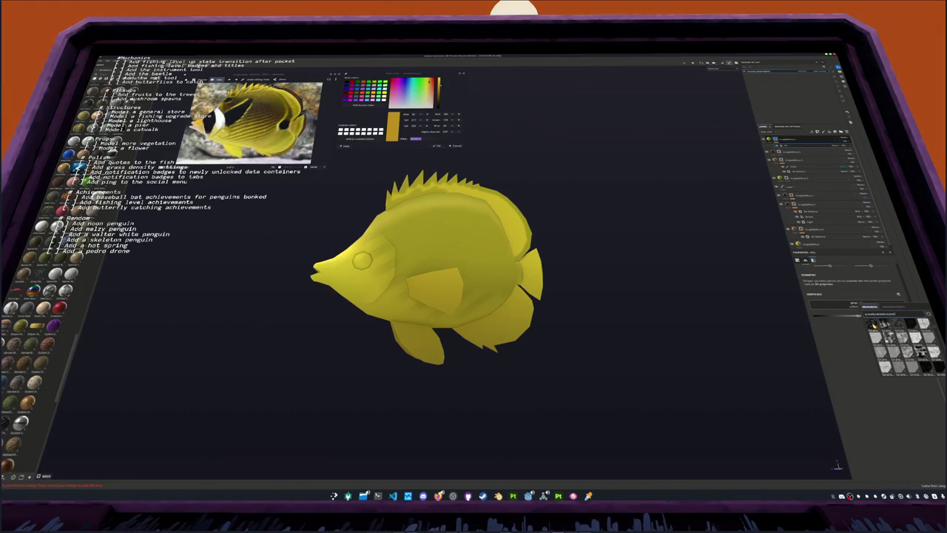
# Drop a dark grunge texture into the fill's grayscale slot, set Planar projection and tune its scale
pyautogui.moveTo(873, 323); pyautogui.dragTo(814, 294)
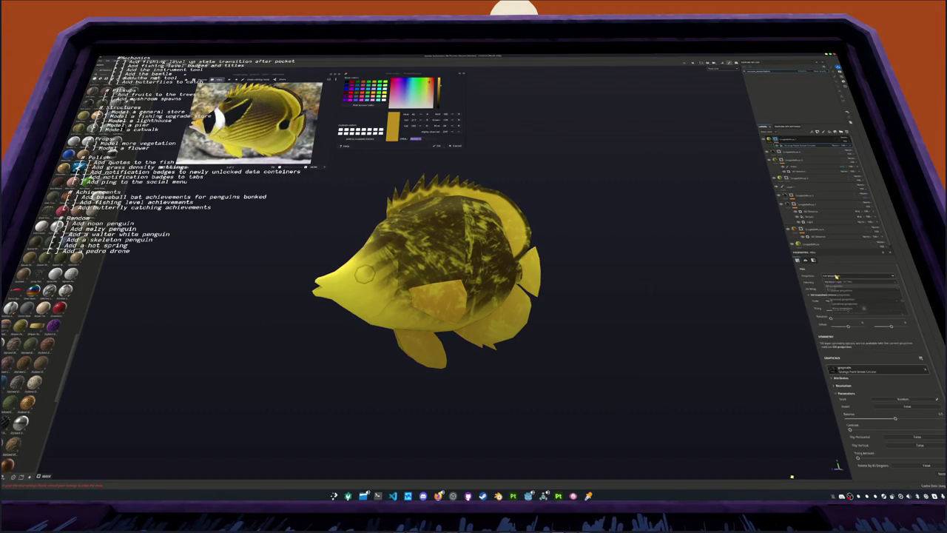
pyautogui.click(839, 291)
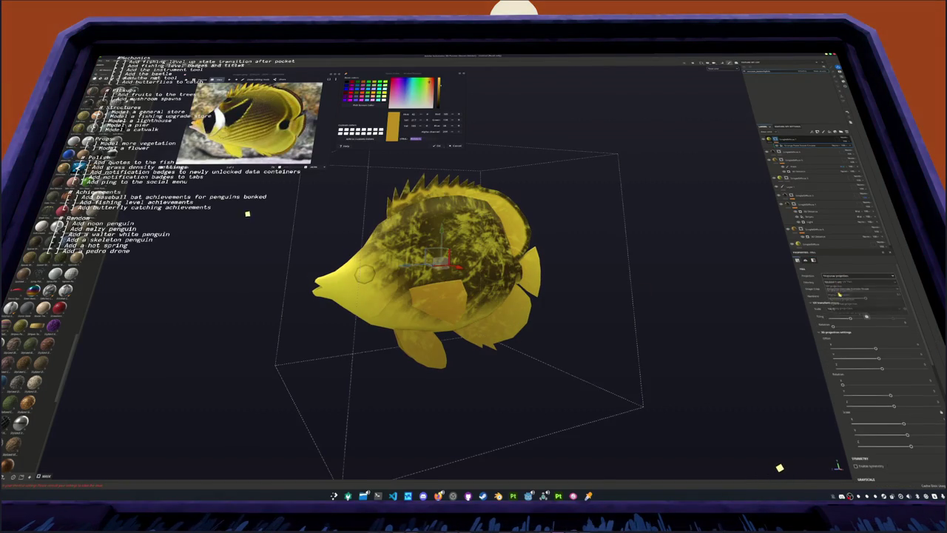
pyautogui.moveTo(848, 318); pyautogui.dragTo(851, 318)
pyautogui.scroll(-5, 851, 343)
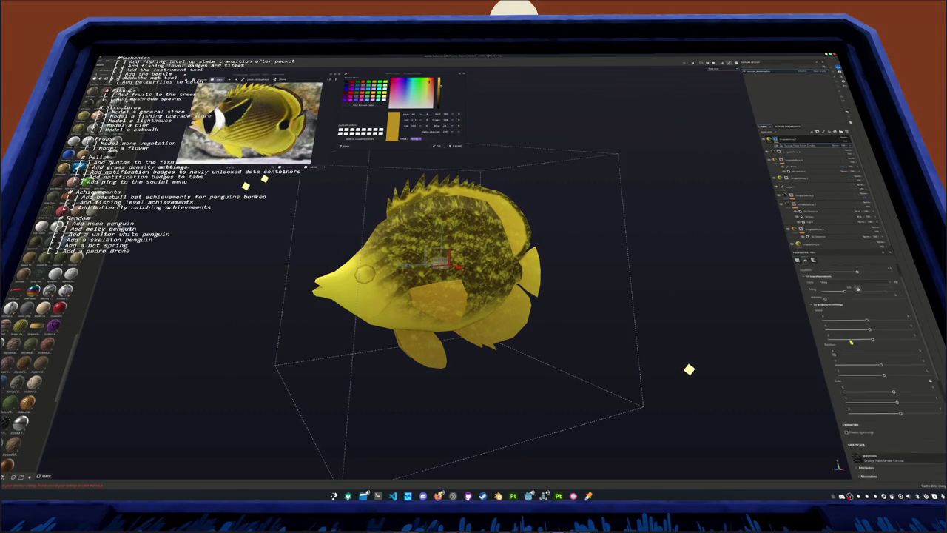
pyautogui.moveTo(877, 366)
pyautogui.mouseDown()
pyautogui.moveTo(862, 365)
pyautogui.moveTo(874, 364)
pyautogui.mouseUp()
pyautogui.scroll(5, 860, 355)
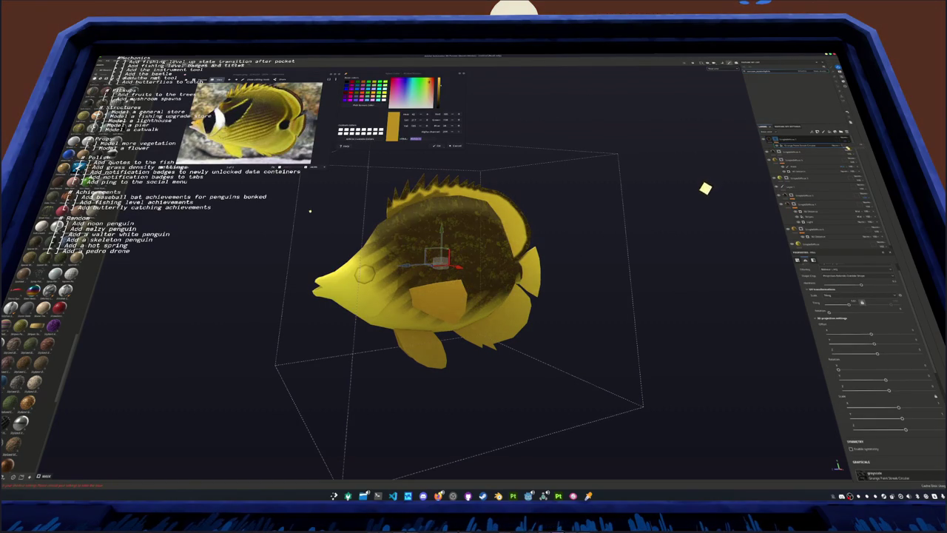
# Orbit around the fish and select the grunge layer's polygon fill mask
pyautogui.keyDown('alt'); pyautogui.moveTo(459, 118); pyautogui.dragTo(487, 93); pyautogui.keyUp('alt')
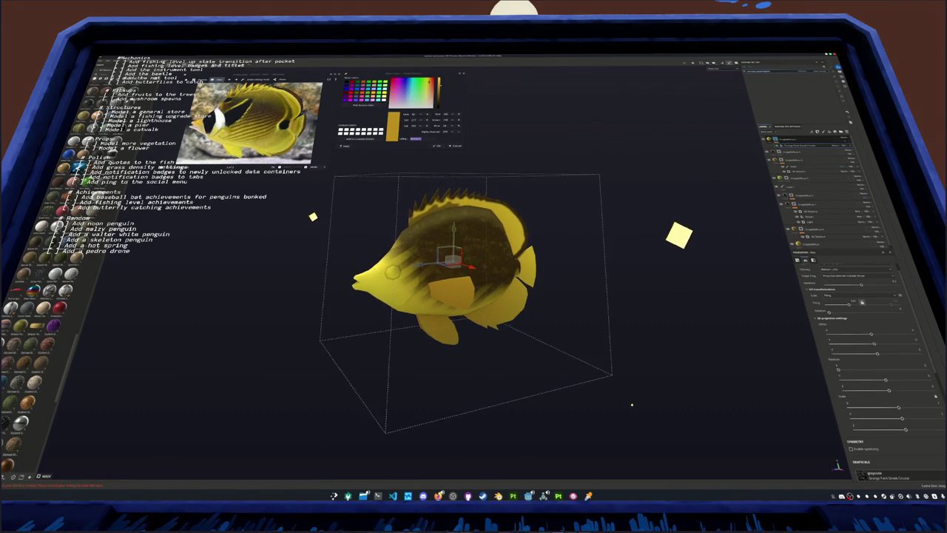
pyautogui.click(792, 139)
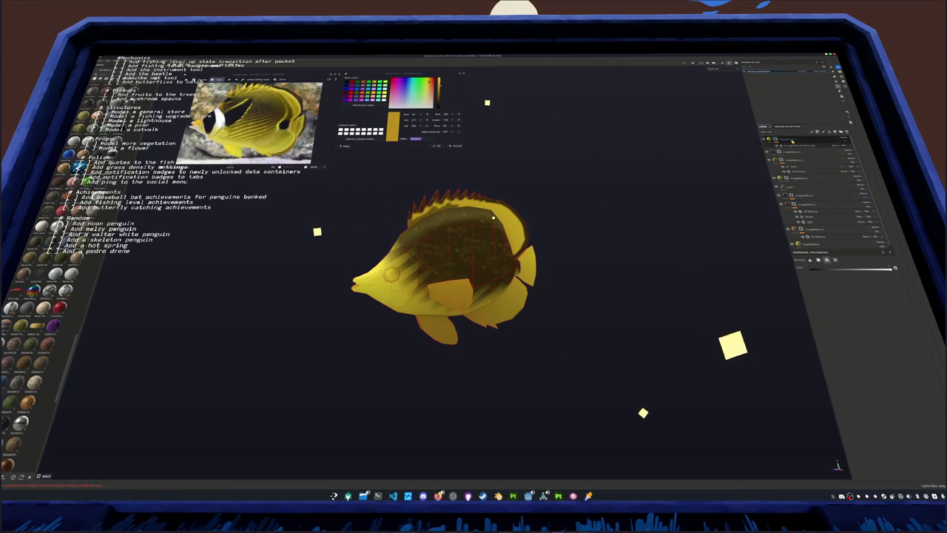
pyautogui.click(794, 146)
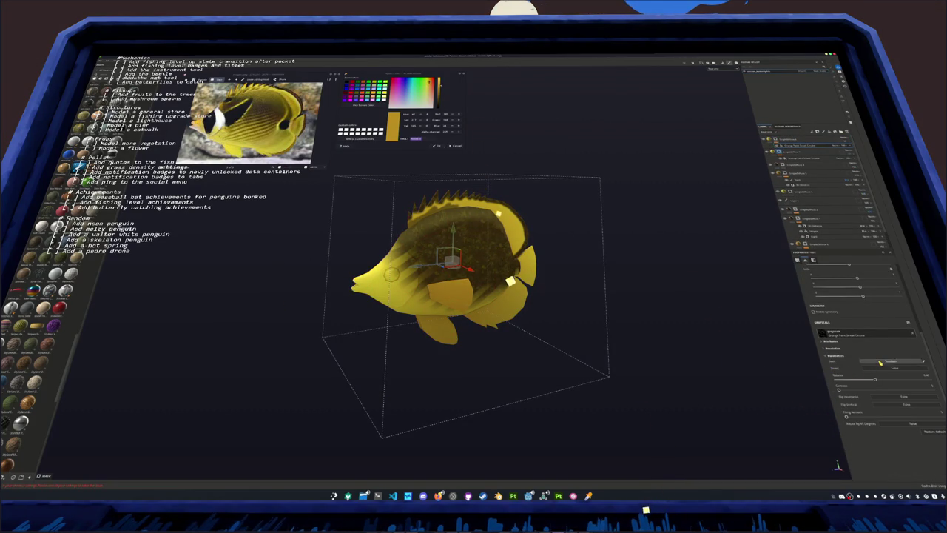
pyautogui.scroll(5, 870, 363)
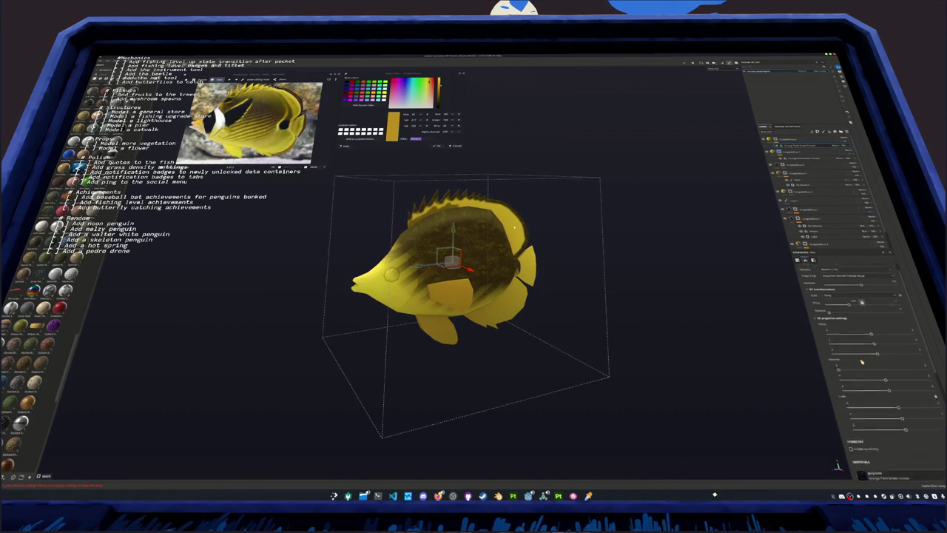
pyautogui.keyDown('alt'); pyautogui.moveTo(709, 311); pyautogui.dragTo(690, 307); pyautogui.keyUp('alt')
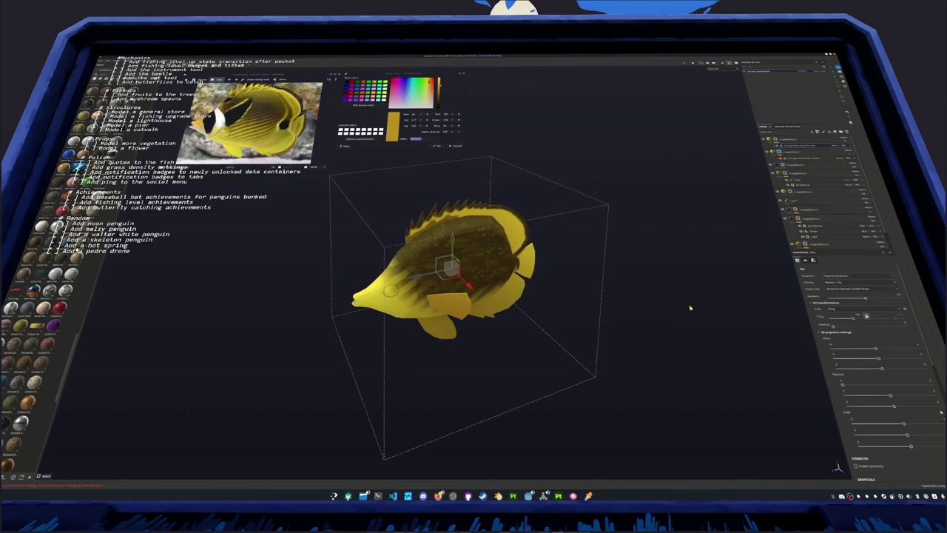
pyautogui.moveTo(646, 265)
pyautogui.keyDown('alt'); pyautogui.mouseDown()
pyautogui.moveTo(553, 237)
pyautogui.moveTo(700, 159)
pyautogui.mouseUp(); pyautogui.keyUp('alt')
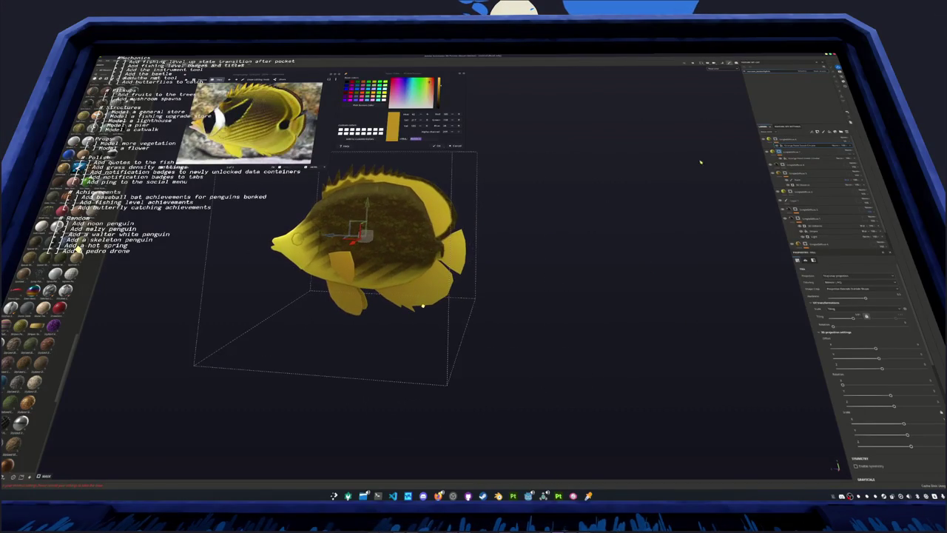
pyautogui.click(769, 167)
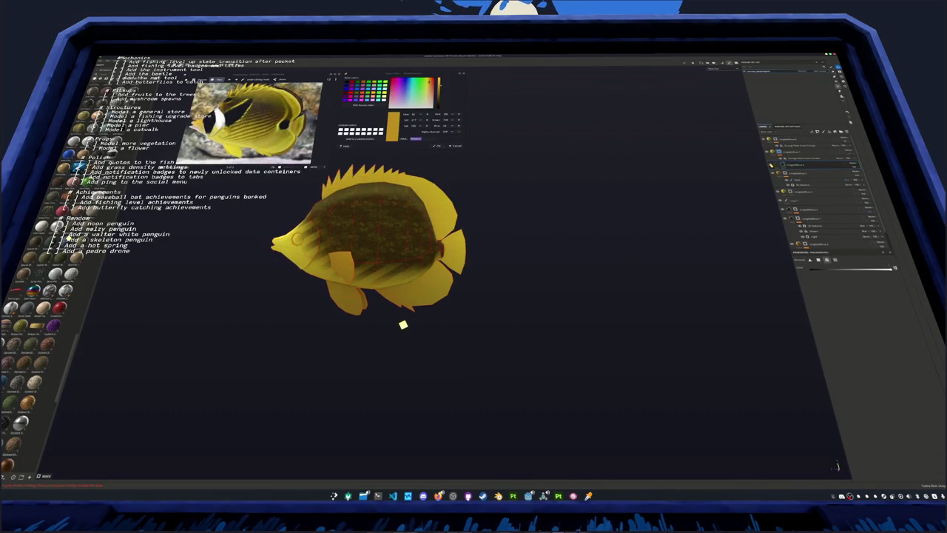
pyautogui.scroll(3, 542, 212)
pyautogui.keyDown('alt'); pyautogui.moveTo(592, 222); pyautogui.dragTo(543, 211); pyautogui.keyUp('alt')
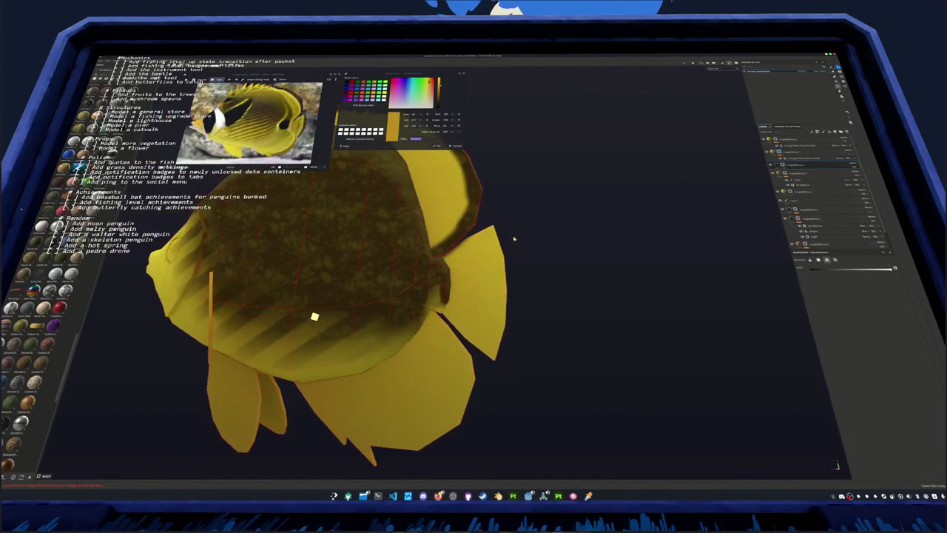
# With the paint brush, stroke dark paint along the right and lower fin edges
pyautogui.press('1')
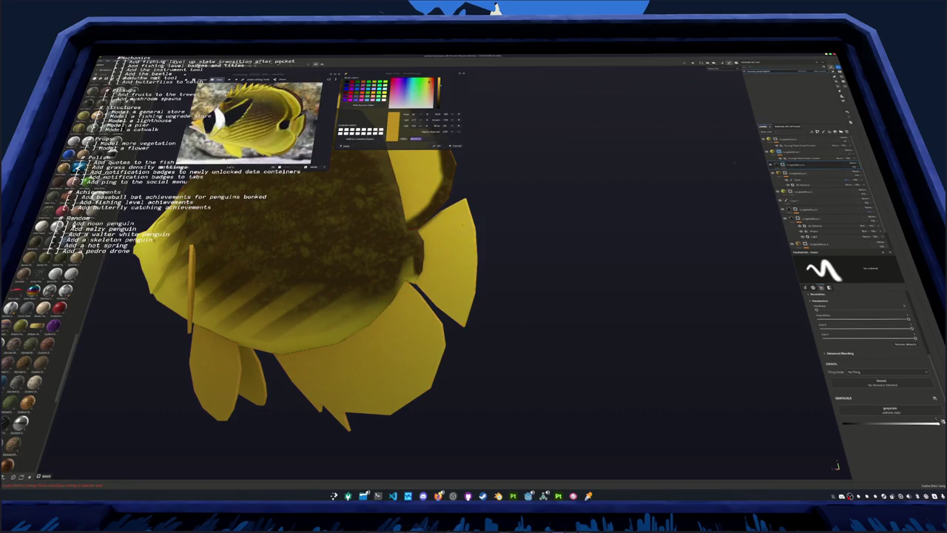
pyautogui.scroll(2, 479, 217)
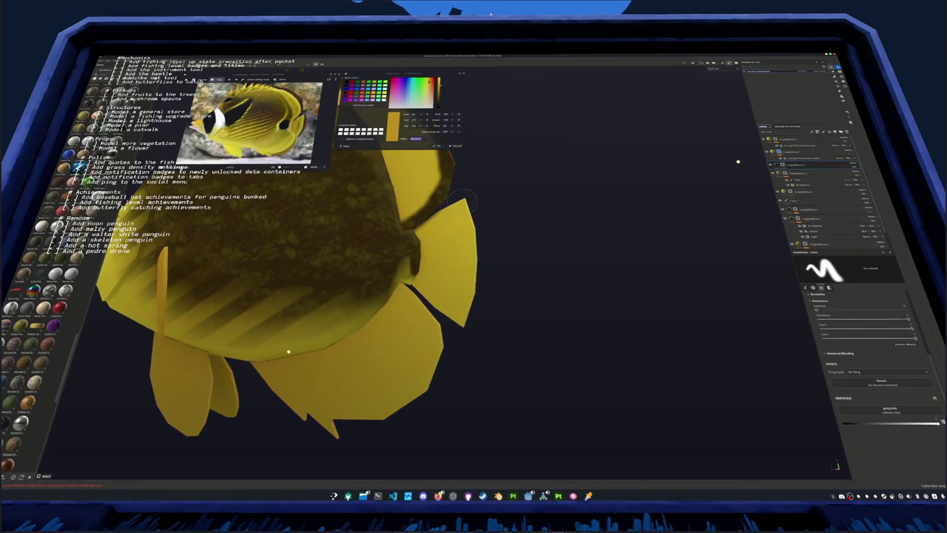
pyautogui.moveTo(464, 201)
pyautogui.mouseDown()
pyautogui.moveTo(468, 293)
pyautogui.moveTo(459, 331)
pyautogui.moveTo(483, 236)
pyautogui.mouseUp()
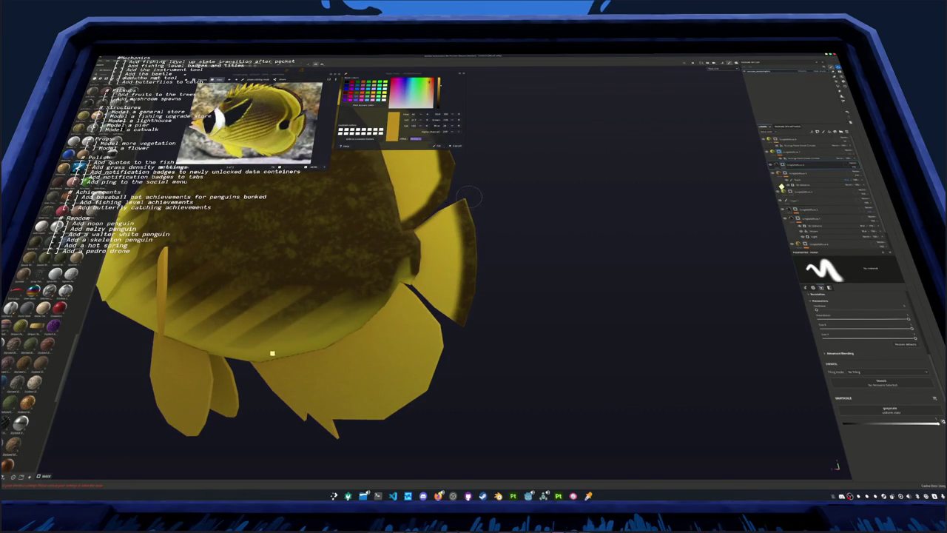
pyautogui.moveTo(485, 236)
pyautogui.keyDown('alt'); pyautogui.mouseDown()
pyautogui.moveTo(303, 277)
pyautogui.moveTo(656, 268)
pyautogui.moveTo(522, 233)
pyautogui.moveTo(423, 303)
pyautogui.moveTo(420, 288)
pyautogui.moveTo(436, 310)
pyautogui.moveTo(478, 309)
pyautogui.moveTo(451, 310)
pyautogui.moveTo(518, 283)
pyautogui.moveTo(441, 290)
pyautogui.moveTo(557, 257)
pyautogui.mouseUp(); pyautogui.keyUp('alt')
pyautogui.moveTo(493, 279); pyautogui.dragTo(503, 311, button='middle')
pyautogui.moveTo(501, 312)
pyautogui.mouseDown()
pyautogui.moveTo(510, 292)
pyautogui.moveTo(488, 322)
pyautogui.mouseUp()
pyautogui.moveTo(521, 265)
pyautogui.mouseDown()
pyautogui.moveTo(504, 299)
pyautogui.moveTo(507, 258)
pyautogui.mouseUp()
# Darken the paint colour and select the fill layer further down the stack
pyautogui.scroll(-5, 442, 343)
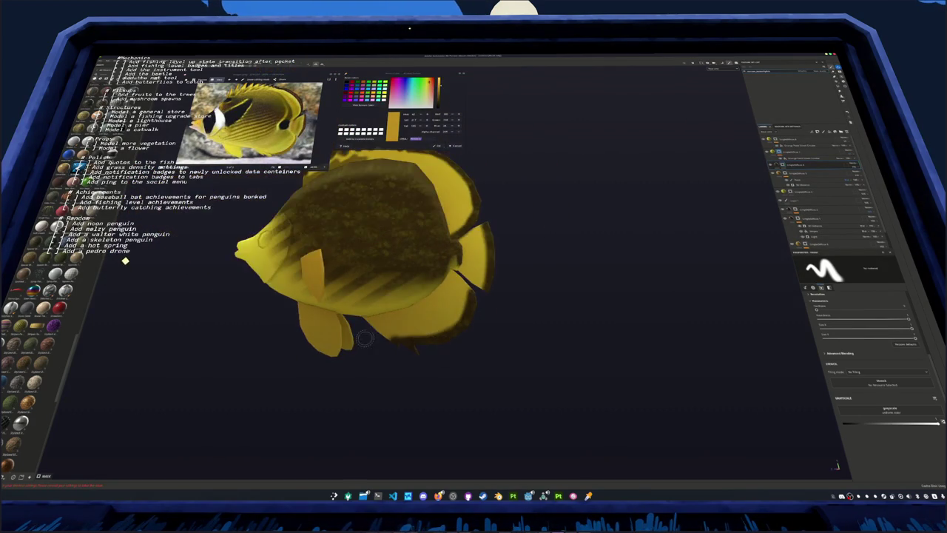
pyautogui.moveTo(365, 339)
pyautogui.keyDown('alt'); pyautogui.mouseDown()
pyautogui.moveTo(640, 306)
pyautogui.moveTo(490, 234)
pyautogui.mouseUp(); pyautogui.keyUp('alt')
pyautogui.scroll(3, 378, 334)
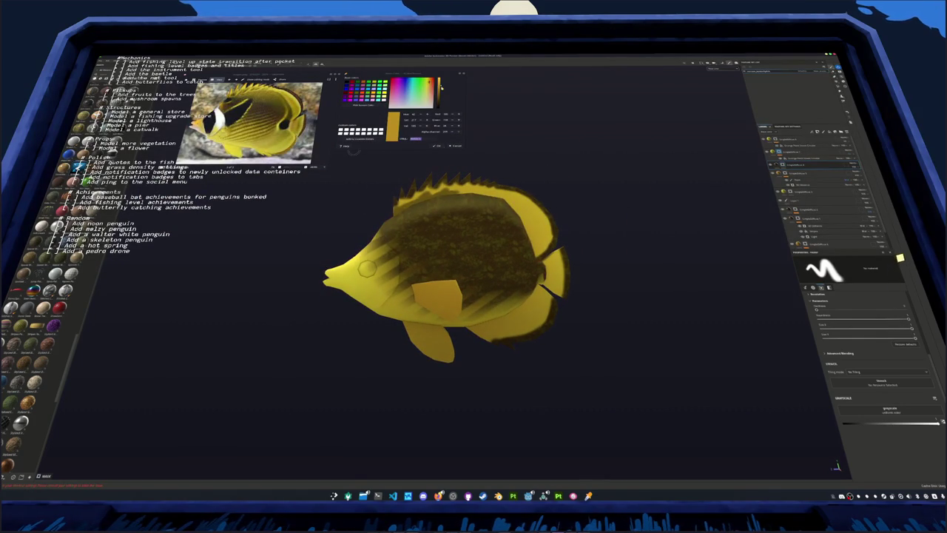
pyautogui.moveTo(440, 86); pyautogui.dragTo(438, 94)
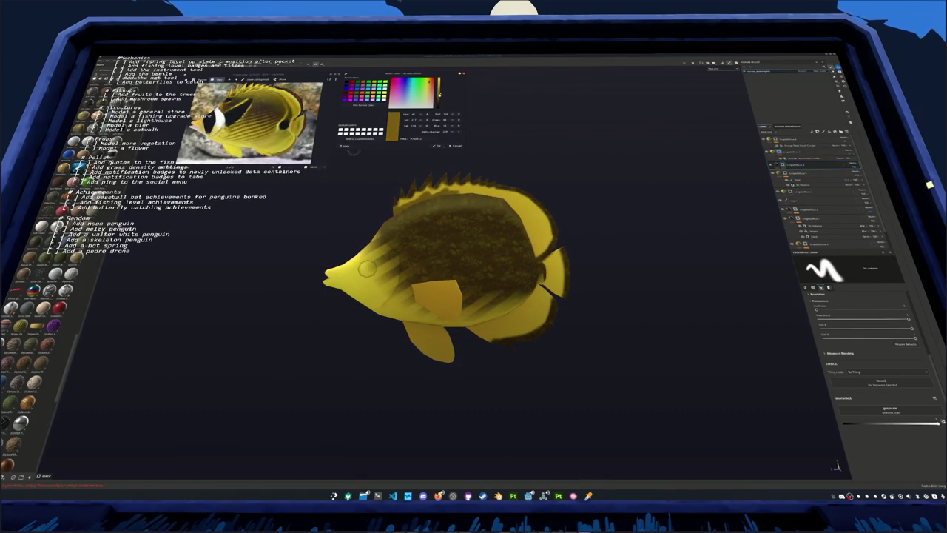
pyautogui.click(826, 165)
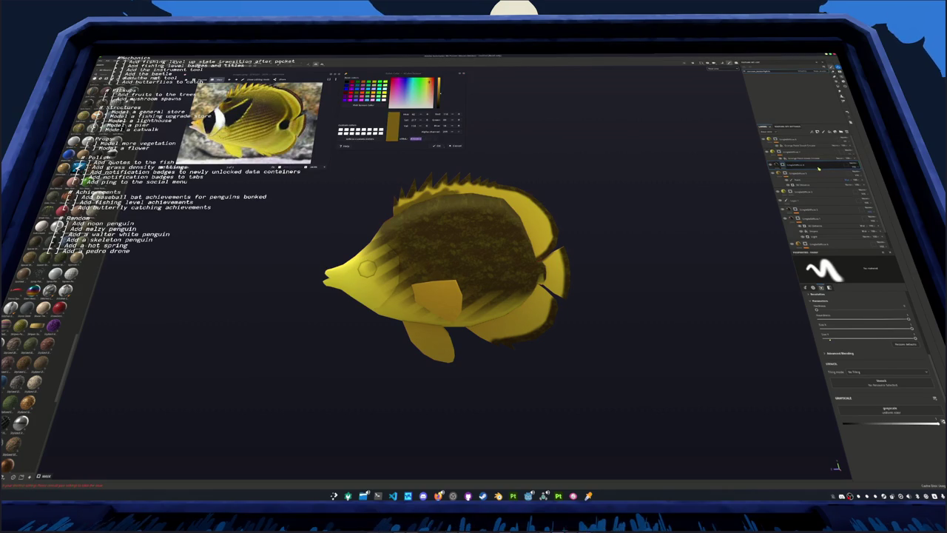
pyautogui.click(784, 174)
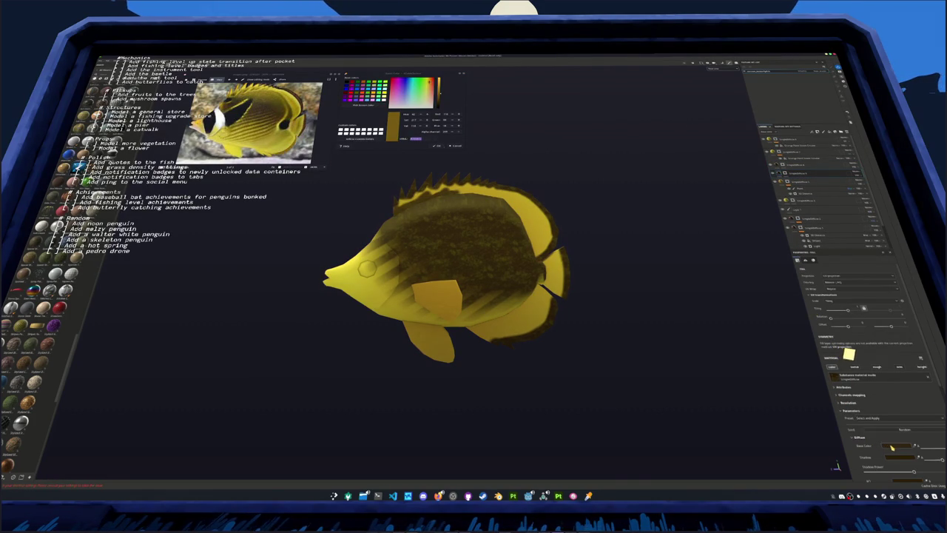
# Inspect the fill layer's Base Color in its picker, then return to the paint brush
pyautogui.click(891, 448)
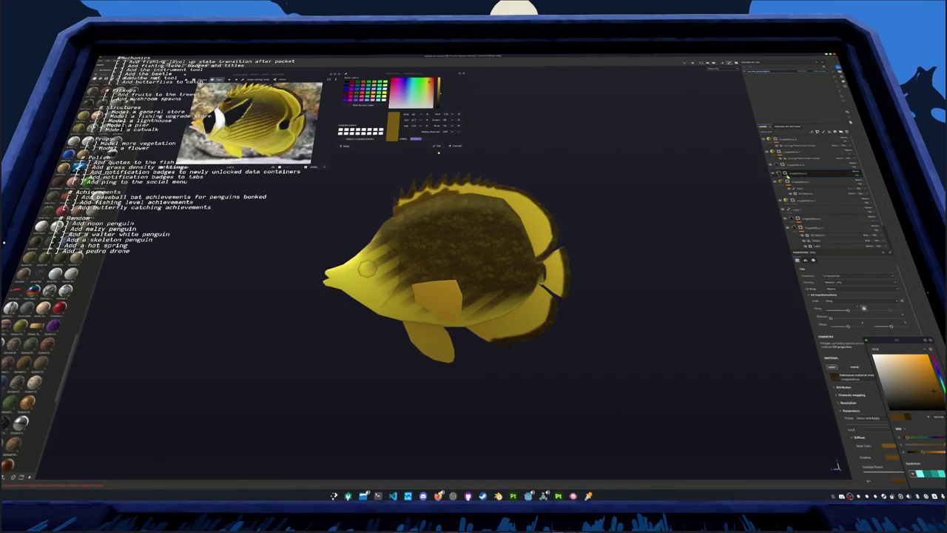
pyautogui.press('1')
pyautogui.scroll(5, 428, 149)
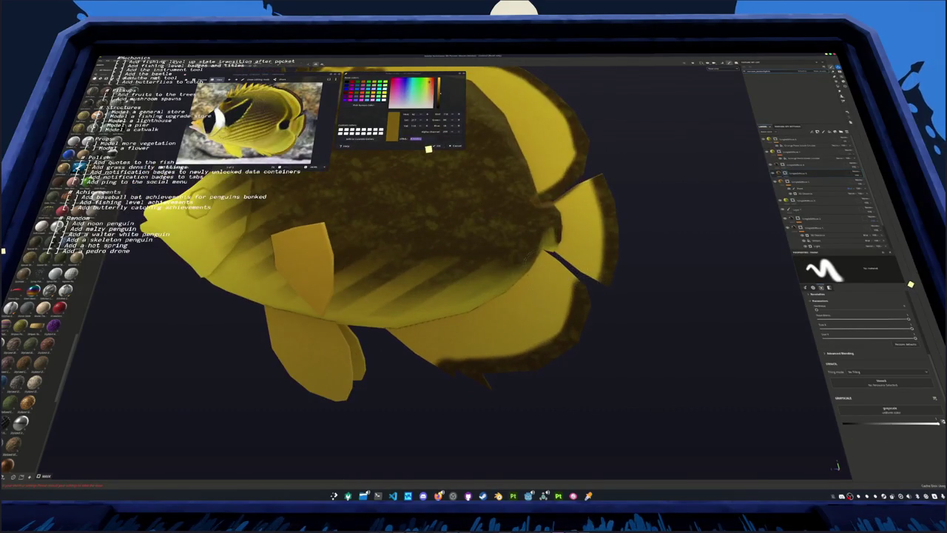
# Try strokes along the fin and tail base, undoing one and brightening the tail-side body edge
pyautogui.moveTo(591, 181); pyautogui.dragTo(601, 281)
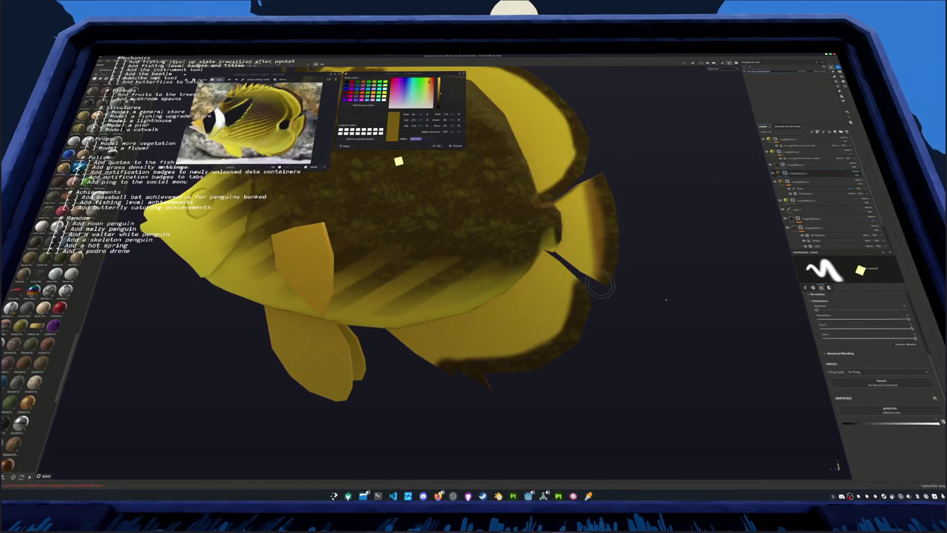
pyautogui.hotkey('ctrl', 'z')
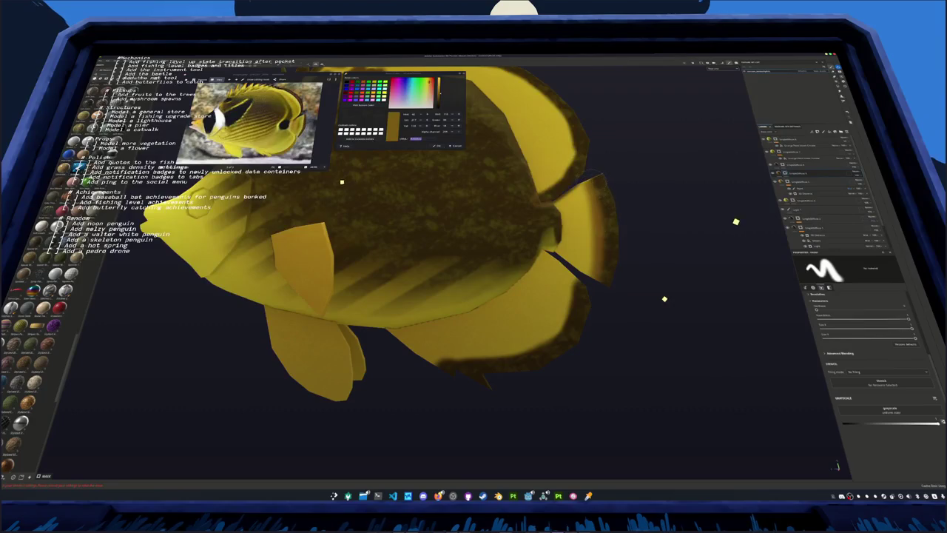
pyautogui.moveTo(566, 213); pyautogui.dragTo(524, 236, button='middle')
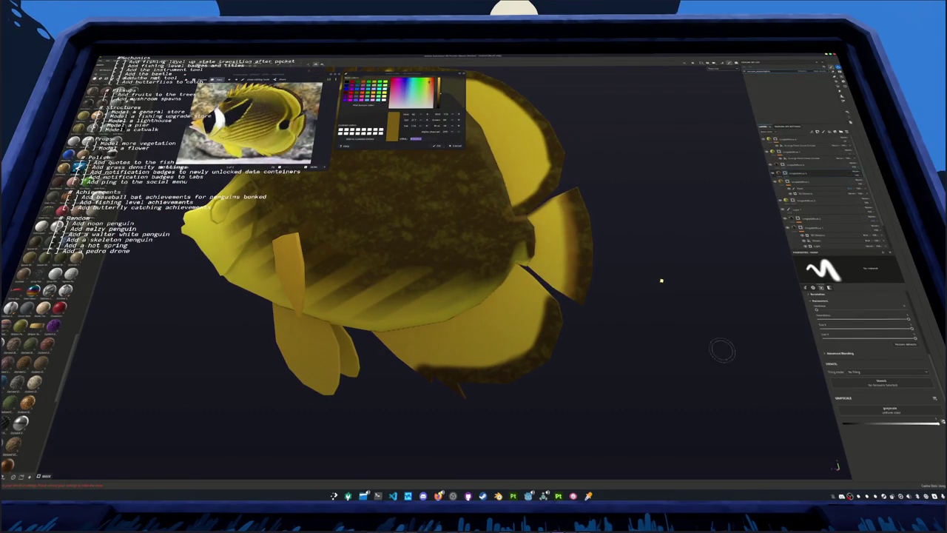
pyautogui.moveTo(537, 265); pyautogui.dragTo(529, 224)
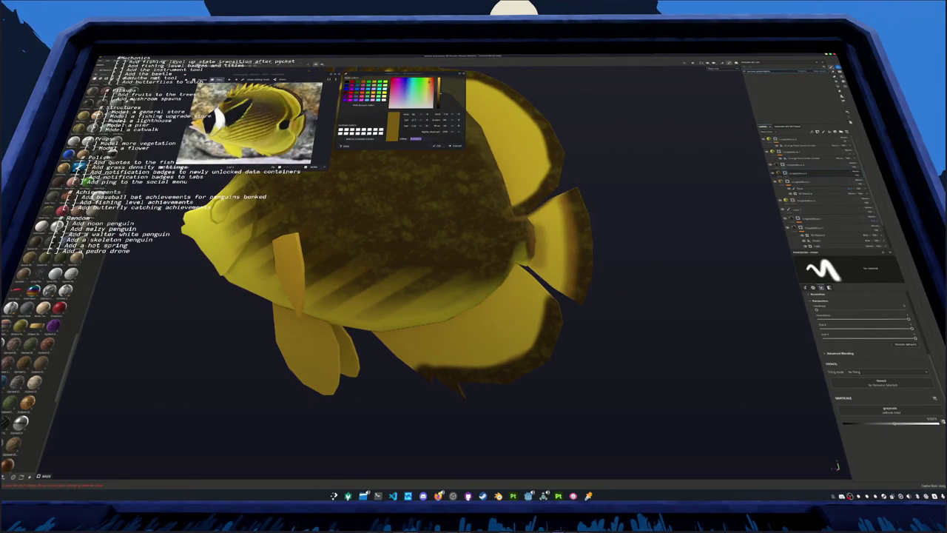
pyautogui.moveTo(528, 224)
pyautogui.mouseDown(button='middle')
pyautogui.moveTo(489, 244)
pyautogui.moveTo(492, 273)
pyautogui.moveTo(503, 279)
pyautogui.moveTo(537, 252)
pyautogui.mouseUp(button='middle')
pyautogui.scroll(2, 370, 259)
pyautogui.scroll(-2, 504, 279)
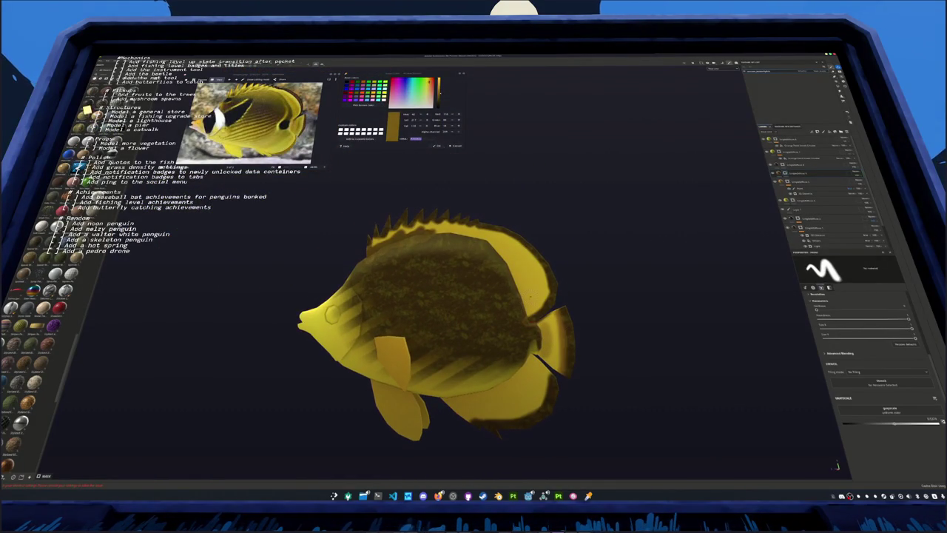
pyautogui.moveTo(529, 297); pyautogui.dragTo(540, 290, button='middle')
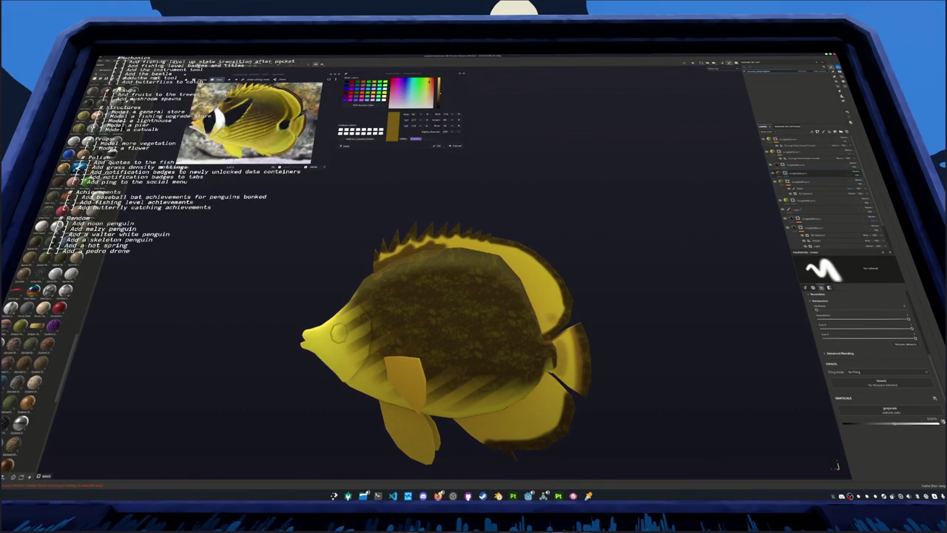
pyautogui.moveTo(539, 263); pyautogui.dragTo(551, 311)
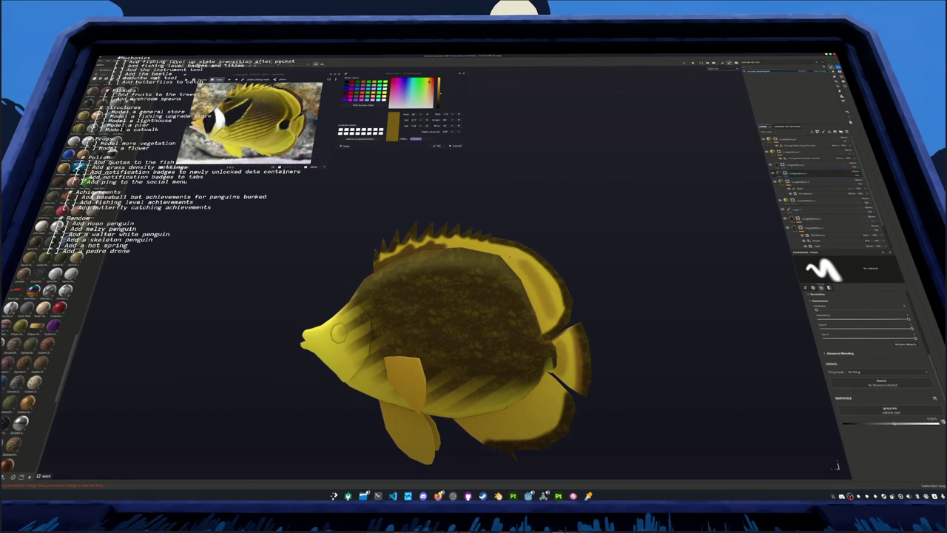
pyautogui.moveTo(489, 325)
pyautogui.mouseDown(button='middle')
pyautogui.moveTo(453, 277)
pyautogui.moveTo(678, 438)
pyautogui.mouseUp(button='middle')
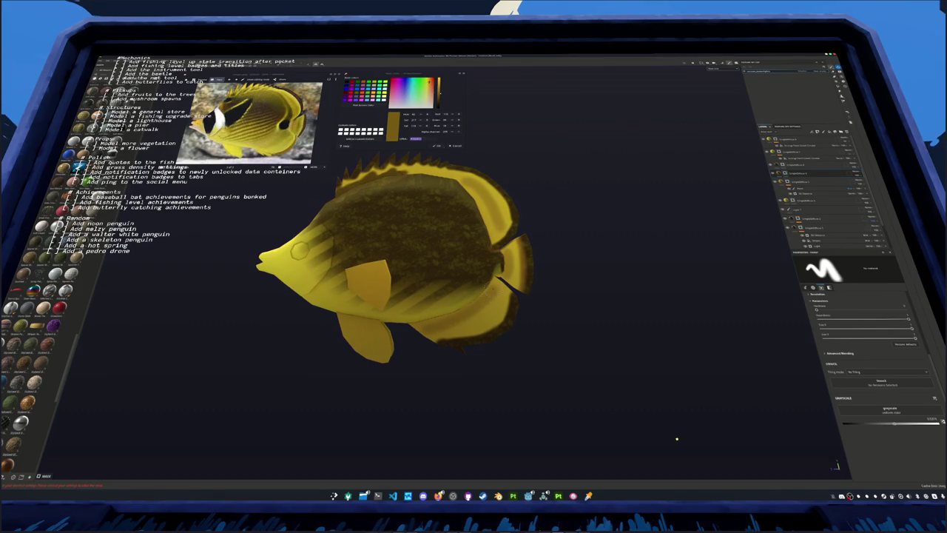
# Frame the fish, darken the paint along the lower fin edge, and select the top layer
pyautogui.press('f')
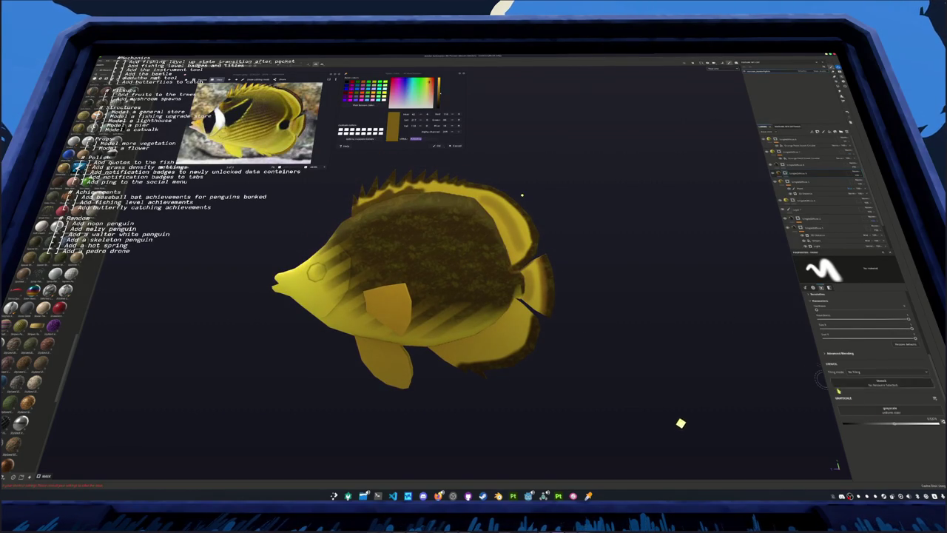
pyautogui.keyDown('alt'); pyautogui.moveTo(694, 412); pyautogui.dragTo(737, 420, button='right'); pyautogui.keyUp('alt')
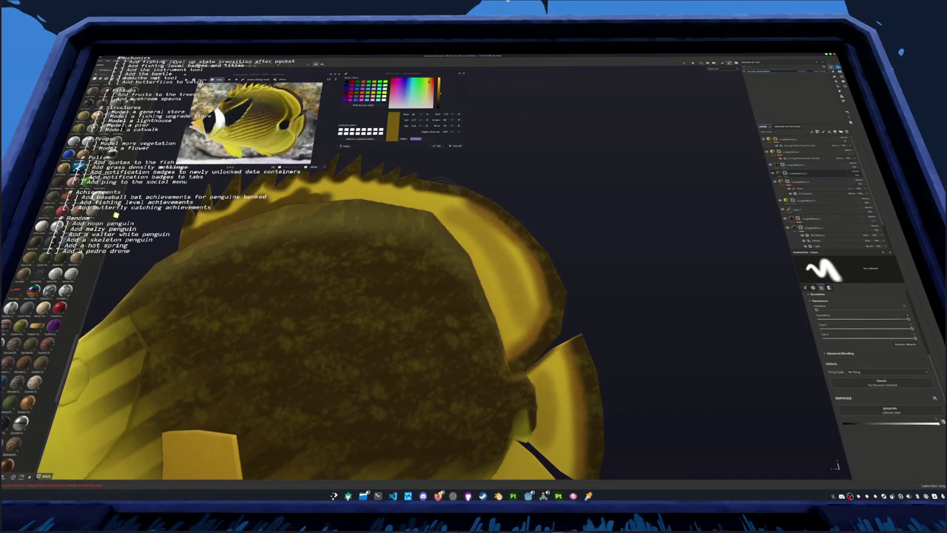
pyautogui.moveTo(415, 200)
pyautogui.keyDown('alt'); pyautogui.mouseDown()
pyautogui.moveTo(496, 244)
pyautogui.moveTo(528, 275)
pyautogui.mouseUp(); pyautogui.keyUp('alt')
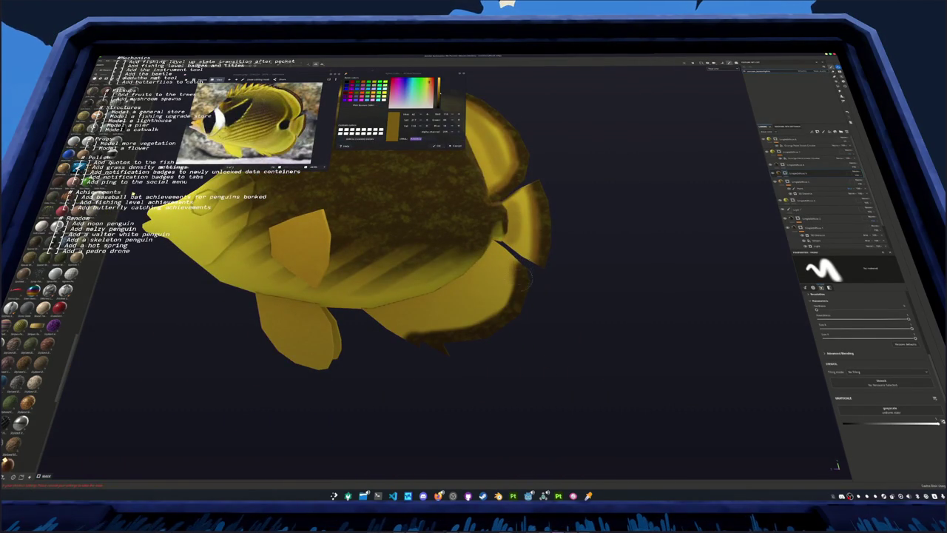
pyautogui.moveTo(439, 335)
pyautogui.mouseDown()
pyautogui.moveTo(400, 338)
pyautogui.moveTo(389, 296)
pyautogui.moveTo(393, 220)
pyautogui.moveTo(459, 216)
pyautogui.mouseUp()
pyautogui.keyDown('alt'); pyautogui.moveTo(458, 216); pyautogui.dragTo(613, 209, button='right'); pyautogui.keyUp('alt')
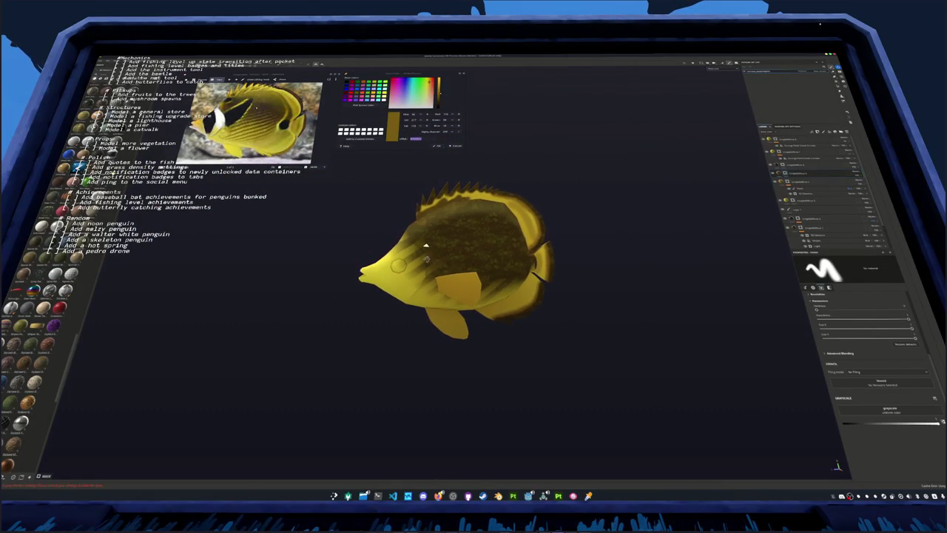
pyautogui.moveTo(806, 173); pyautogui.dragTo(806, 138)
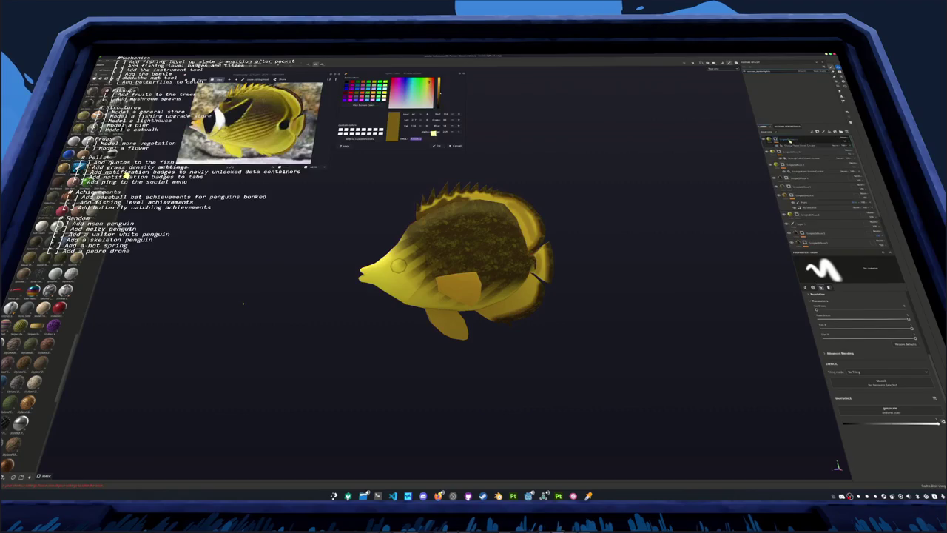
# Move the top layer down the stack and paint a bright yellow stroke across the body
pyautogui.moveTo(795, 139); pyautogui.dragTo(799, 175)
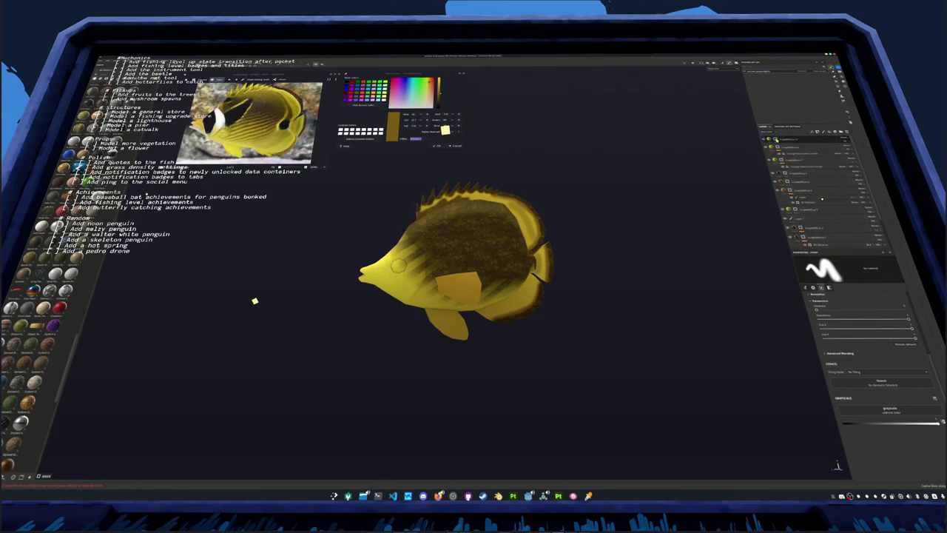
pyautogui.scroll(5, 267, 290)
pyautogui.moveTo(448, 232); pyautogui.dragTo(508, 268, button='middle')
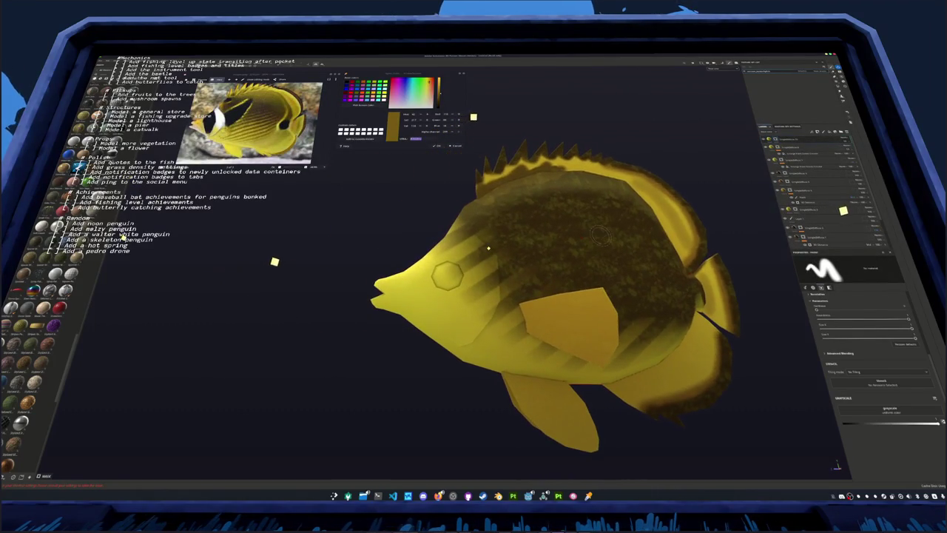
pyautogui.moveTo(508, 268); pyautogui.dragTo(526, 259)
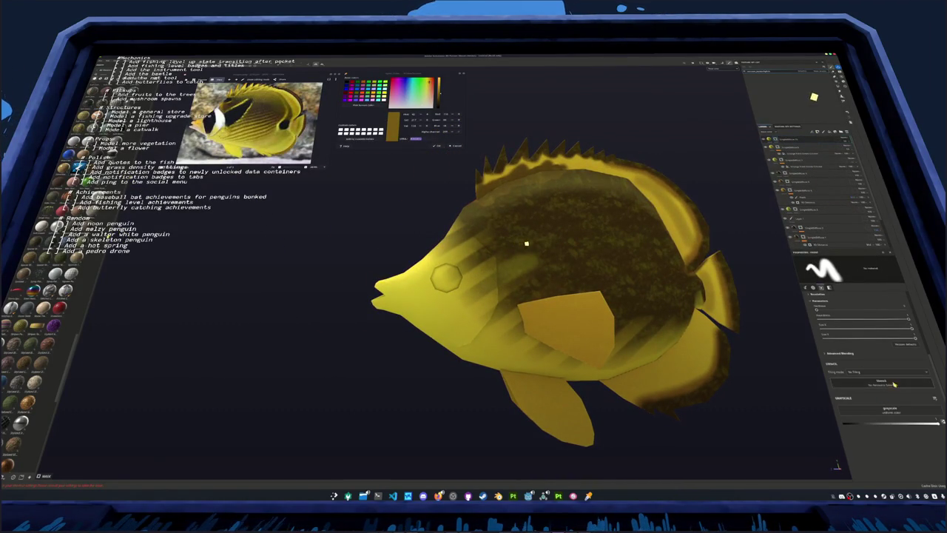
pyautogui.click(846, 145)
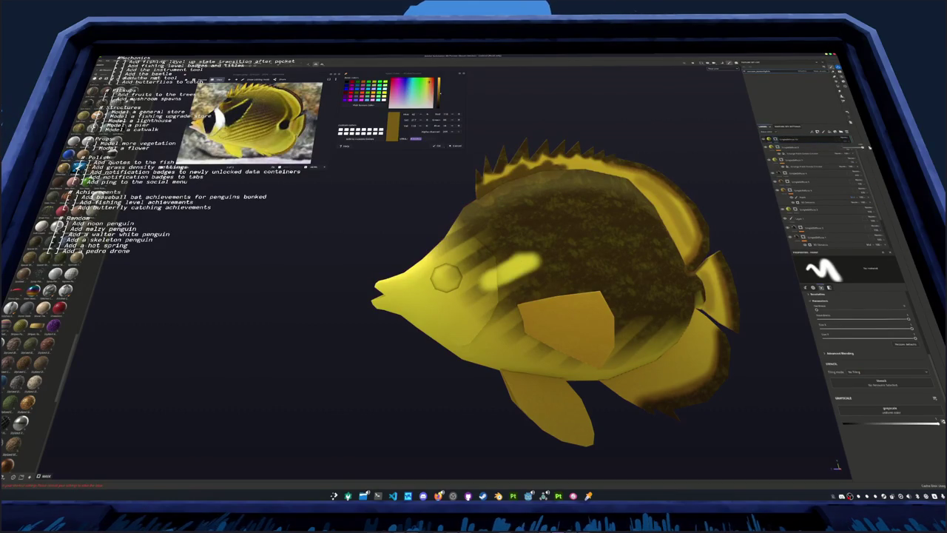
pyautogui.scroll(3, 518, 267)
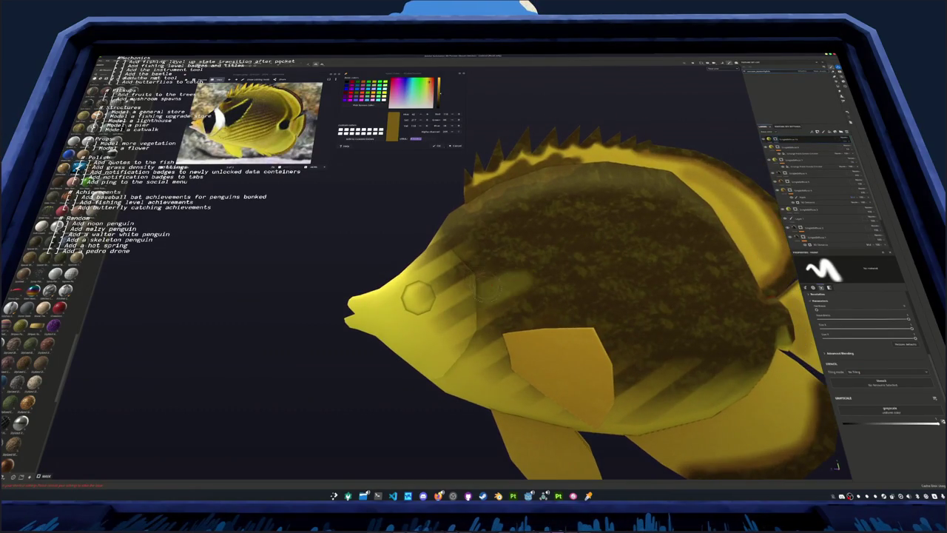
pyautogui.keyDown('alt'); pyautogui.moveTo(481, 276); pyautogui.dragTo(466, 289); pyautogui.keyUp('alt')
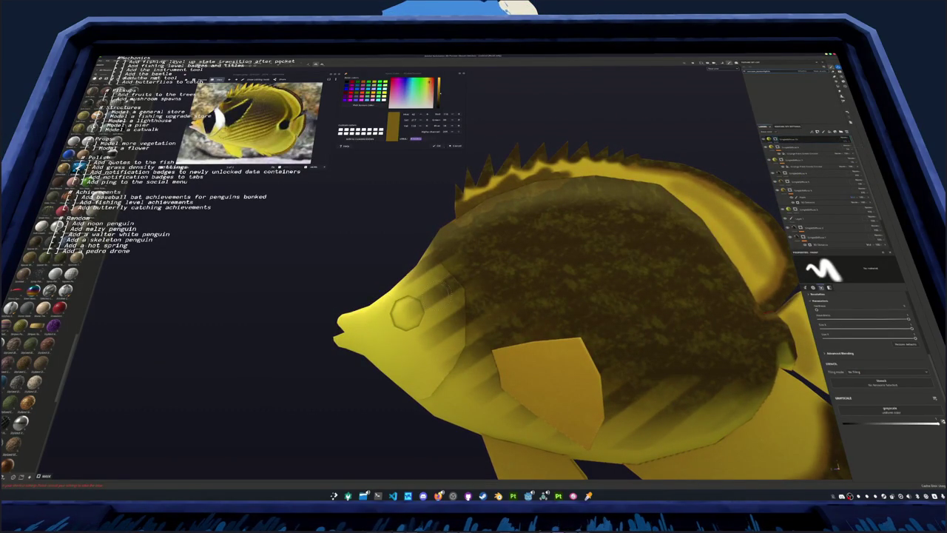
pyautogui.moveTo(459, 290)
pyautogui.mouseDown()
pyautogui.moveTo(539, 221)
pyautogui.moveTo(524, 296)
pyautogui.moveTo(476, 348)
pyautogui.moveTo(544, 289)
pyautogui.mouseUp()
# Pick a near-white paint colour and brighten the light patch on the fish's side
pyautogui.moveTo(548, 235)
pyautogui.keyDown('alt'); pyautogui.mouseDown()
pyautogui.moveTo(557, 231)
pyautogui.moveTo(497, 270)
pyautogui.moveTo(554, 255)
pyautogui.moveTo(548, 280)
pyautogui.moveTo(516, 308)
pyautogui.mouseUp(); pyautogui.keyUp('alt')
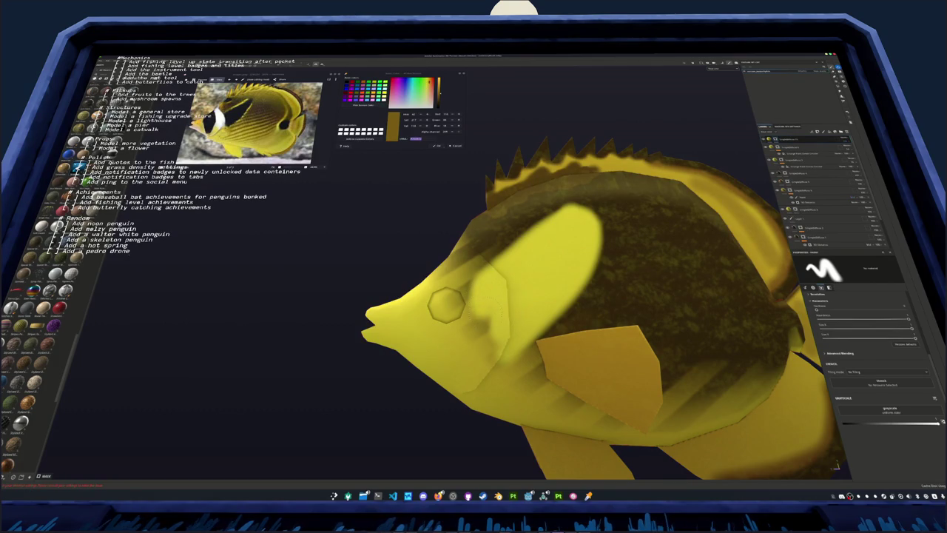
pyautogui.keyDown('alt'); pyautogui.moveTo(493, 358); pyautogui.dragTo(508, 314); pyautogui.keyUp('alt')
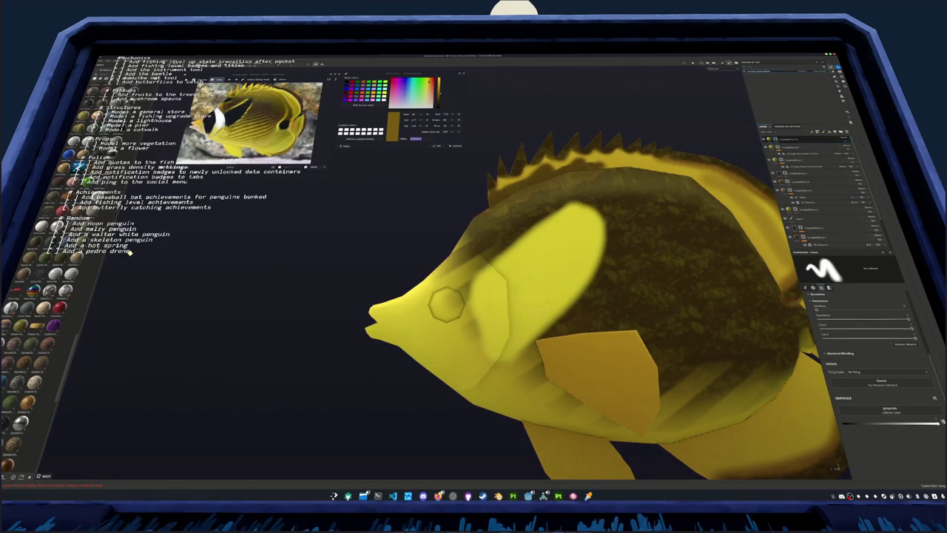
pyautogui.scroll(-3, 564, 253)
pyautogui.keyDown('alt'); pyautogui.moveTo(564, 253); pyautogui.dragTo(470, 327); pyautogui.keyUp('alt')
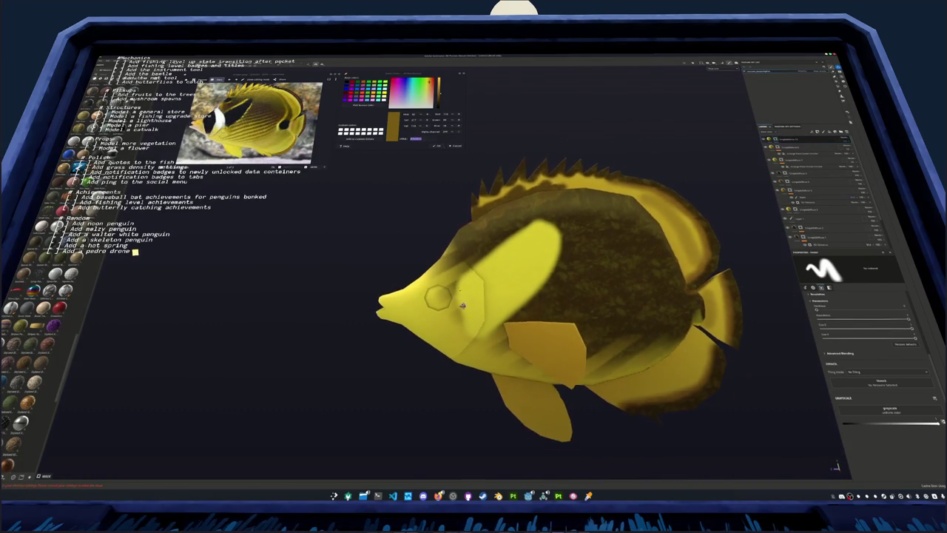
pyautogui.keyDown('alt'); pyautogui.moveTo(547, 281); pyautogui.dragTo(592, 268); pyautogui.keyUp('alt')
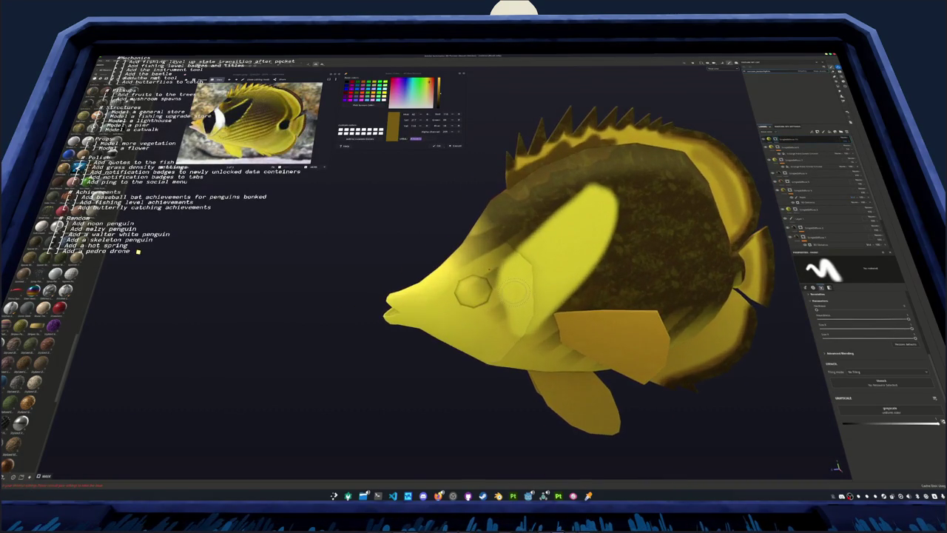
pyautogui.keyDown('alt'); pyautogui.moveTo(512, 294); pyautogui.dragTo(463, 246); pyautogui.keyUp('alt')
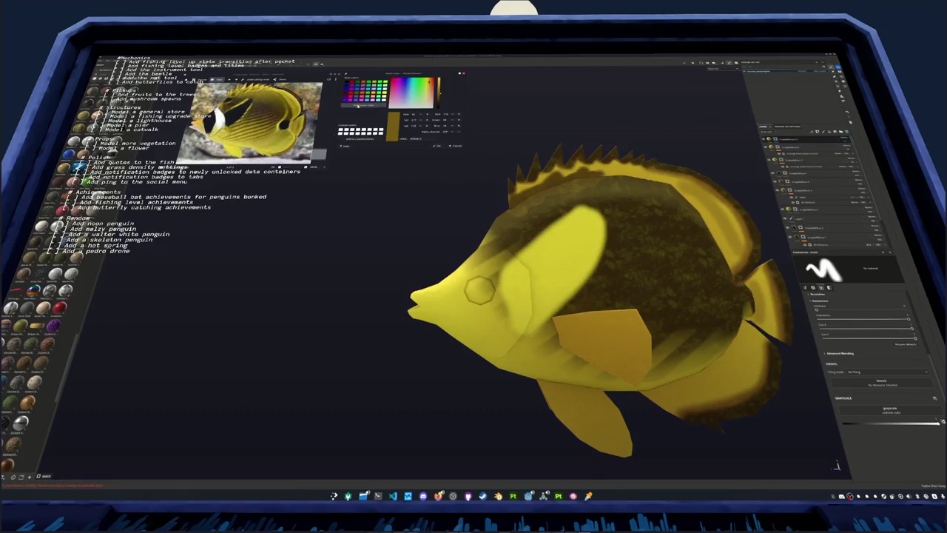
pyautogui.click(426, 106)
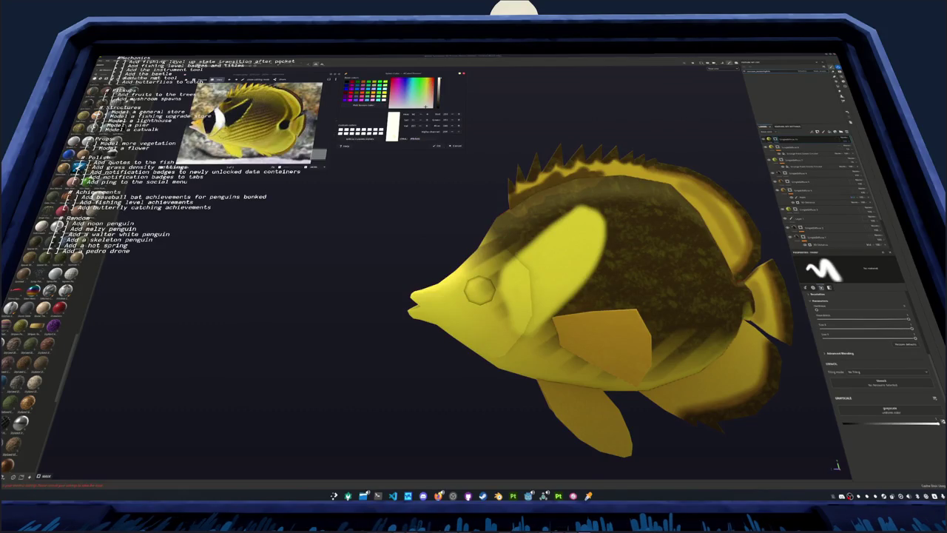
pyautogui.click(790, 140)
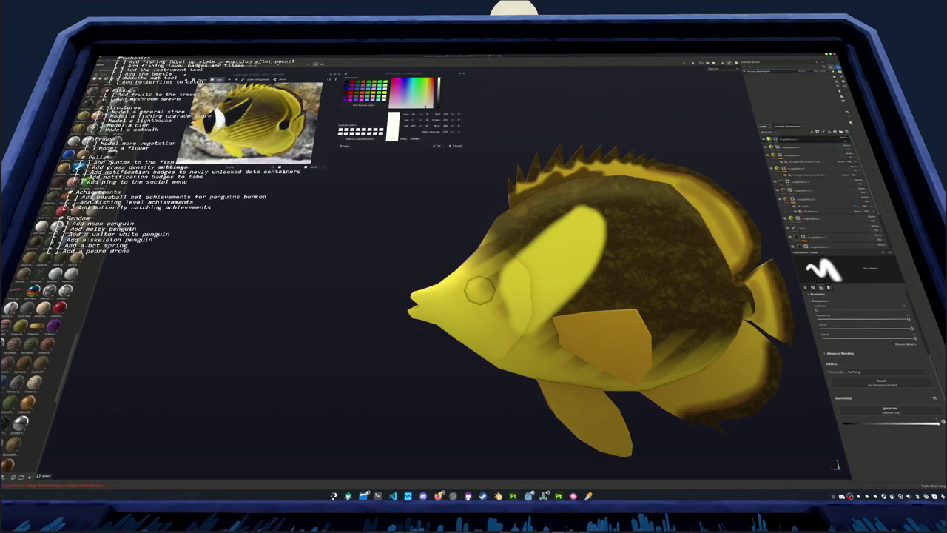
# On the fill layer, sample the fish's dark yellow as the Shadow colour
pyautogui.click(799, 156)
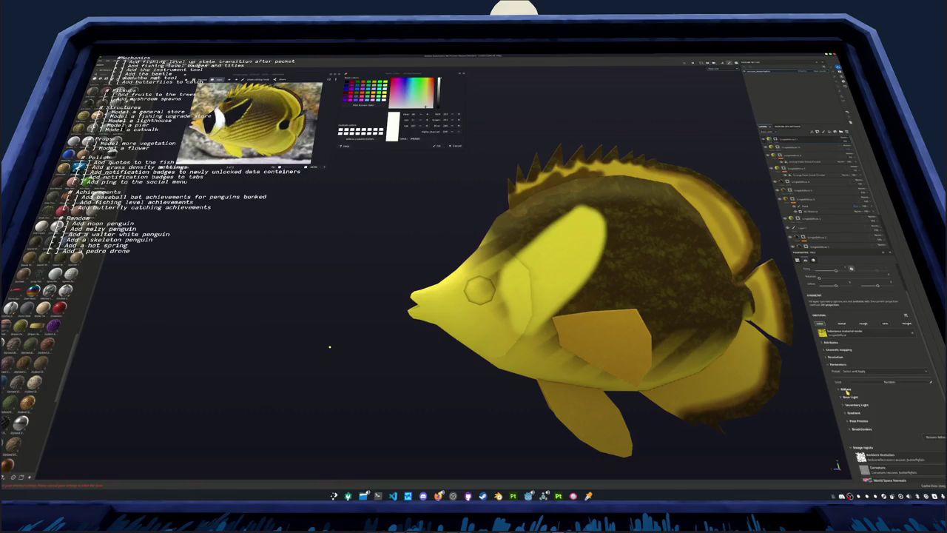
pyautogui.click(848, 391)
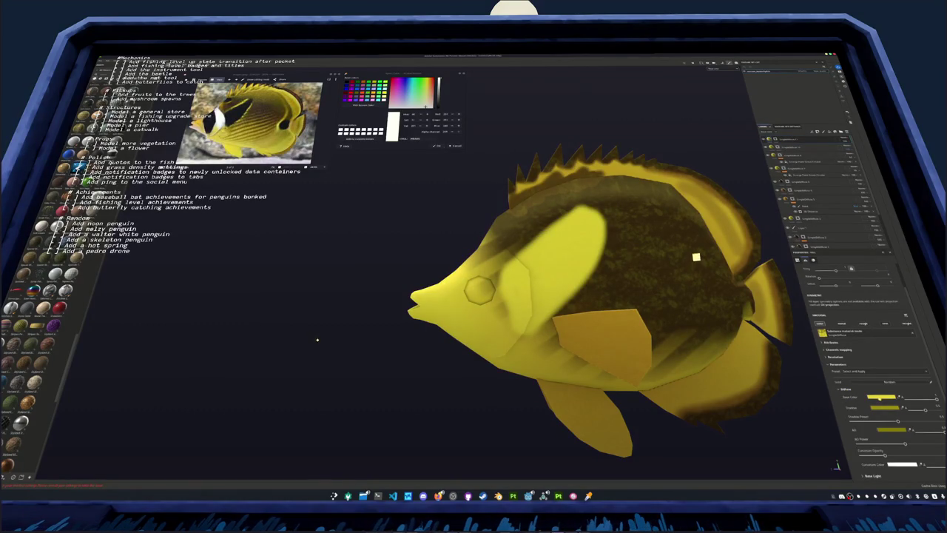
pyautogui.click(881, 397)
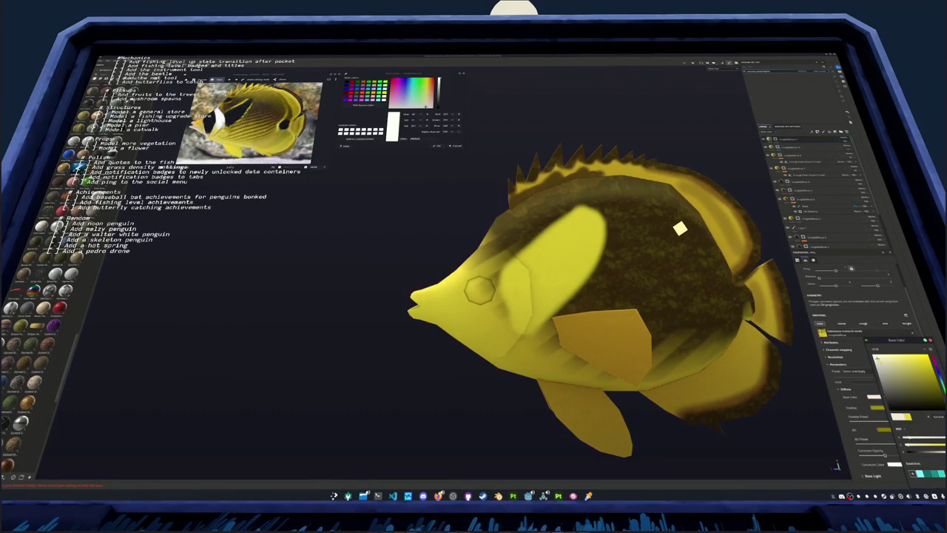
pyautogui.click(634, 173)
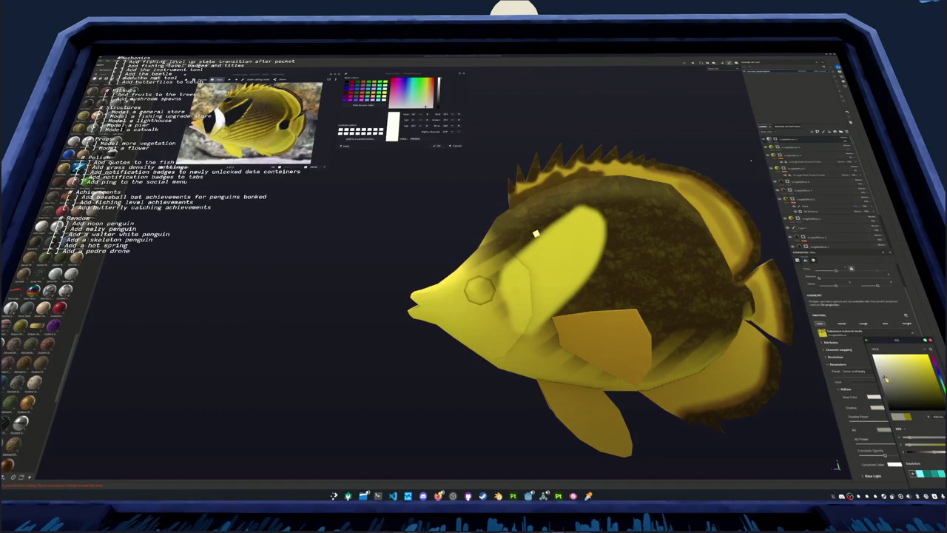
# Brush white over the cheek below the eye and up over the head
pyautogui.press('1')
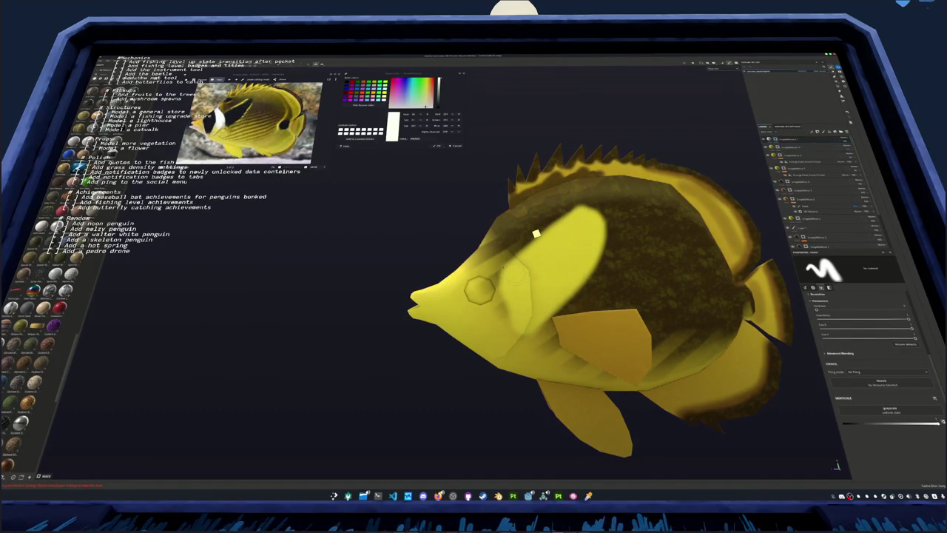
pyautogui.scroll(2, 537, 234)
pyautogui.moveTo(513, 317); pyautogui.dragTo(522, 320)
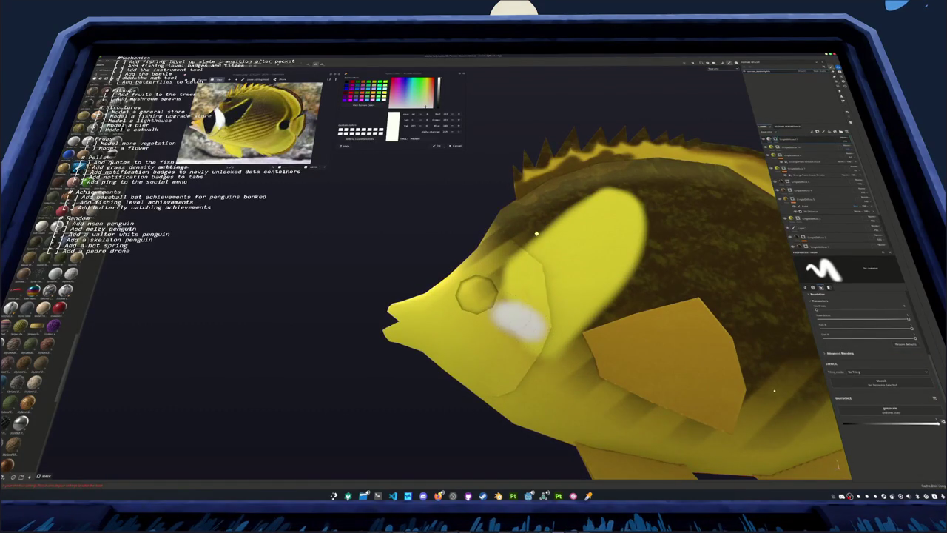
pyautogui.moveTo(522, 322); pyautogui.dragTo(461, 357, button='middle')
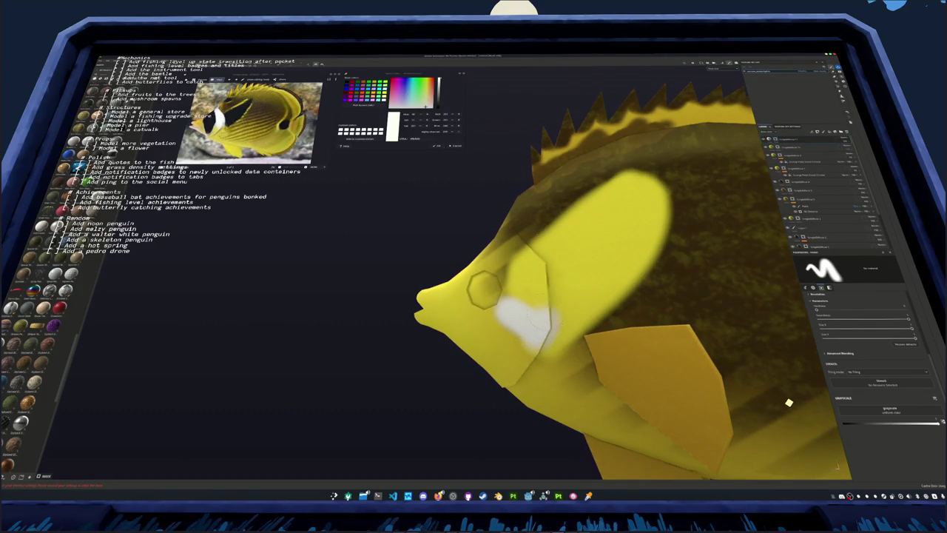
pyautogui.moveTo(789, 403); pyautogui.dragTo(816, 391, button='middle')
pyautogui.moveTo(509, 304); pyautogui.dragTo(506, 278)
pyautogui.moveTo(506, 278); pyautogui.dragTo(512, 315, button='middle')
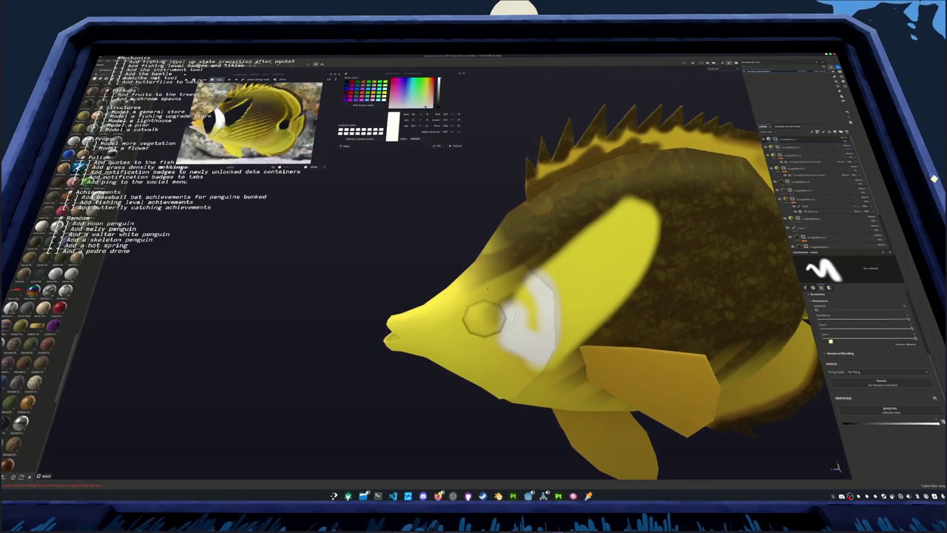
pyautogui.moveTo(512, 305); pyautogui.dragTo(480, 239)
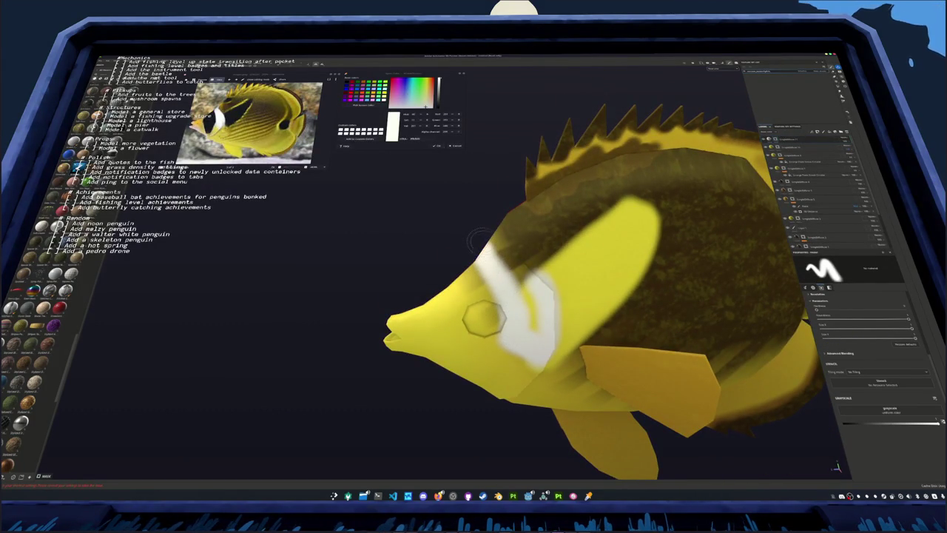
pyautogui.moveTo(527, 278)
pyautogui.mouseDown()
pyautogui.moveTo(499, 222)
pyautogui.moveTo(536, 332)
pyautogui.mouseUp()
pyautogui.moveTo(536, 332)
pyautogui.mouseDown(button='middle')
pyautogui.moveTo(386, 289)
pyautogui.moveTo(474, 267)
pyautogui.mouseUp(button='middle')
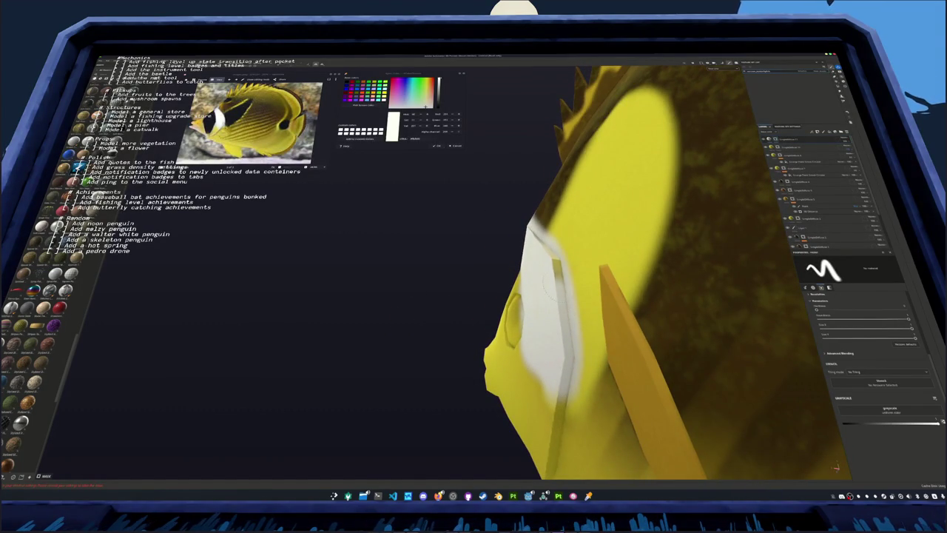
# Orbit to check the head, then select the layer just below the top one
pyautogui.moveTo(552, 258); pyautogui.dragTo(525, 316, button='middle')
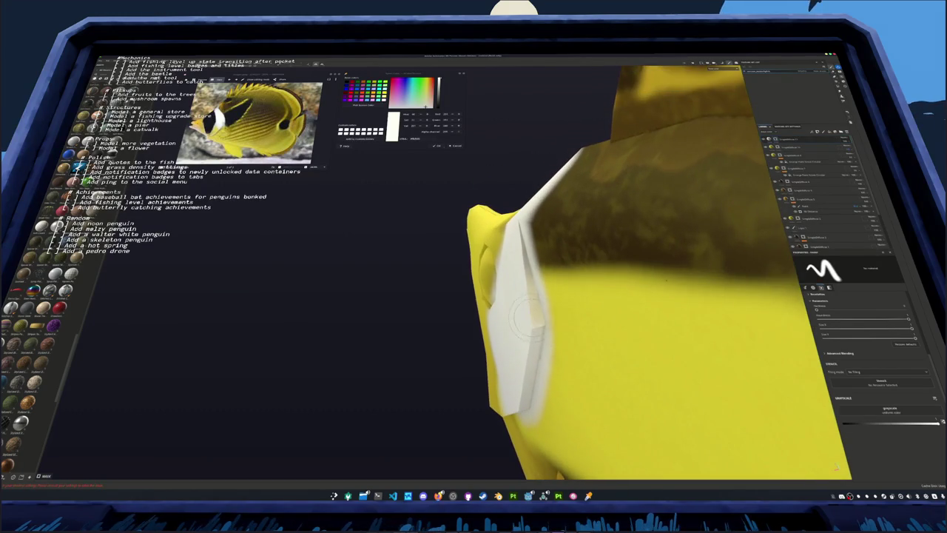
pyautogui.moveTo(527, 235)
pyautogui.mouseDown(button='middle')
pyautogui.moveTo(496, 229)
pyautogui.moveTo(485, 266)
pyautogui.mouseUp(button='middle')
pyautogui.click(779, 148)
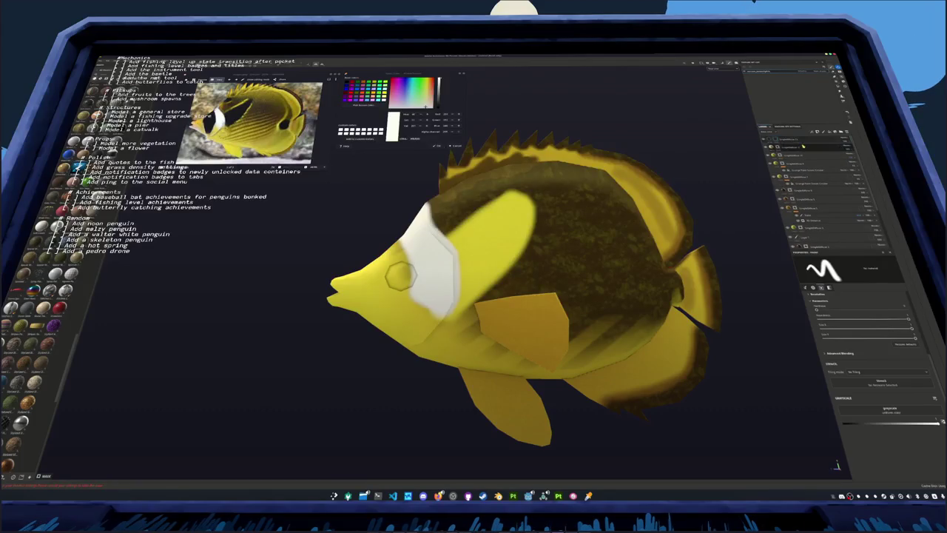
pyautogui.rightClick(779, 147)
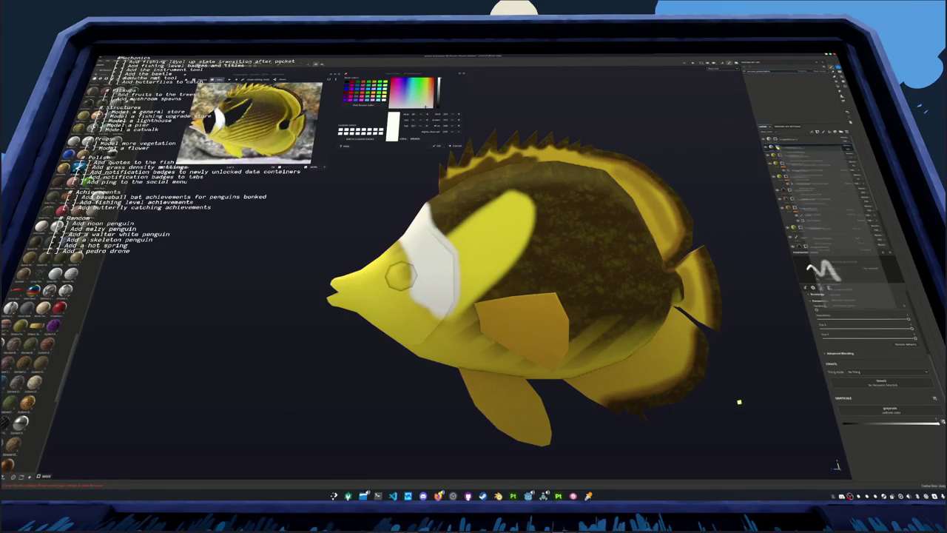
pyautogui.click(809, 268)
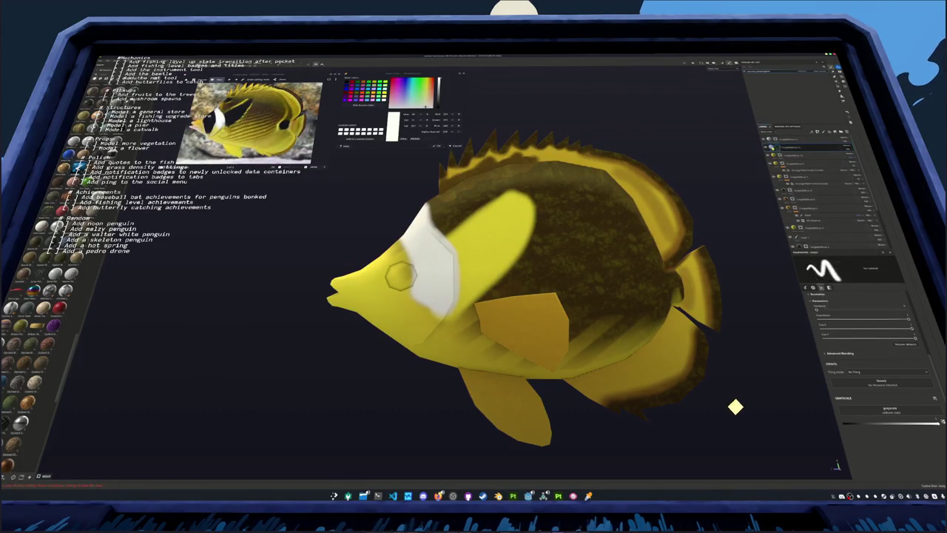
pyautogui.click(844, 390)
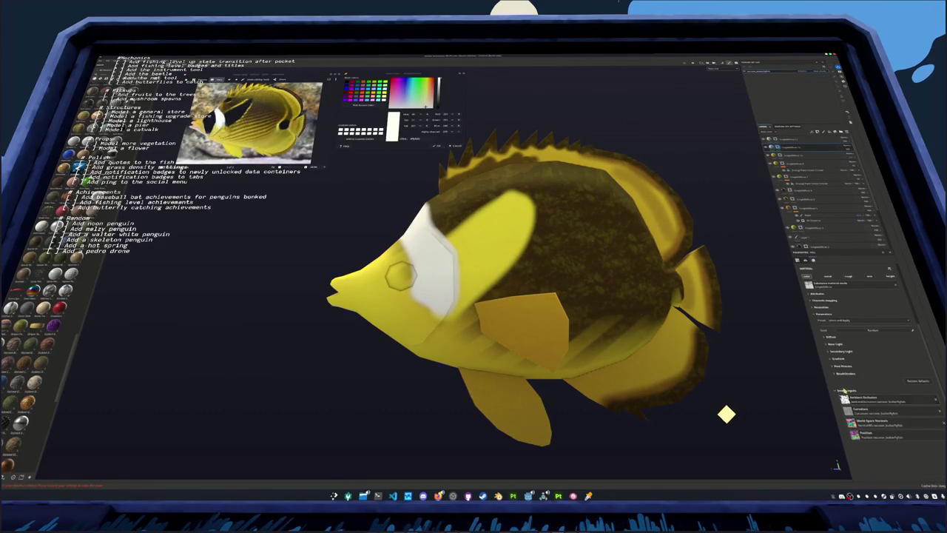
pyautogui.click(830, 336)
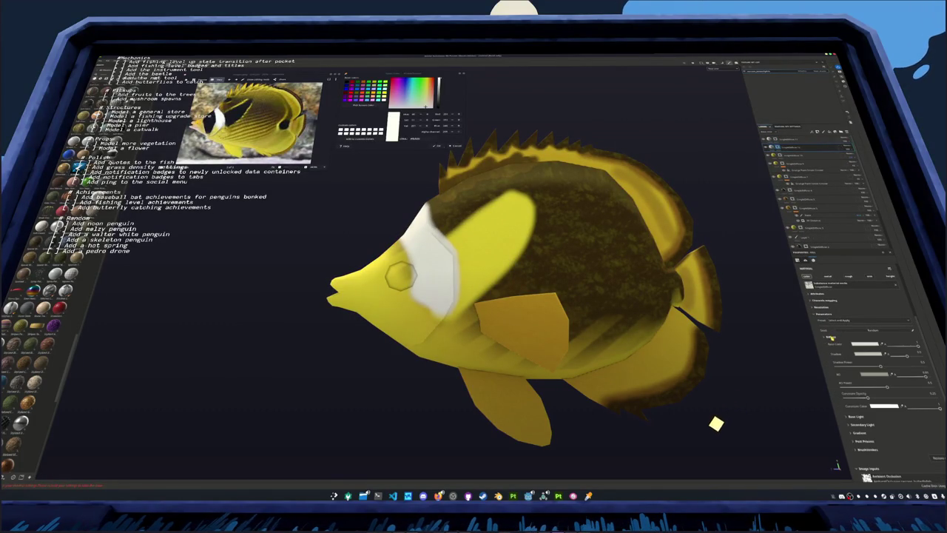
pyautogui.click(865, 346)
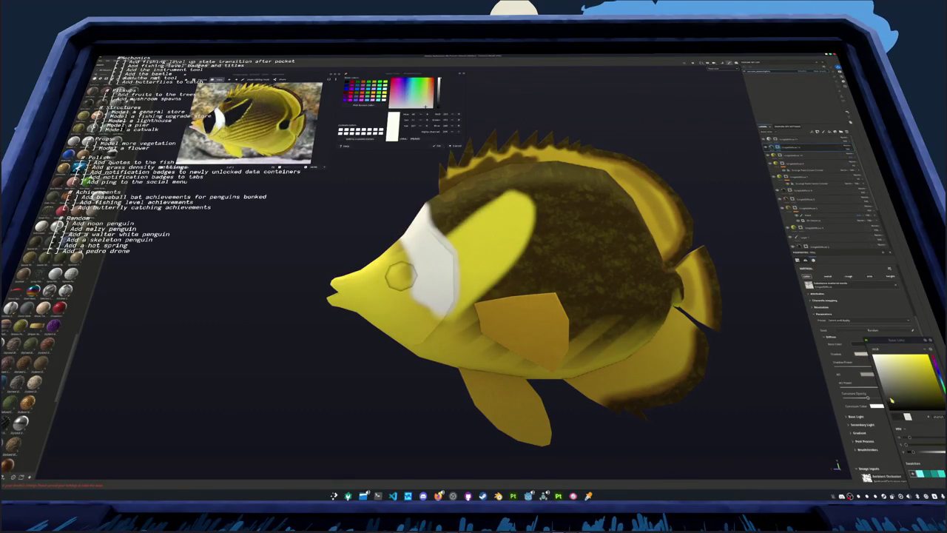
pyautogui.click(861, 356)
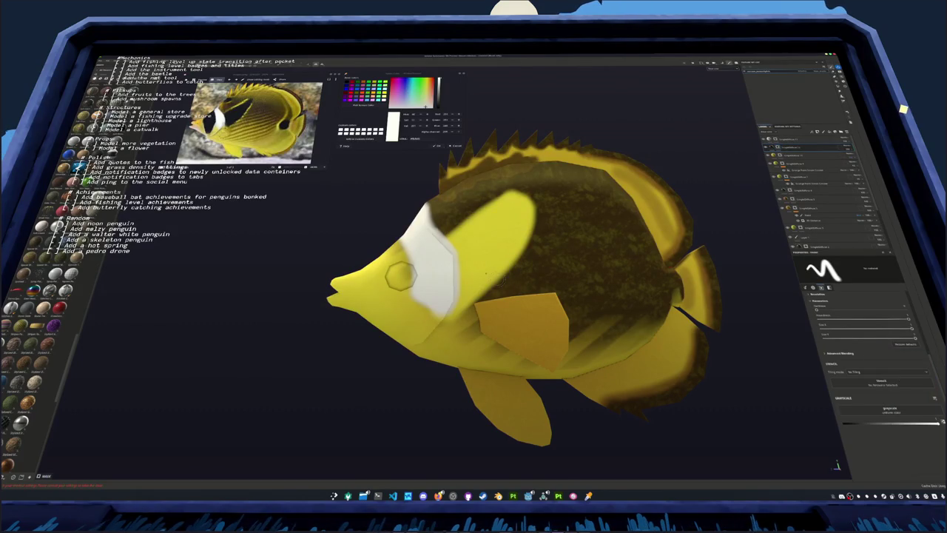
# Outline the yellow patch's edge beside the white band in dark paint, undoing one stroke
pyautogui.scroll(2, 437, 264)
pyautogui.moveTo(438, 264); pyautogui.dragTo(475, 261, button='middle')
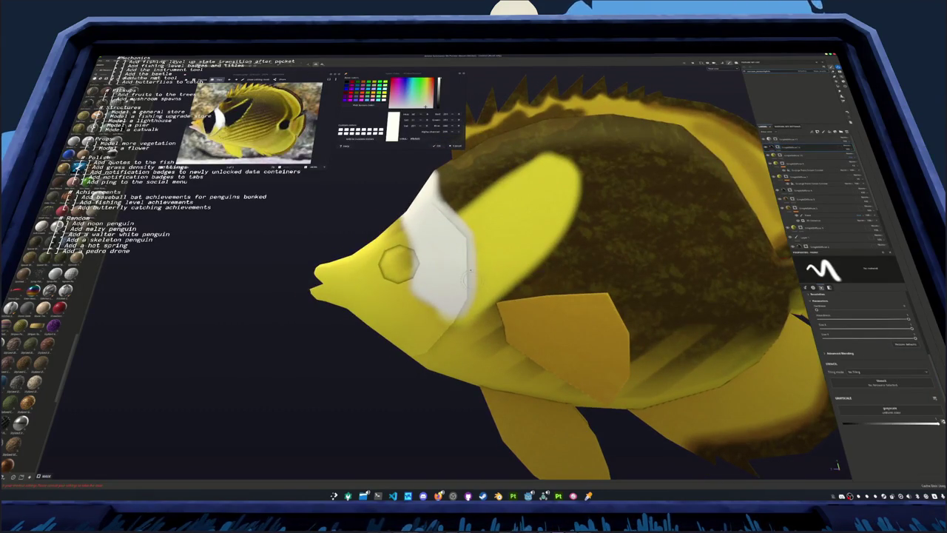
pyautogui.keyDown('alt'); pyautogui.moveTo(469, 276); pyautogui.dragTo(612, 270, button='right'); pyautogui.keyUp('alt')
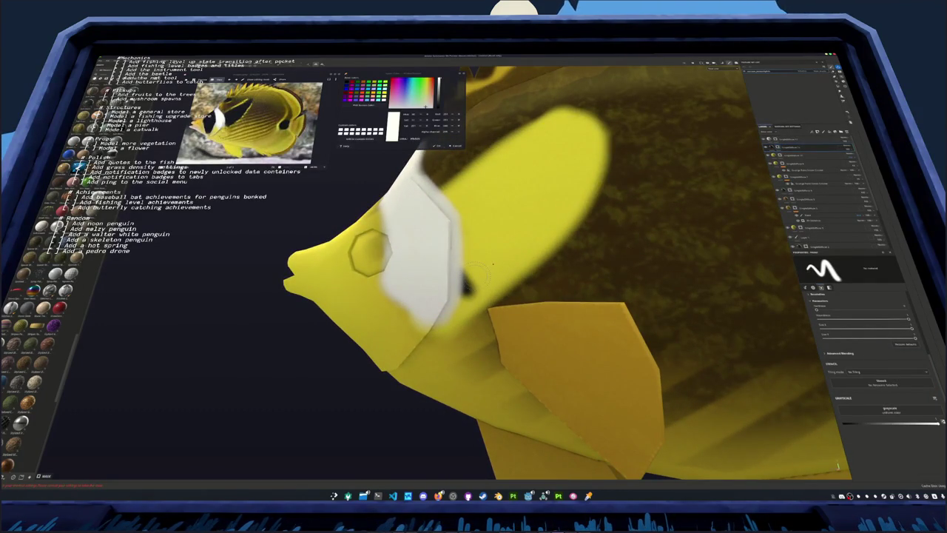
pyautogui.moveTo(466, 289); pyautogui.dragTo(603, 137)
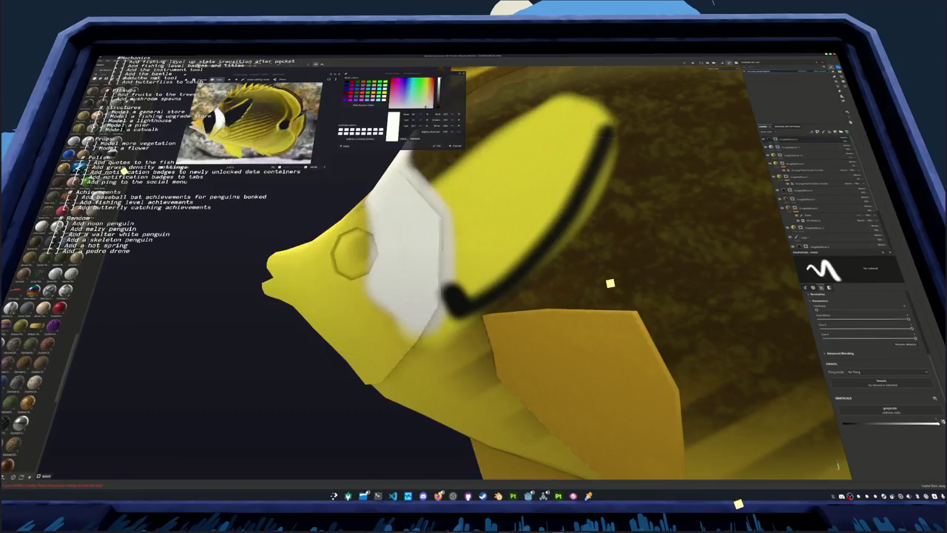
pyautogui.keyDown('alt'); pyautogui.moveTo(615, 281); pyautogui.dragTo(620, 274); pyautogui.keyUp('alt')
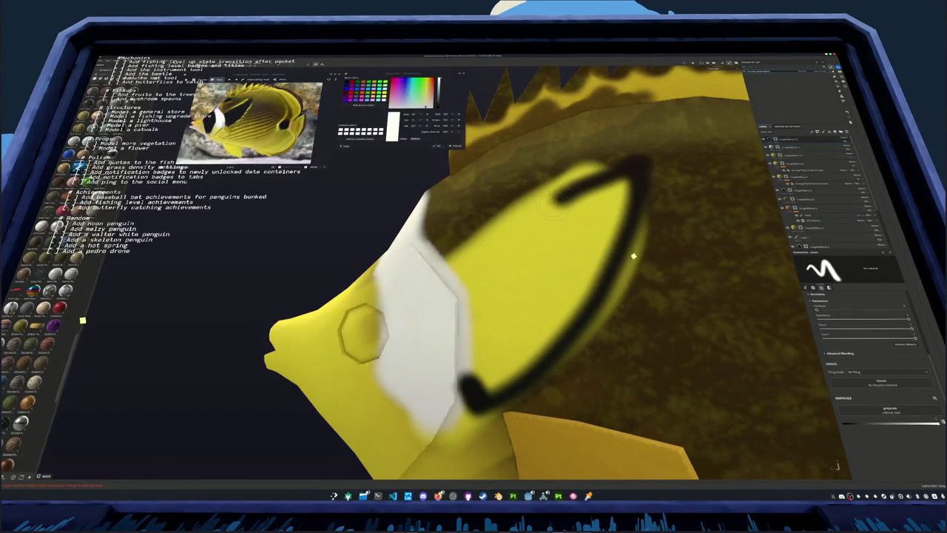
pyautogui.hotkey('ctrl', 'z')
pyautogui.click(446, 272)
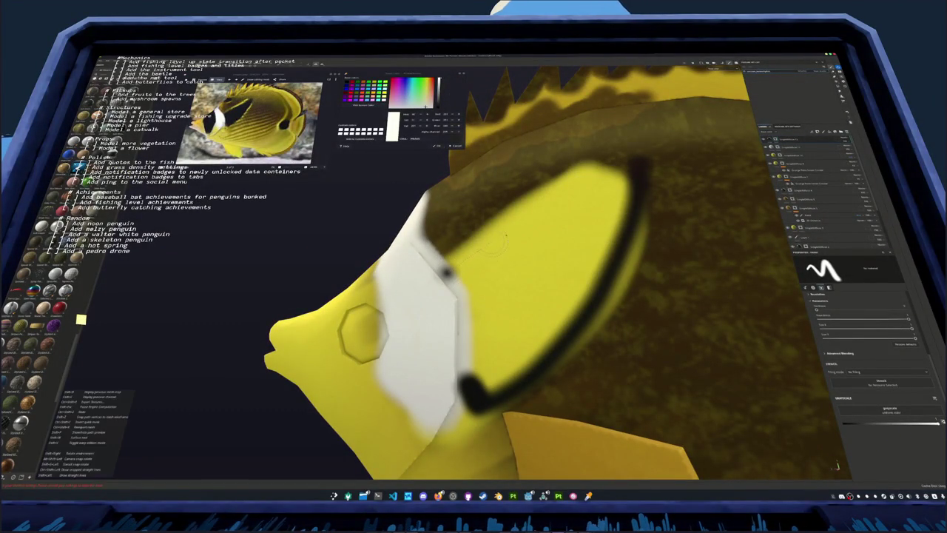
pyautogui.moveTo(511, 233)
pyautogui.mouseDown()
pyautogui.moveTo(635, 164)
pyautogui.moveTo(585, 222)
pyautogui.moveTo(574, 211)
pyautogui.moveTo(533, 237)
pyautogui.moveTo(580, 216)
pyautogui.moveTo(451, 274)
pyautogui.moveTo(467, 304)
pyautogui.mouseUp()
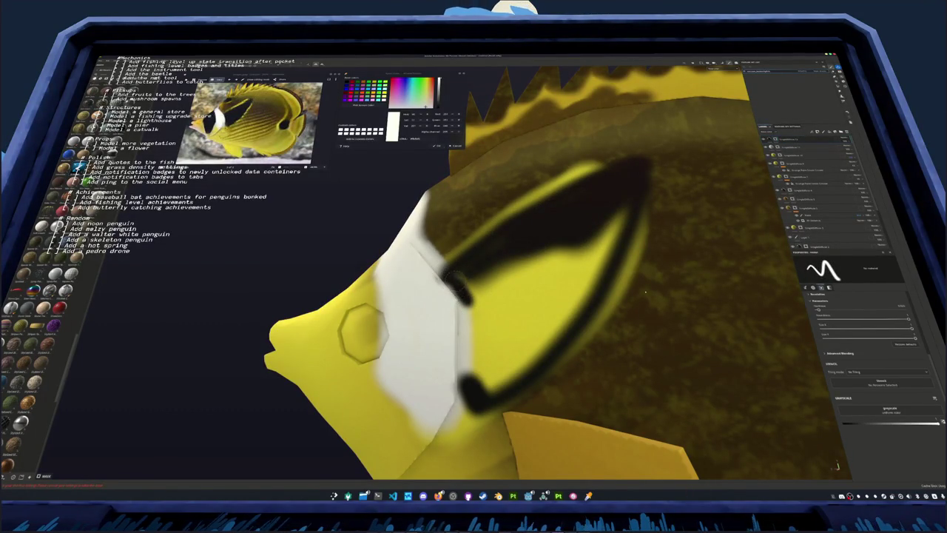
# Thicken the dark edge, enlarge the brush, and fill the yellow patch interior dark
pyautogui.moveTo(644, 292)
pyautogui.keyDown('alt'); pyautogui.mouseDown()
pyautogui.moveTo(632, 281)
pyautogui.moveTo(637, 288)
pyautogui.moveTo(575, 299)
pyautogui.mouseUp(); pyautogui.keyUp('alt')
pyautogui.moveTo(495, 321)
pyautogui.mouseDown()
pyautogui.moveTo(503, 255)
pyautogui.moveTo(490, 224)
pyautogui.mouseUp()
pyautogui.moveTo(501, 284)
pyautogui.mouseDown()
pyautogui.moveTo(509, 354)
pyautogui.moveTo(514, 289)
pyautogui.moveTo(503, 217)
pyautogui.moveTo(479, 231)
pyautogui.mouseUp()
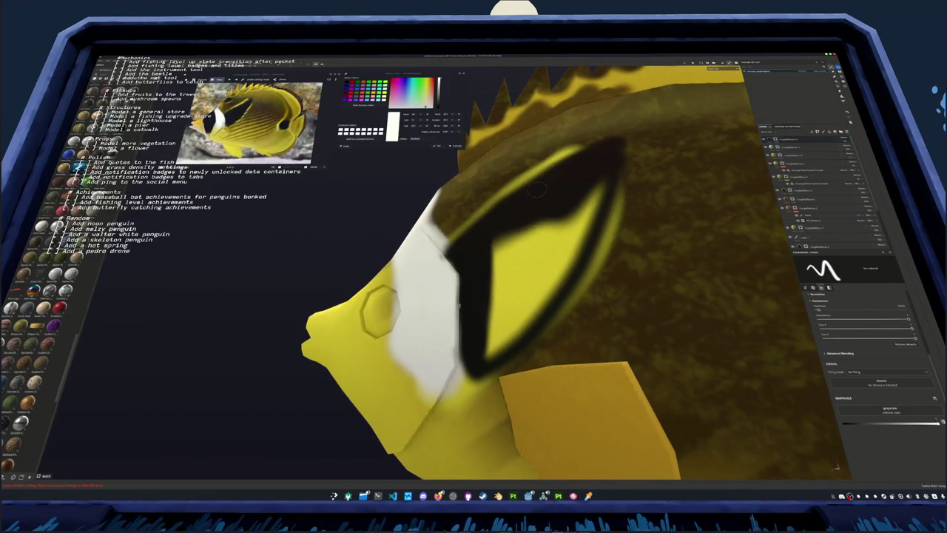
pyautogui.press(']')
pyautogui.press(']')
pyautogui.moveTo(593, 174)
pyautogui.mouseDown()
pyautogui.moveTo(569, 223)
pyautogui.moveTo(600, 200)
pyautogui.moveTo(548, 288)
pyautogui.moveTo(490, 348)
pyautogui.moveTo(514, 316)
pyautogui.moveTo(534, 244)
pyautogui.moveTo(527, 294)
pyautogui.moveTo(502, 244)
pyautogui.moveTo(512, 271)
pyautogui.moveTo(497, 306)
pyautogui.mouseUp()
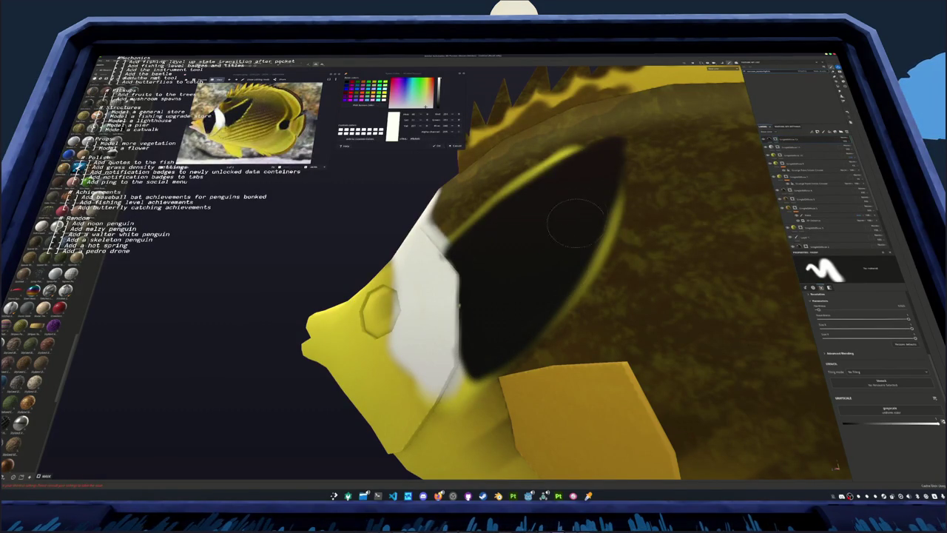
pyautogui.scroll(-5, 588, 180)
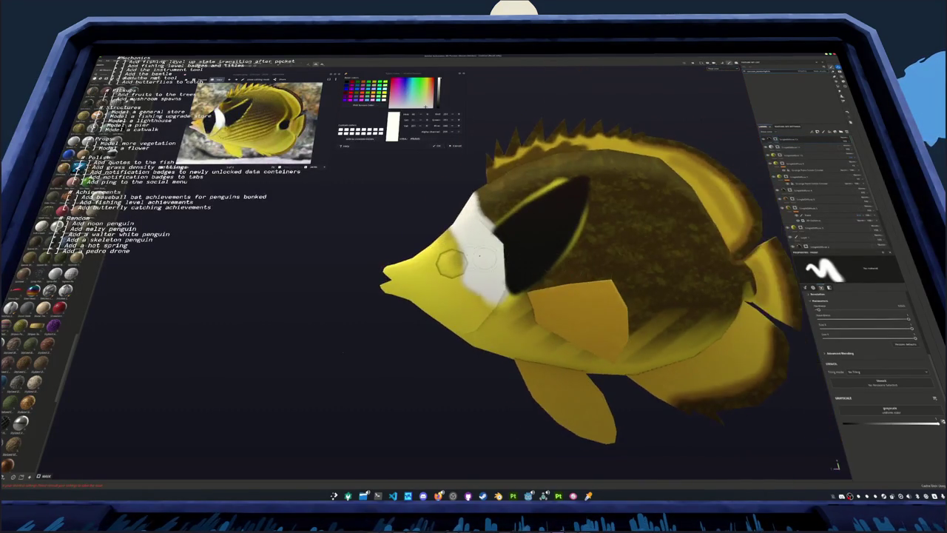
pyautogui.scroll(5, 459, 267)
# Paint a dark patch across the eye, undoing one stroke, then orbit round its rim and zoom out
pyautogui.moveTo(456, 351)
pyautogui.mouseDown()
pyautogui.moveTo(479, 281)
pyautogui.moveTo(470, 233)
pyautogui.mouseUp()
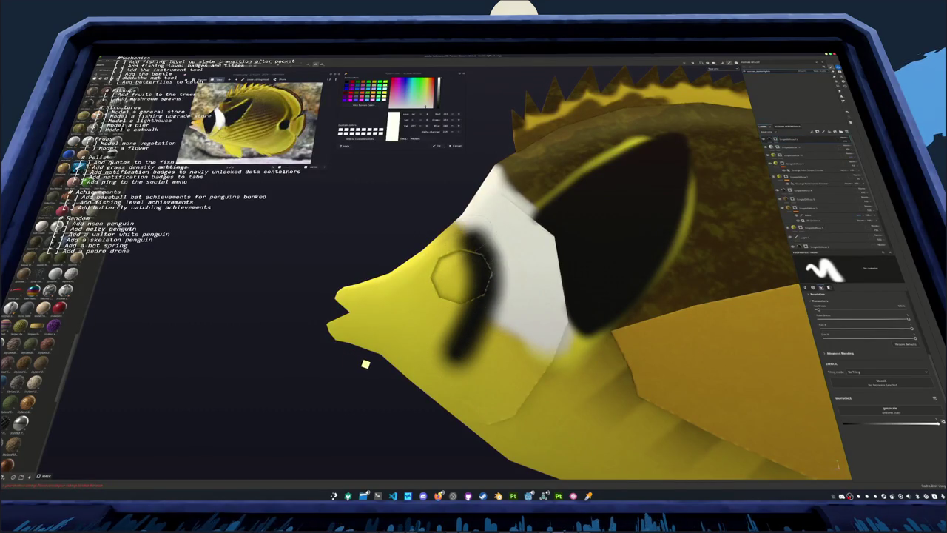
pyautogui.hotkey('ctrl', 'z')
pyautogui.keyDown('alt'); pyautogui.moveTo(372, 366); pyautogui.dragTo(409, 398); pyautogui.keyUp('alt')
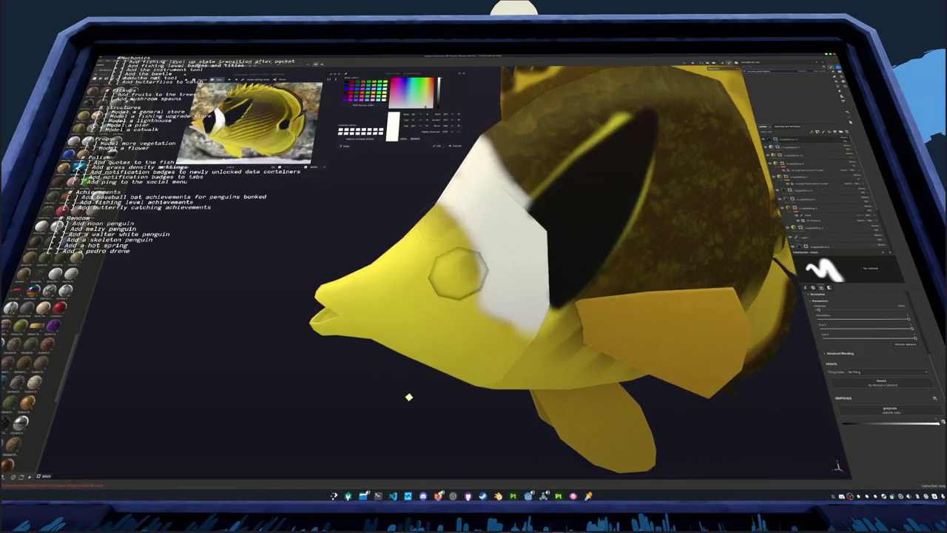
pyautogui.moveTo(433, 214)
pyautogui.mouseDown()
pyautogui.moveTo(470, 255)
pyautogui.moveTo(485, 296)
pyautogui.mouseUp()
pyautogui.keyDown('alt'); pyautogui.moveTo(696, 333); pyautogui.dragTo(698, 336); pyautogui.keyUp('alt')
pyautogui.moveTo(485, 296)
pyautogui.keyDown('alt'); pyautogui.mouseDown()
pyautogui.moveTo(492, 263)
pyautogui.moveTo(470, 378)
pyautogui.moveTo(485, 342)
pyautogui.moveTo(436, 367)
pyautogui.moveTo(420, 254)
pyautogui.moveTo(481, 385)
pyautogui.mouseUp(); pyautogui.keyUp('alt')
pyautogui.moveTo(433, 316)
pyautogui.mouseDown()
pyautogui.moveTo(433, 237)
pyautogui.moveTo(437, 278)
pyautogui.moveTo(437, 249)
pyautogui.moveTo(455, 307)
pyautogui.moveTo(476, 318)
pyautogui.moveTo(476, 359)
pyautogui.moveTo(490, 311)
pyautogui.moveTo(505, 327)
pyautogui.moveTo(486, 256)
pyautogui.mouseUp()
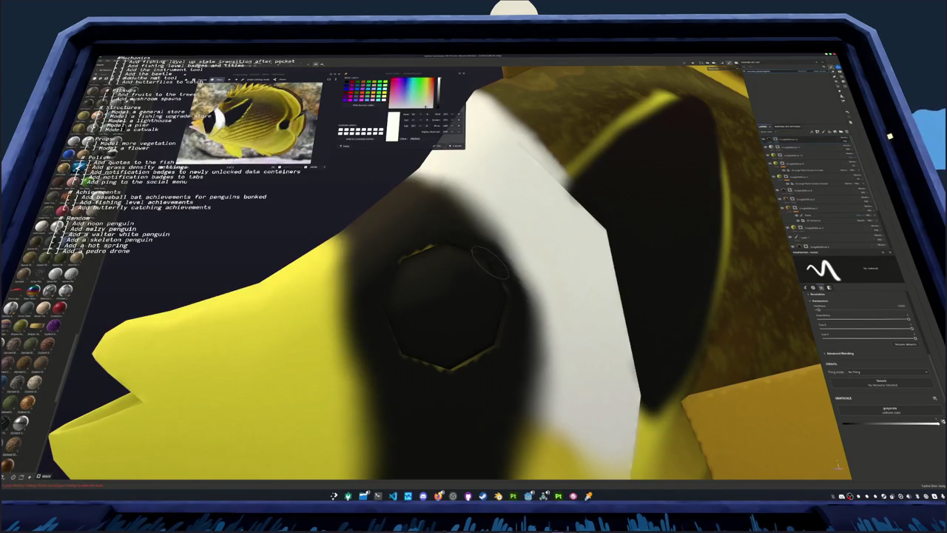
pyautogui.keyDown('alt'); pyautogui.moveTo(482, 303); pyautogui.dragTo(433, 264); pyautogui.keyUp('alt')
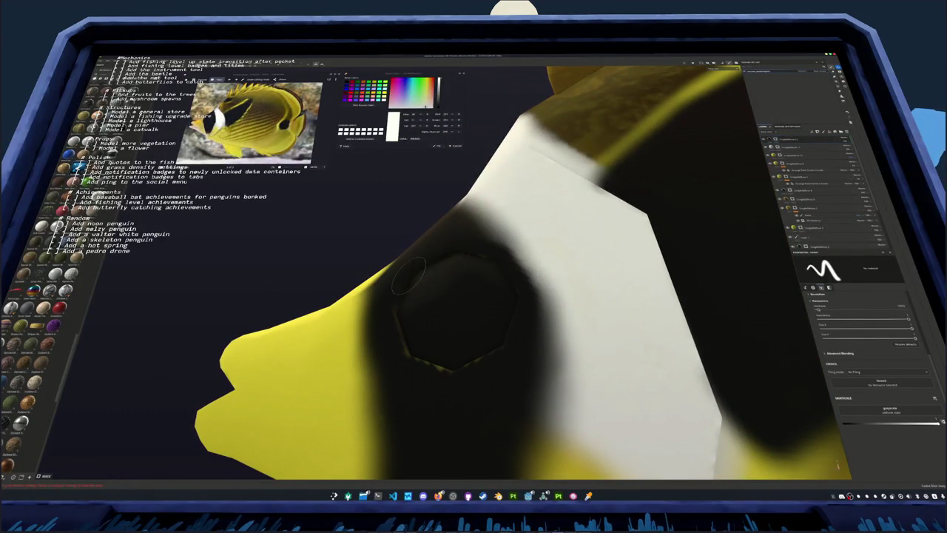
pyautogui.moveTo(409, 275)
pyautogui.keyDown('alt'); pyautogui.mouseDown()
pyautogui.moveTo(482, 261)
pyautogui.moveTo(385, 323)
pyautogui.moveTo(400, 373)
pyautogui.moveTo(473, 390)
pyautogui.mouseUp(); pyautogui.keyUp('alt')
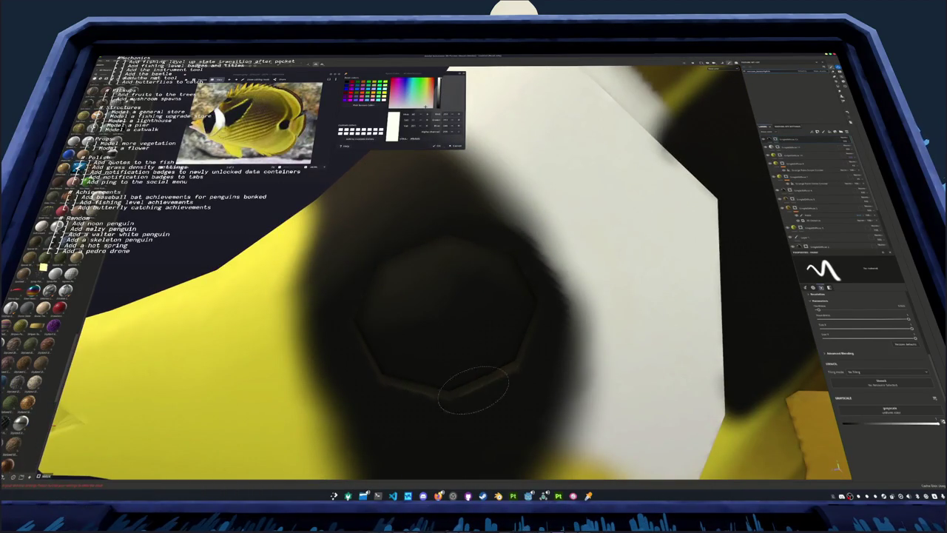
pyautogui.scroll(-5, 485, 346)
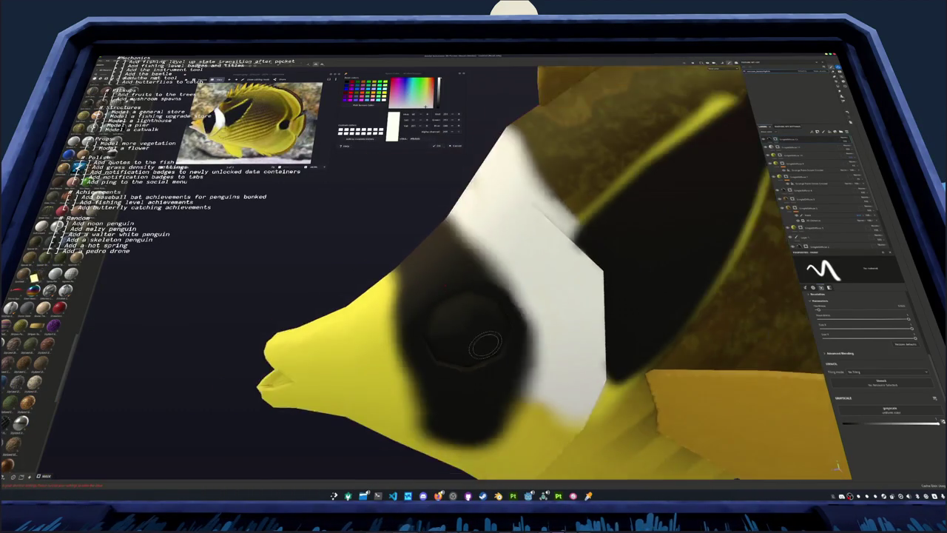
pyautogui.scroll(-3, 487, 363)
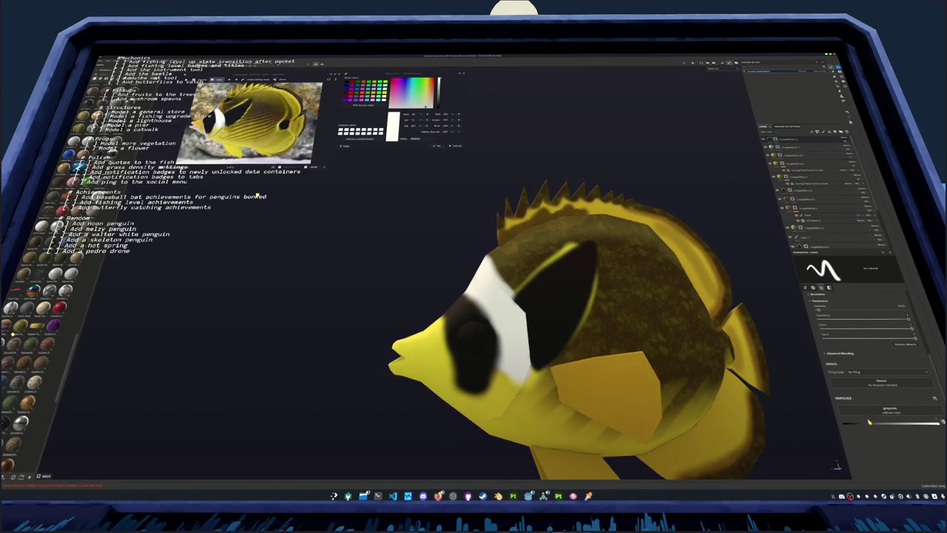
pyautogui.keyDown('alt'); pyautogui.moveTo(474, 374); pyautogui.dragTo(463, 387); pyautogui.keyUp('alt')
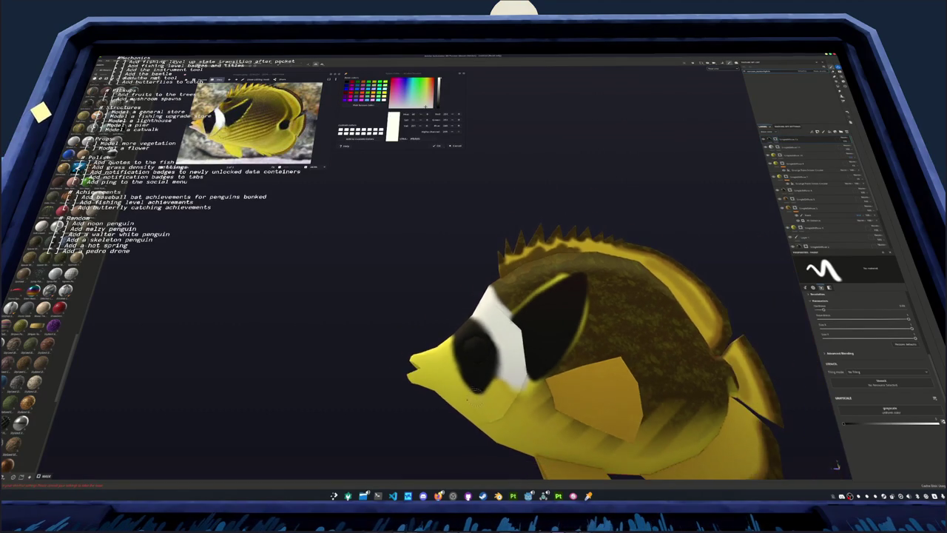
# Undo the dark patch near the dorsal fin and paint a dark ring near the tail base
pyautogui.moveTo(564, 360)
pyautogui.keyDown('alt'); pyautogui.mouseDown()
pyautogui.moveTo(459, 327)
pyautogui.moveTo(489, 321)
pyautogui.mouseUp(); pyautogui.keyUp('alt')
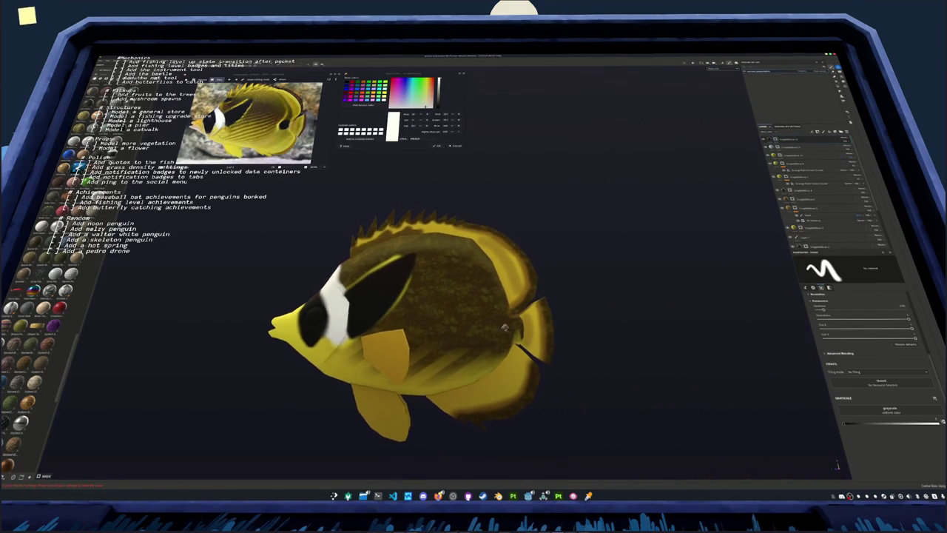
pyautogui.scroll(2, 518, 318)
pyautogui.scroll(2, 580, 317)
pyautogui.scroll(2, 578, 317)
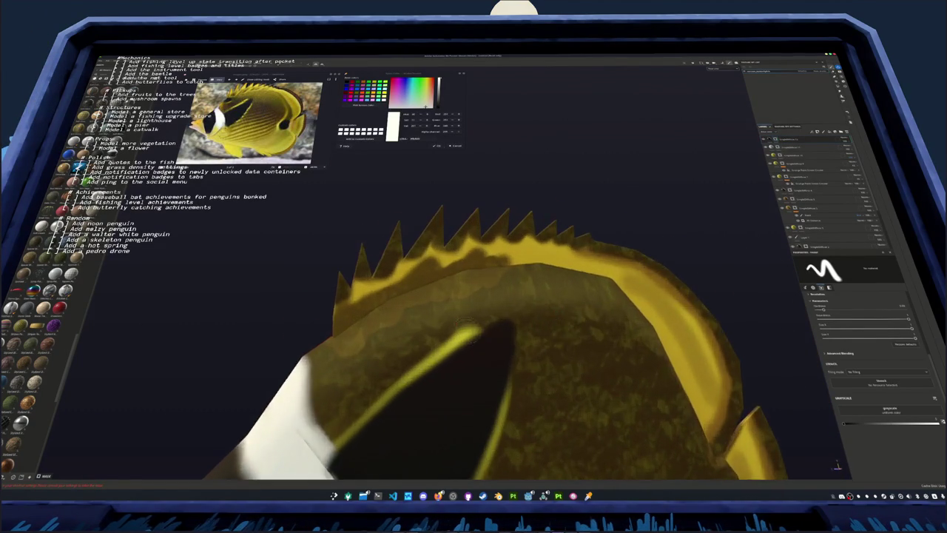
pyautogui.scroll(2, 579, 317)
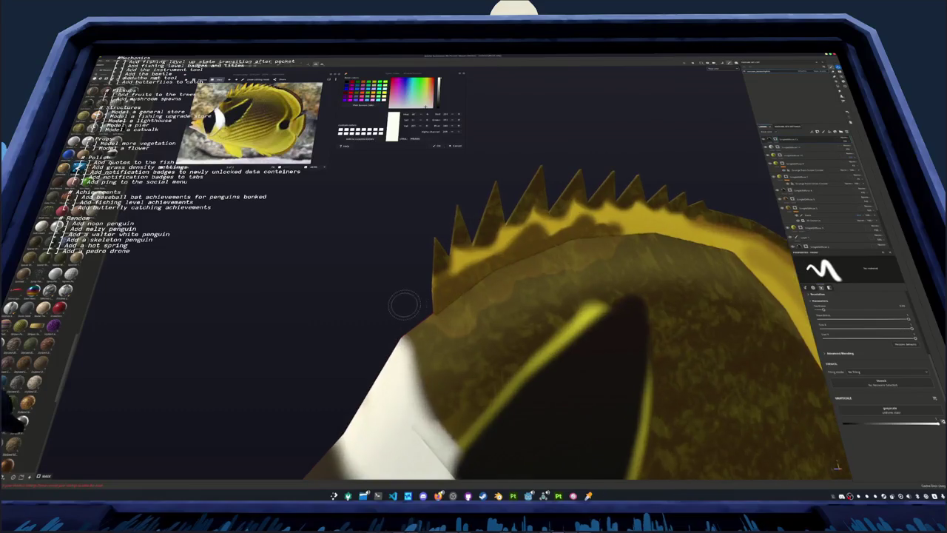
pyautogui.keyDown('alt'); pyautogui.moveTo(435, 322); pyautogui.dragTo(452, 331); pyautogui.keyUp('alt')
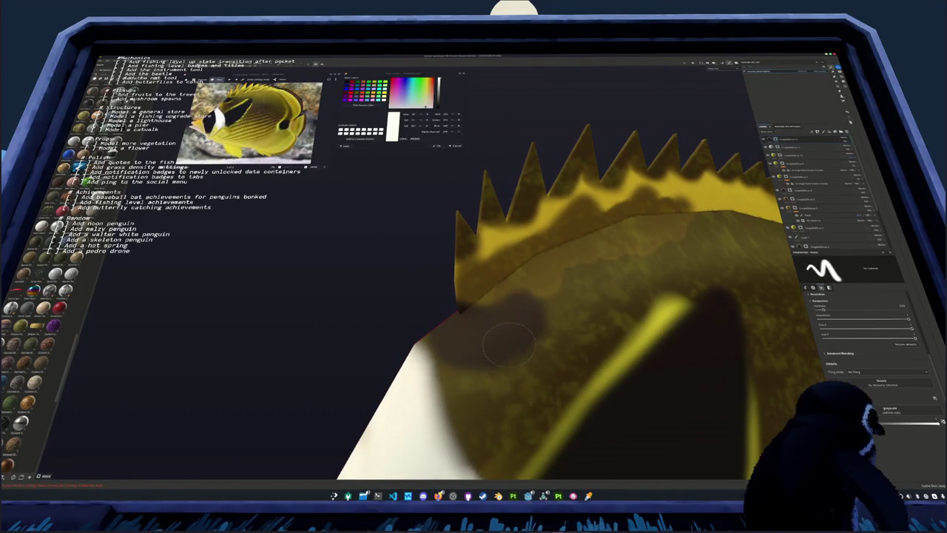
pyautogui.moveTo(528, 311)
pyautogui.keyDown('alt'); pyautogui.mouseDown()
pyautogui.moveTo(538, 331)
pyautogui.moveTo(511, 335)
pyautogui.mouseUp(); pyautogui.keyUp('alt')
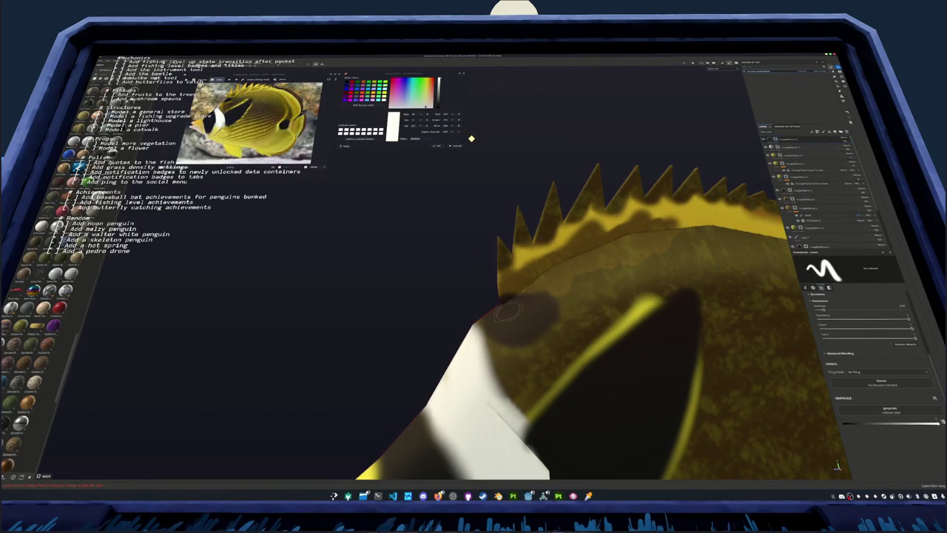
pyautogui.hotkey('ctrl', 'z')
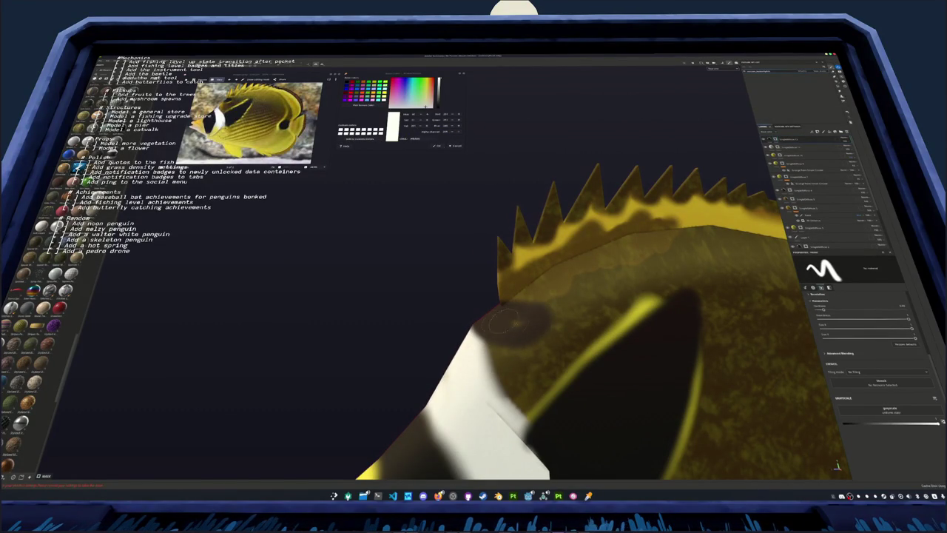
pyautogui.moveTo(523, 318)
pyautogui.keyDown('alt'); pyautogui.mouseDown()
pyautogui.moveTo(592, 299)
pyautogui.moveTo(544, 277)
pyautogui.mouseUp(); pyautogui.keyUp('alt')
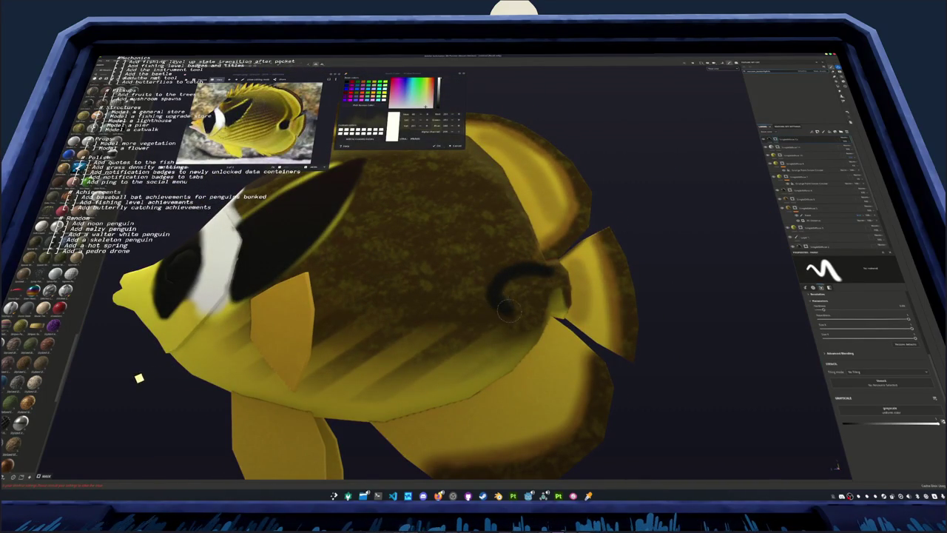
pyautogui.moveTo(543, 312); pyautogui.dragTo(555, 289)
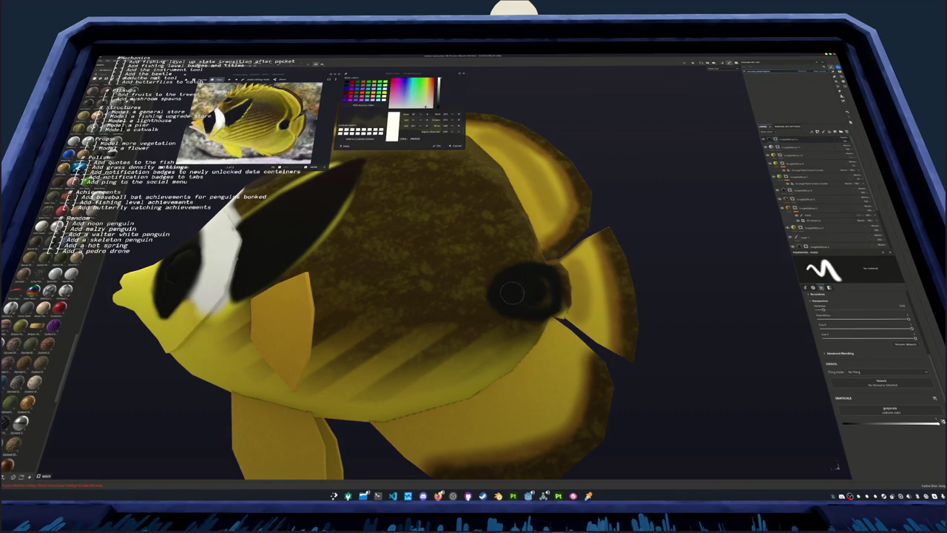
pyautogui.keyDown('alt'); pyautogui.moveTo(532, 287); pyautogui.dragTo(570, 302); pyautogui.keyUp('alt')
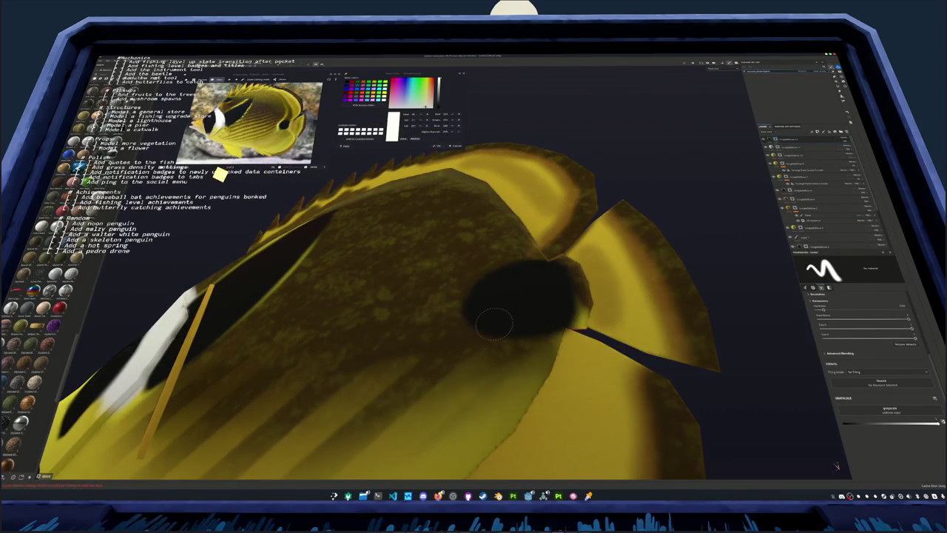
pyautogui.moveTo(526, 283)
pyautogui.keyDown('alt'); pyautogui.mouseDown()
pyautogui.moveTo(541, 306)
pyautogui.moveTo(548, 285)
pyautogui.mouseUp(); pyautogui.keyUp('alt')
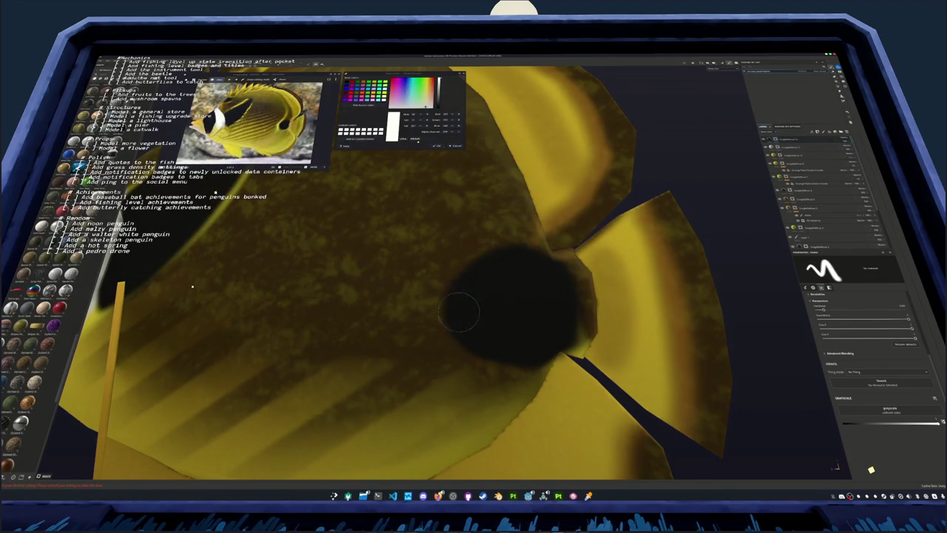
# Frame the whole fish, select the layer one row above, and open its context menu
pyautogui.press('f')
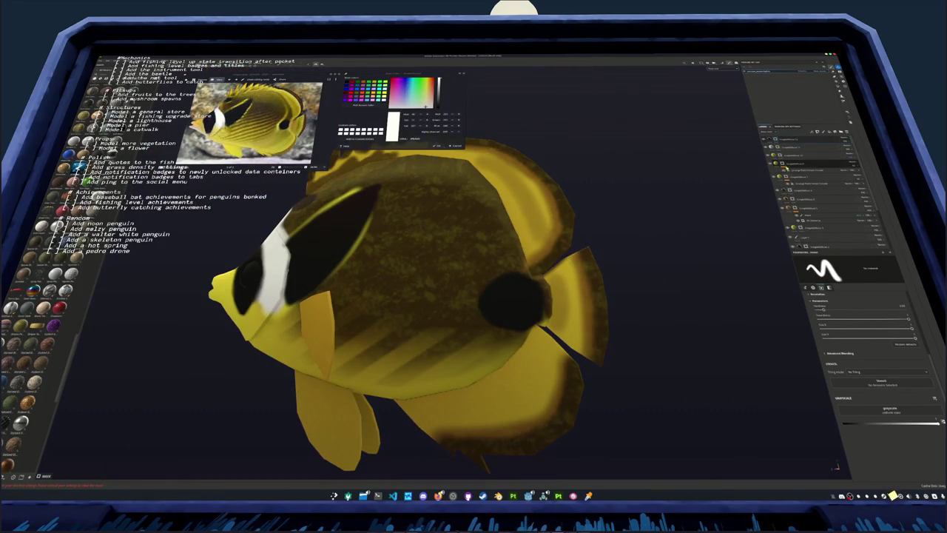
pyautogui.hotkey('alt', ']')
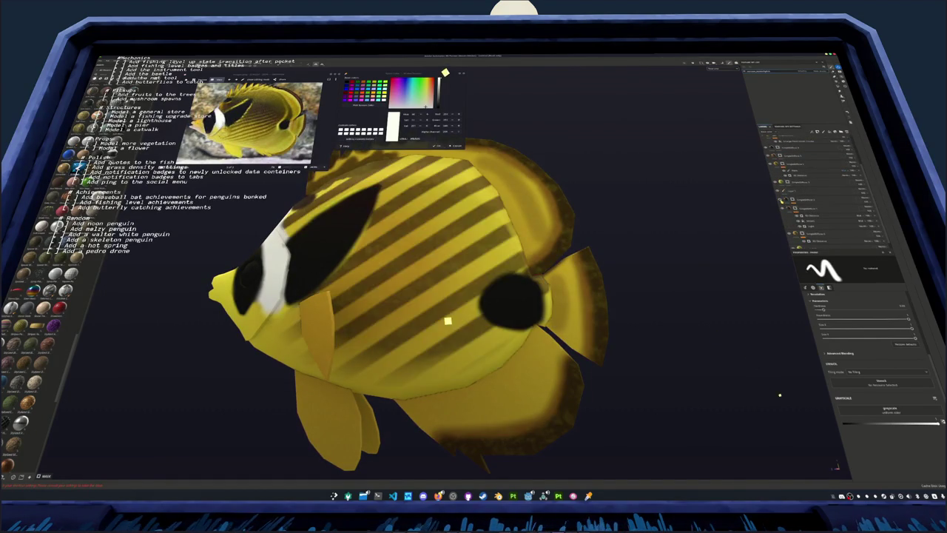
pyautogui.rightClick(793, 199)
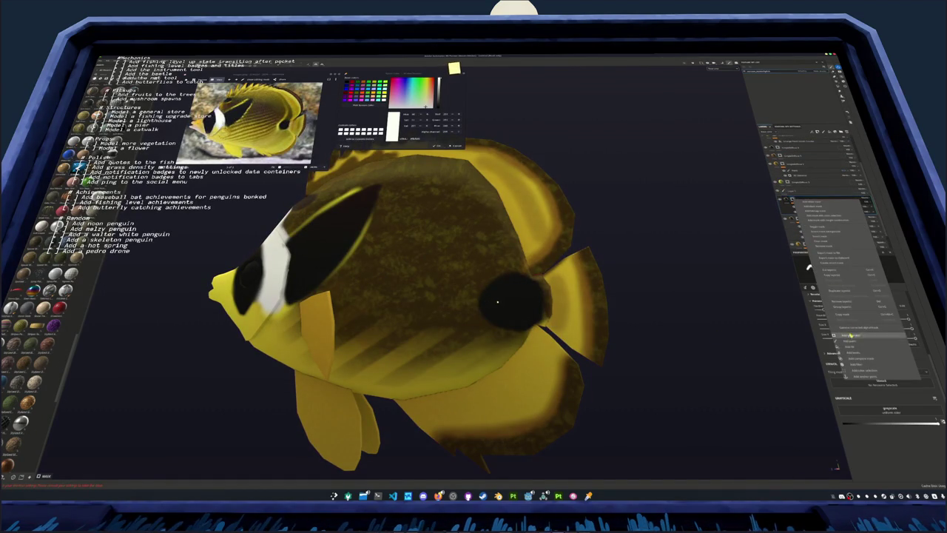
# Choose the context-menu option to add layer rows, then undo the stray yellow stroke by the eye spot
pyautogui.click(854, 342)
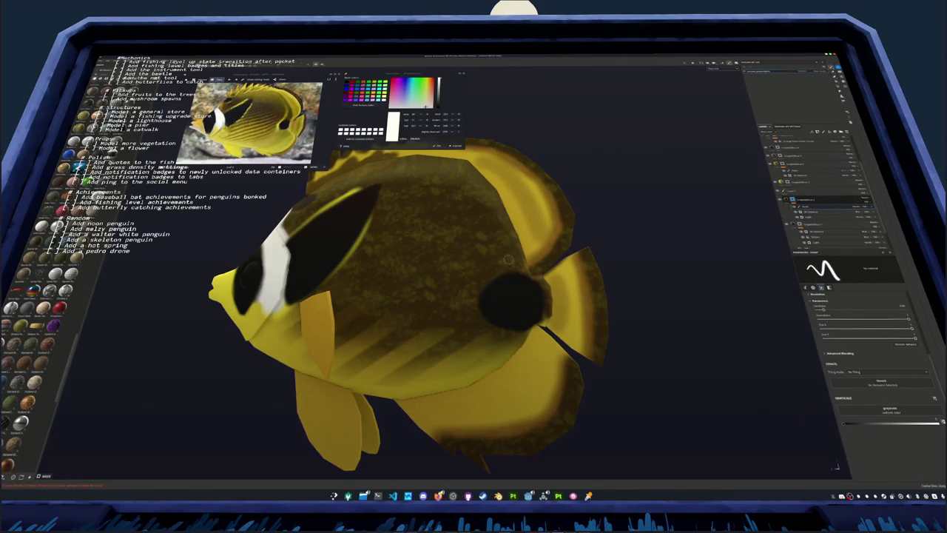
pyautogui.moveTo(507, 259)
pyautogui.keyDown('alt'); pyautogui.mouseDown()
pyautogui.moveTo(474, 288)
pyautogui.moveTo(479, 295)
pyautogui.mouseUp(); pyautogui.keyUp('alt')
pyautogui.hotkey('ctrl', 'z')
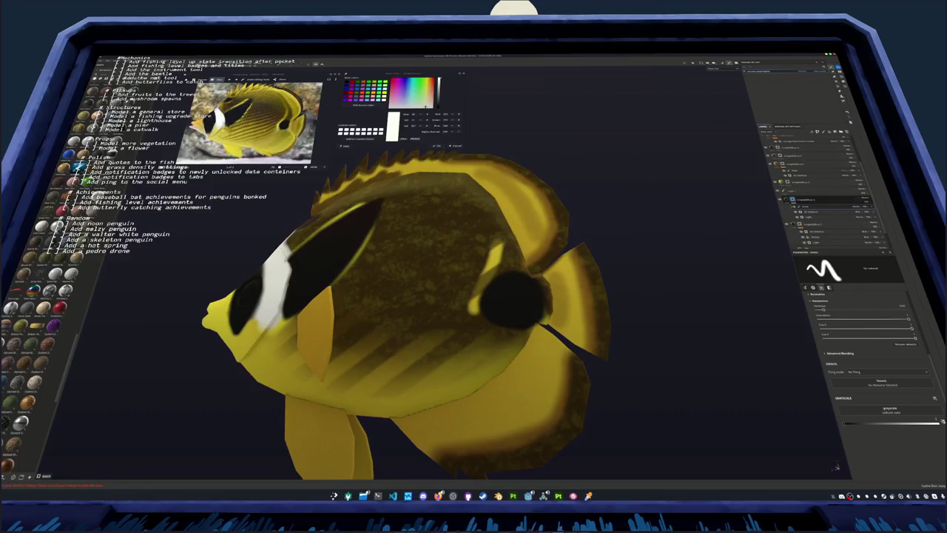
# Fill the gaps in the yellow body stripe, then select the sub-layer below the layer group
pyautogui.scroll(3, 628, 174)
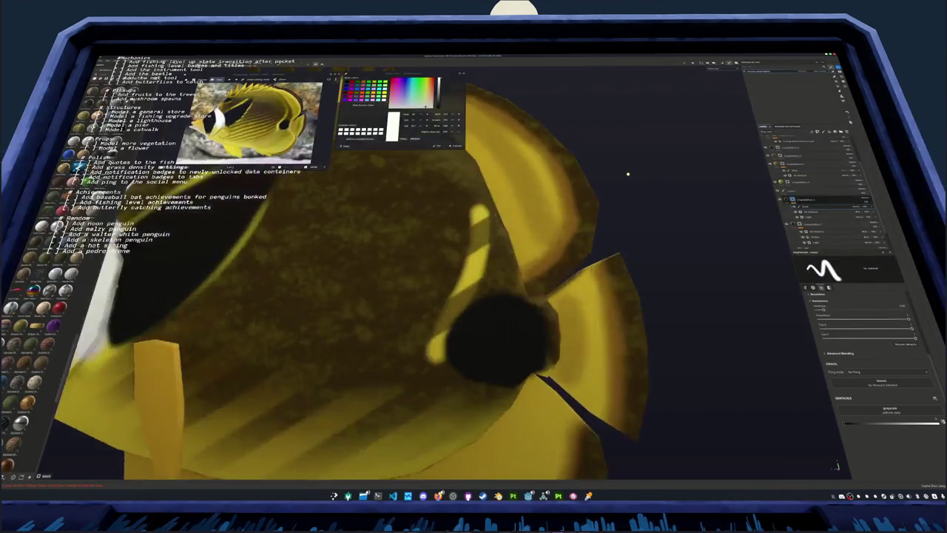
pyautogui.scroll(3, 627, 176)
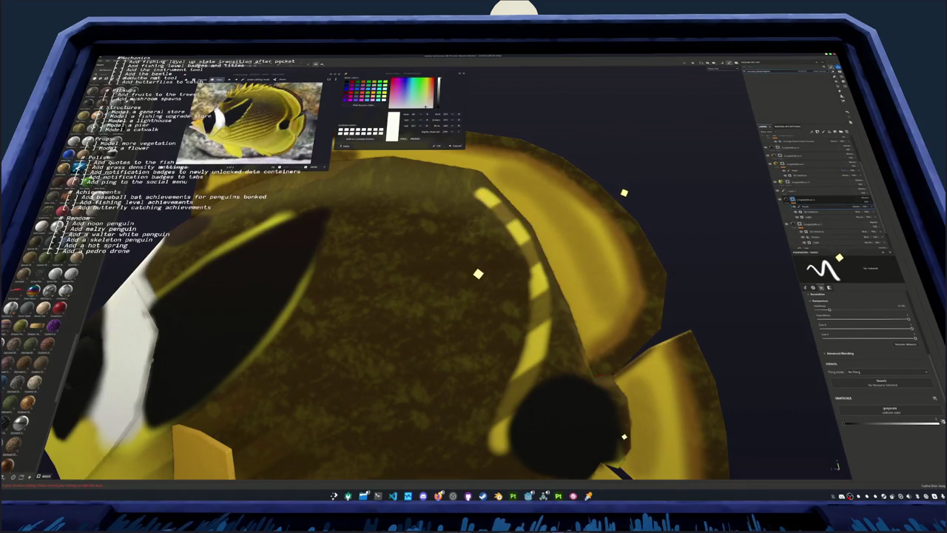
pyautogui.scroll(-3, 473, 227)
pyautogui.keyDown('alt'); pyautogui.moveTo(473, 227); pyautogui.dragTo(666, 252); pyautogui.keyUp('alt')
pyautogui.scroll(3, 732, 255)
pyautogui.moveTo(526, 276)
pyautogui.keyDown('alt'); pyautogui.mouseDown()
pyautogui.moveTo(520, 268)
pyautogui.moveTo(528, 305)
pyautogui.moveTo(539, 302)
pyautogui.moveTo(529, 277)
pyautogui.mouseUp(); pyautogui.keyUp('alt')
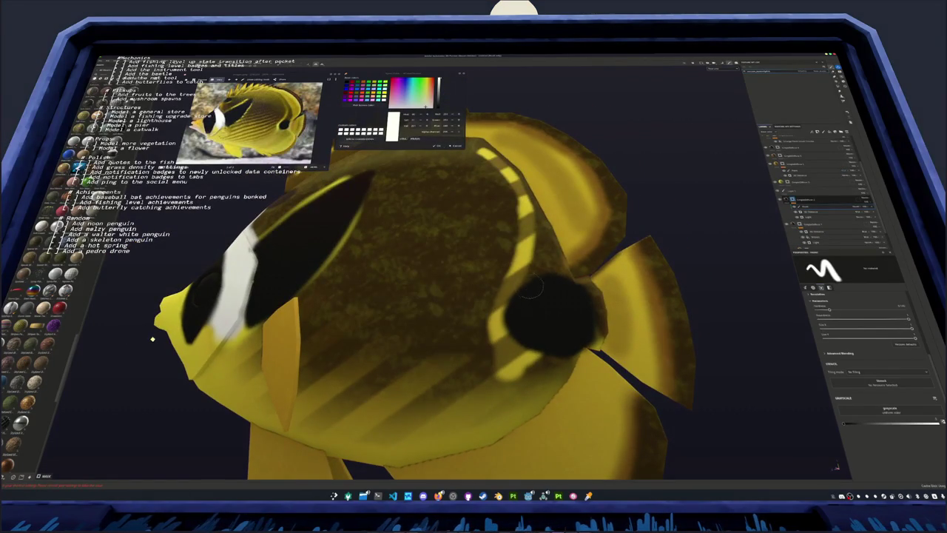
pyautogui.scroll(-3, 537, 244)
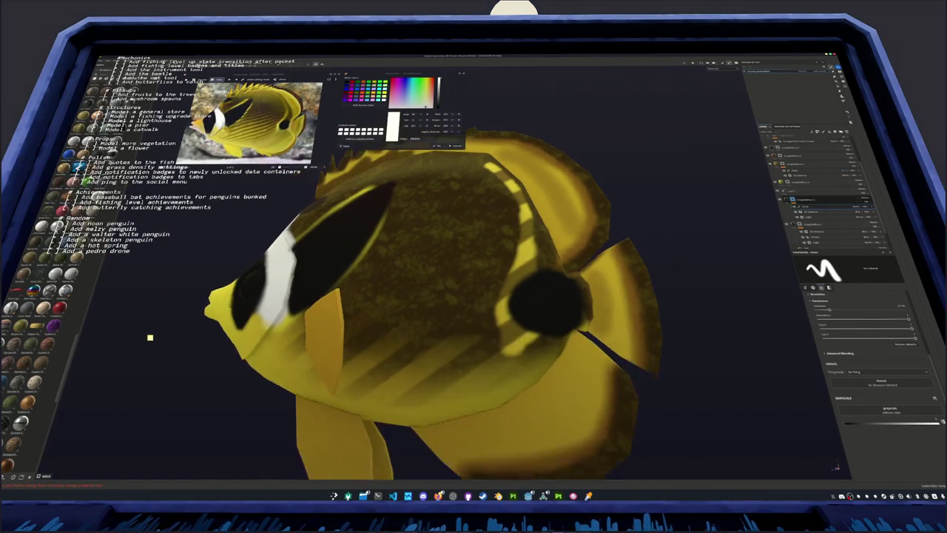
pyautogui.keyDown('alt'); pyautogui.moveTo(533, 259); pyautogui.dragTo(511, 297); pyautogui.keyUp('alt')
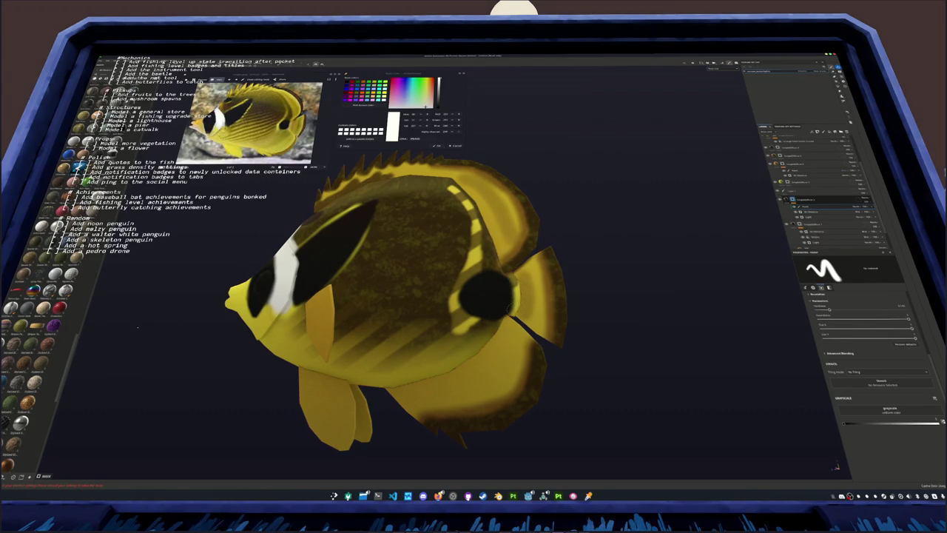
pyautogui.click(822, 224)
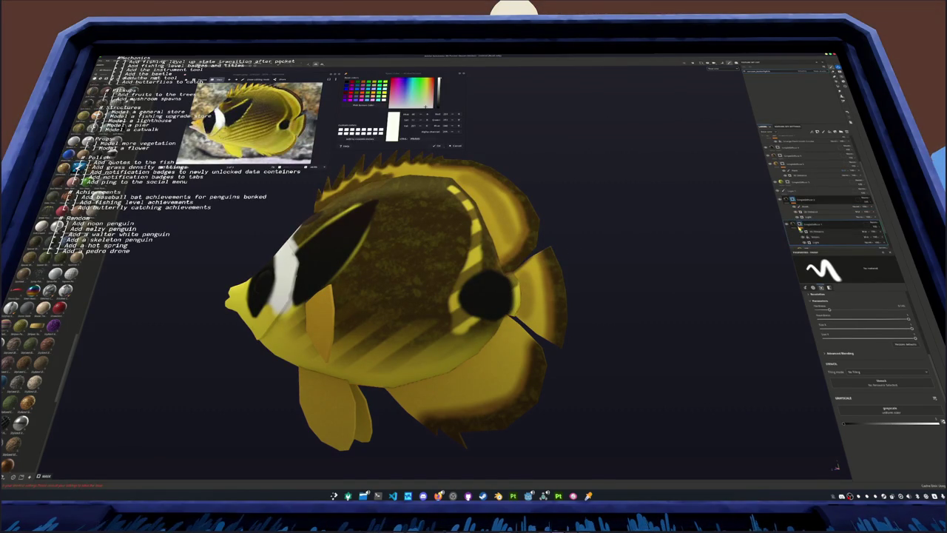
pyautogui.click(822, 232)
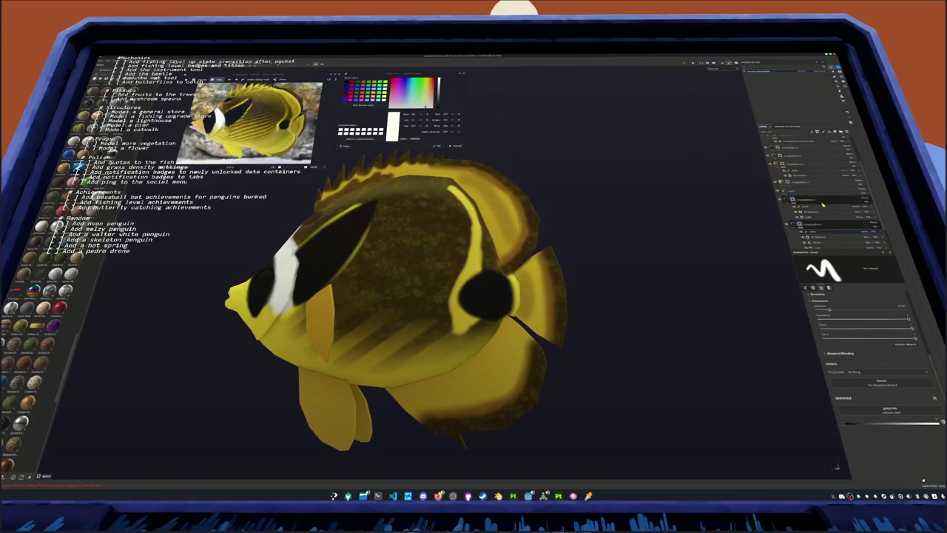
# Select the fish's fill layer with projection settings and orbit around the projection box
pyautogui.click(848, 209)
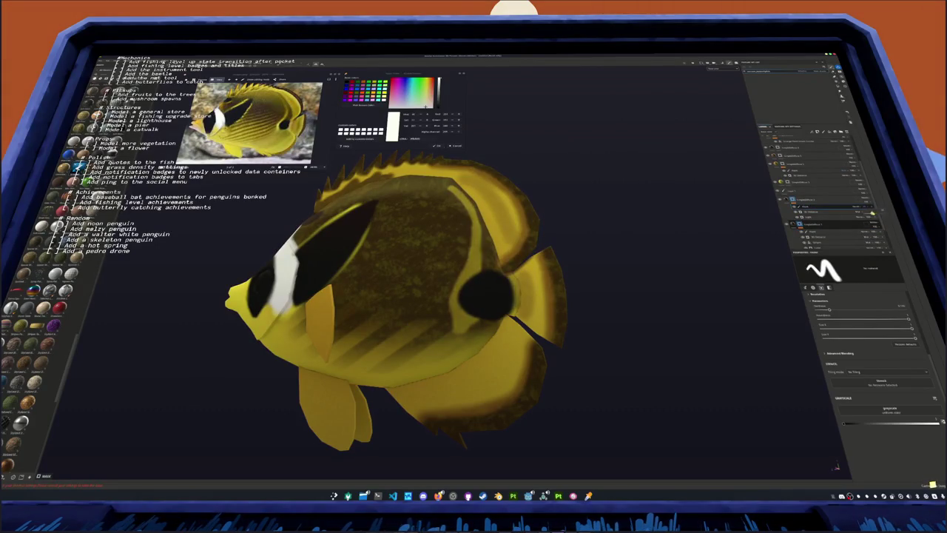
pyautogui.scroll(-3, 609, 247)
pyautogui.keyDown('alt'); pyautogui.moveTo(592, 291); pyautogui.dragTo(555, 296); pyautogui.keyUp('alt')
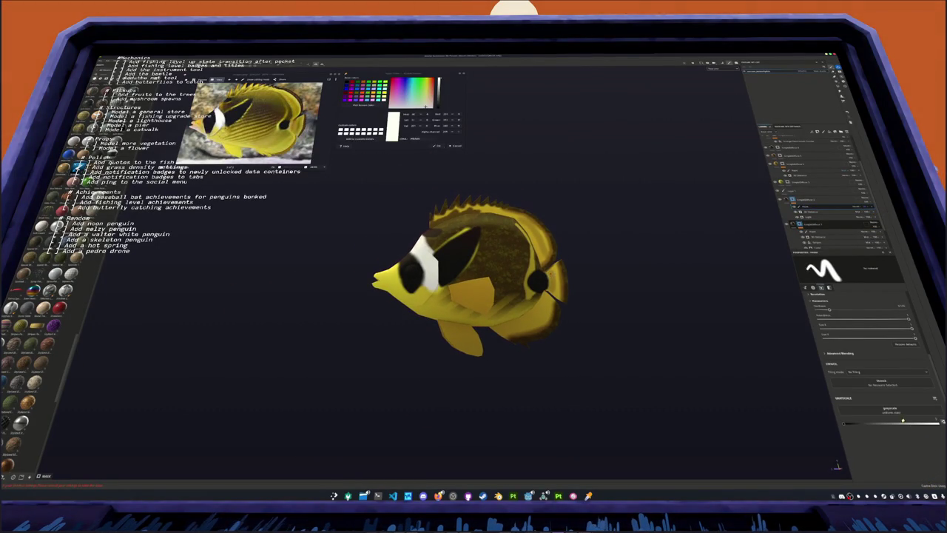
pyautogui.click(844, 235)
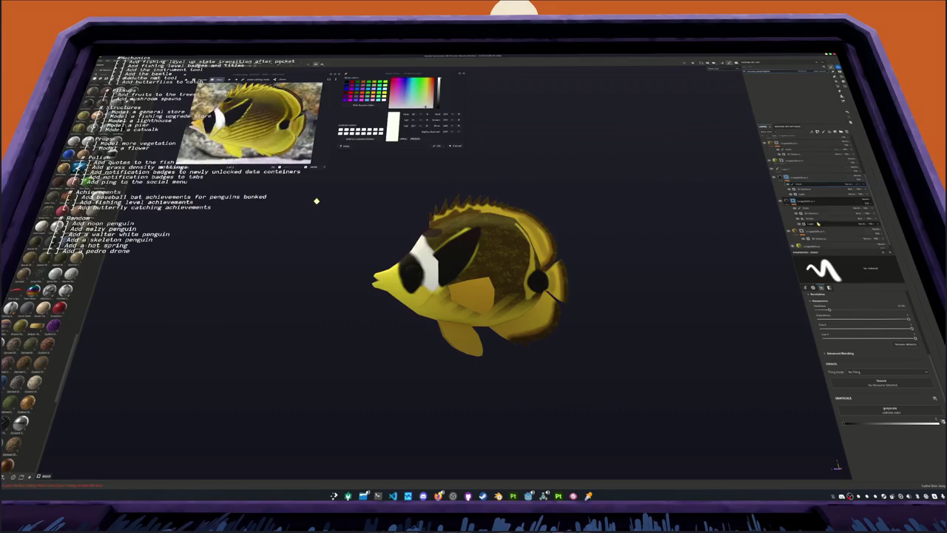
pyautogui.scroll(-2, 874, 325)
pyautogui.scroll(-2, 873, 326)
pyautogui.scroll(-2, 873, 326)
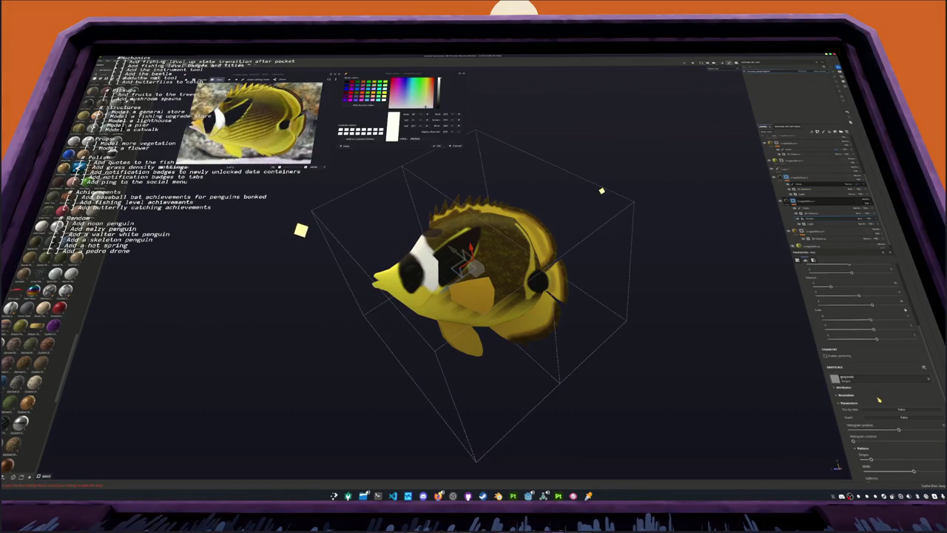
pyautogui.keyDown('alt'); pyautogui.moveTo(751, 431); pyautogui.dragTo(729, 380); pyautogui.keyUp('alt')
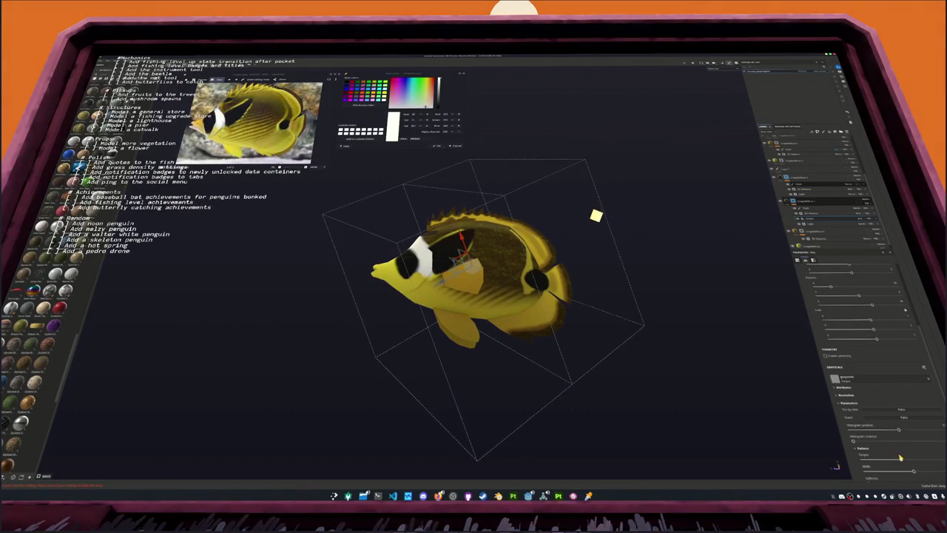
# Drag the Generator slider to change the brown mottled pattern, then orbit to check it
pyautogui.click(805, 191)
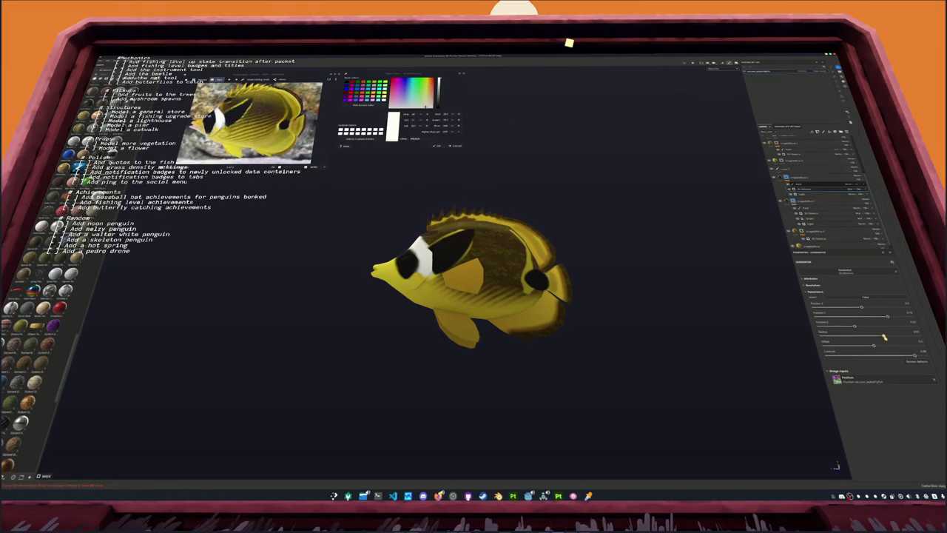
pyautogui.moveTo(885, 337); pyautogui.dragTo(878, 337)
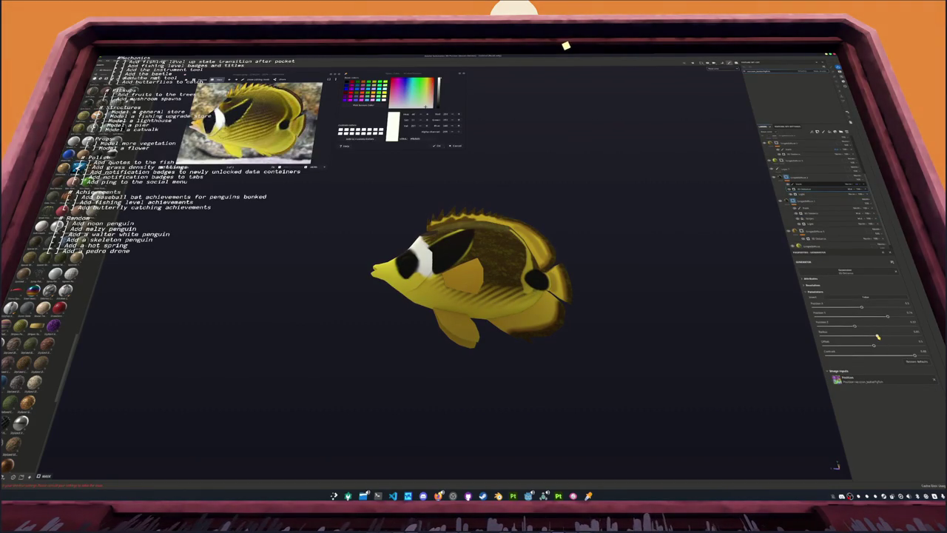
pyautogui.keyDown('alt'); pyautogui.moveTo(636, 335); pyautogui.dragTo(532, 414); pyautogui.keyUp('alt')
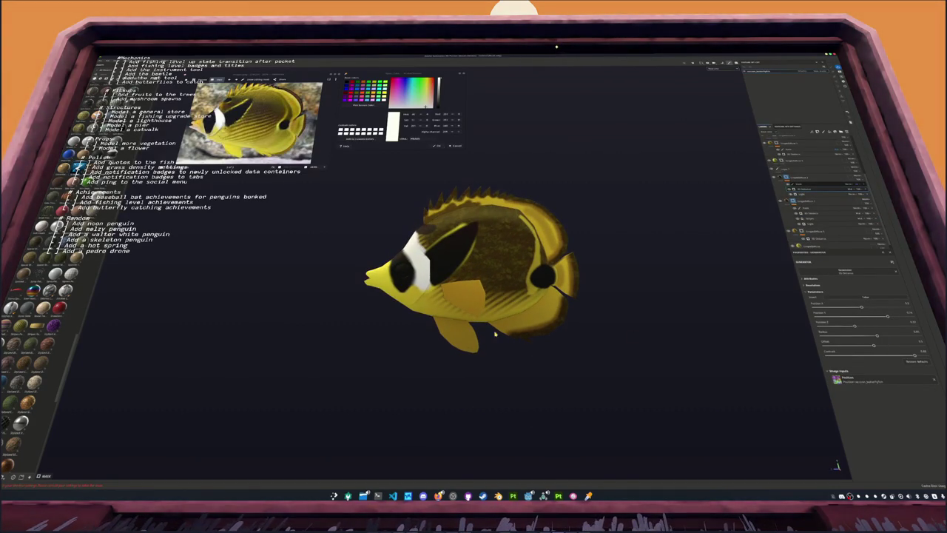
pyautogui.keyDown('alt'); pyautogui.moveTo(477, 282); pyautogui.dragTo(483, 296); pyautogui.keyUp('alt')
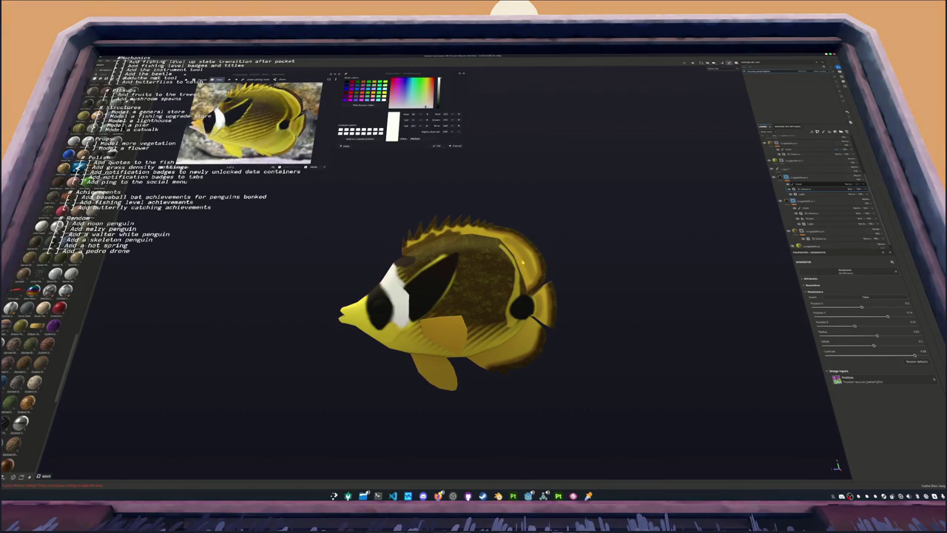
pyautogui.moveTo(403, 300)
pyautogui.keyDown('alt'); pyautogui.mouseDown()
pyautogui.moveTo(143, 288)
pyautogui.moveTo(601, 273)
pyautogui.moveTo(356, 282)
pyautogui.mouseUp(); pyautogui.keyUp('alt')
pyautogui.scroll(2, 356, 282)
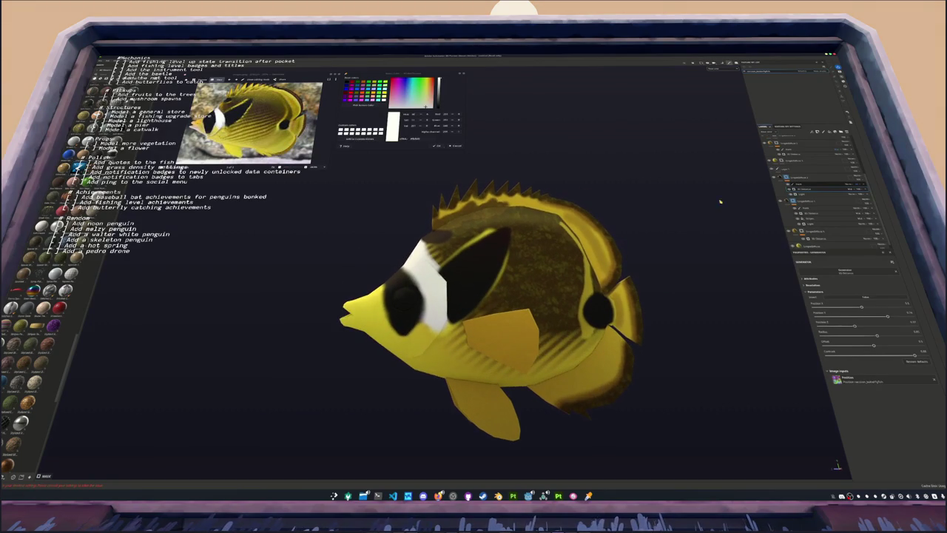
pyautogui.click(785, 148)
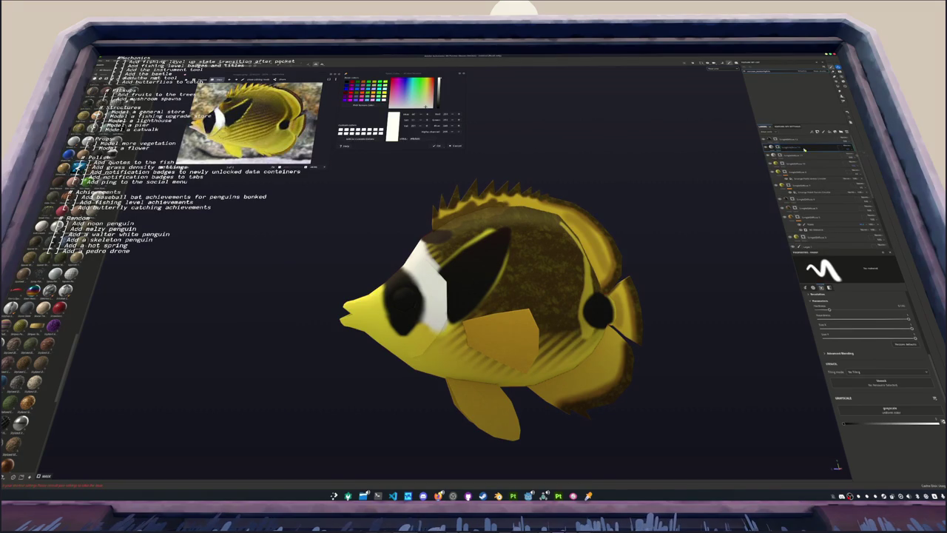
# Harden the brush edge and paint pale white from the cheek up to the snout
pyautogui.keyDown('alt'); pyautogui.moveTo(564, 197); pyautogui.dragTo(508, 239); pyautogui.keyUp('alt')
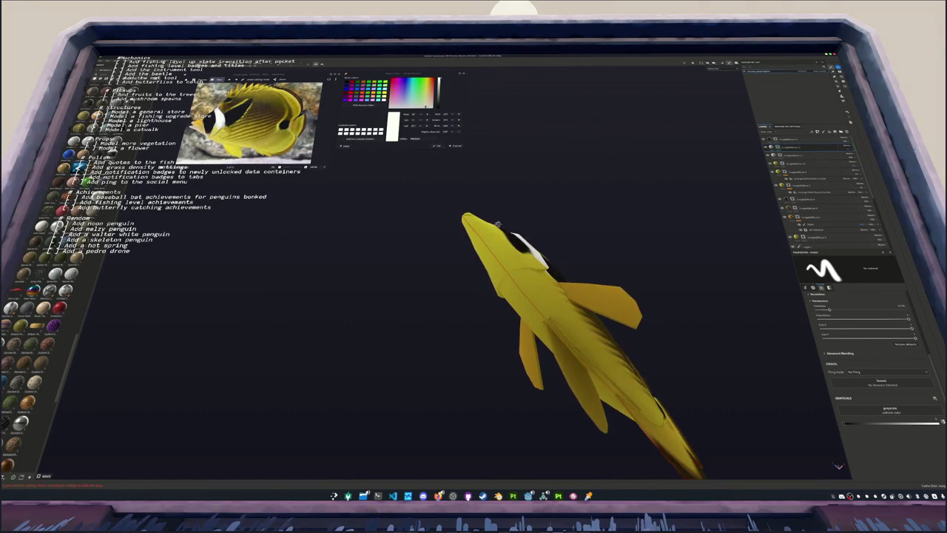
pyautogui.keyDown('ctrl'); pyautogui.moveTo(510, 239); pyautogui.dragTo(511, 240, button='right'); pyautogui.keyUp('ctrl')
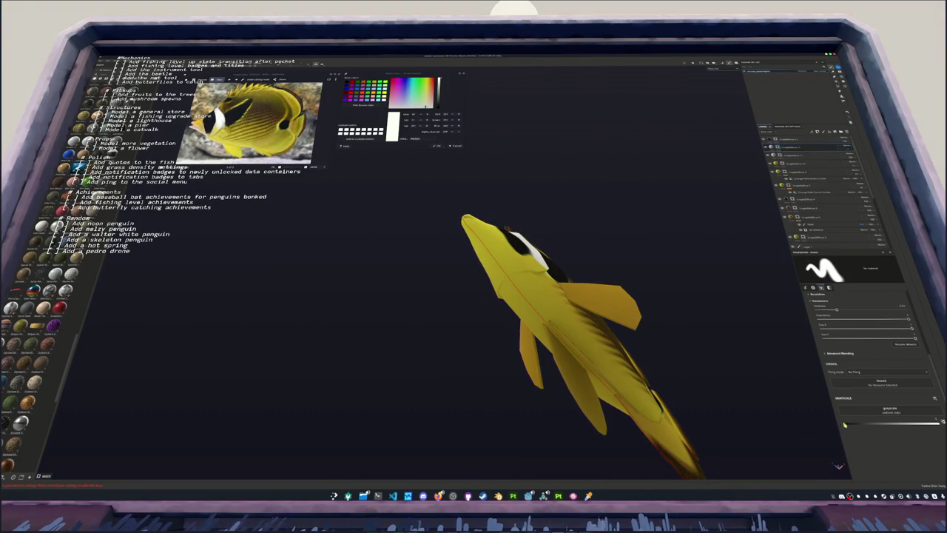
pyautogui.moveTo(509, 278); pyautogui.dragTo(468, 224)
# Zoom in on the head and paint the inside of the upper lip white
pyautogui.keyDown('alt'); pyautogui.moveTo(474, 269); pyautogui.dragTo(417, 313); pyautogui.keyUp('alt')
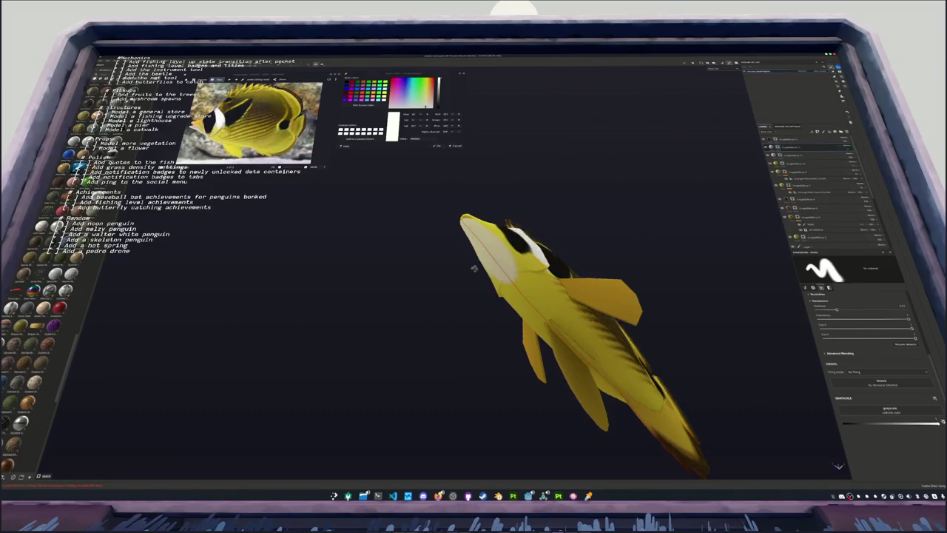
pyautogui.keyDown('alt'); pyautogui.moveTo(417, 314); pyautogui.dragTo(397, 218, button='right'); pyautogui.keyUp('alt')
pyautogui.keyDown('alt'); pyautogui.moveTo(412, 260); pyautogui.dragTo(533, 292); pyautogui.keyUp('alt')
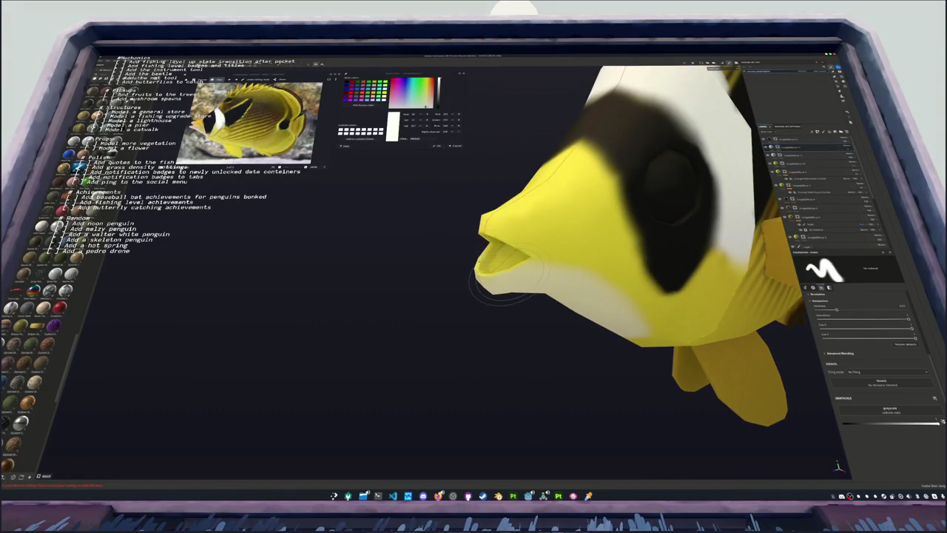
pyautogui.moveTo(481, 255)
pyautogui.mouseDown()
pyautogui.moveTo(637, 248)
pyautogui.moveTo(252, 292)
pyautogui.moveTo(387, 272)
pyautogui.mouseUp()
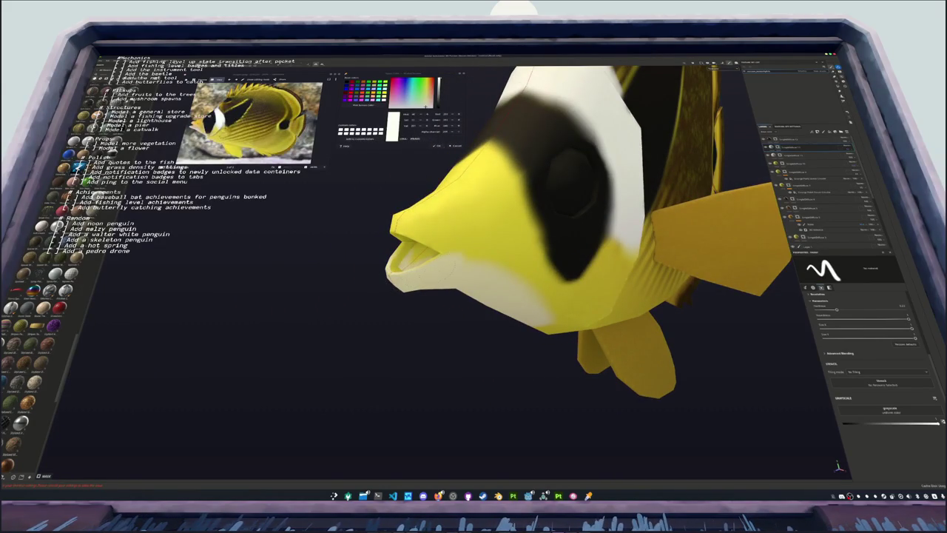
pyautogui.keyDown('alt'); pyautogui.moveTo(445, 268); pyautogui.dragTo(540, 270); pyautogui.keyUp('alt')
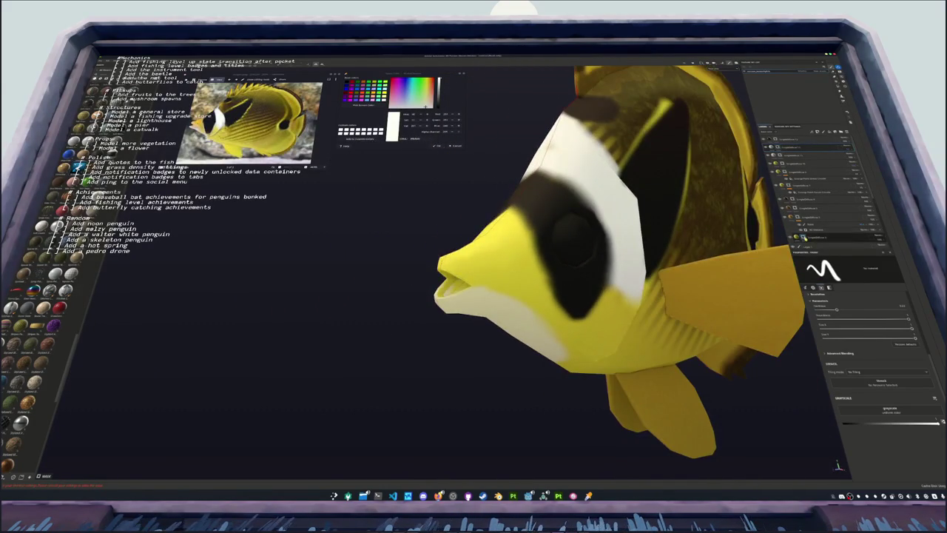
pyautogui.scroll(-1, 821, 190)
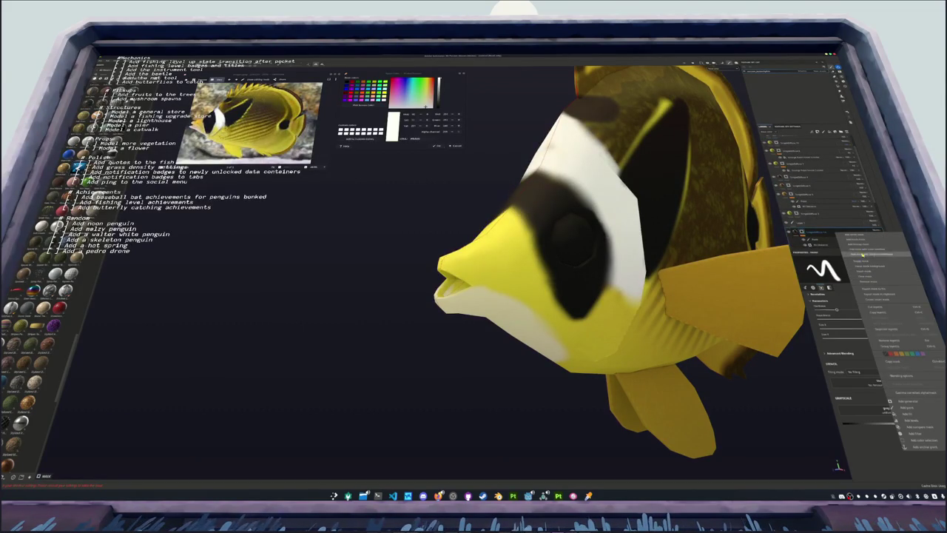
# Paint yellow over the dark shading just above the mouth
pyautogui.moveTo(562, 281)
pyautogui.keyDown('alt'); pyautogui.mouseDown()
pyautogui.moveTo(511, 287)
pyautogui.moveTo(468, 253)
pyautogui.mouseUp(); pyautogui.keyUp('alt')
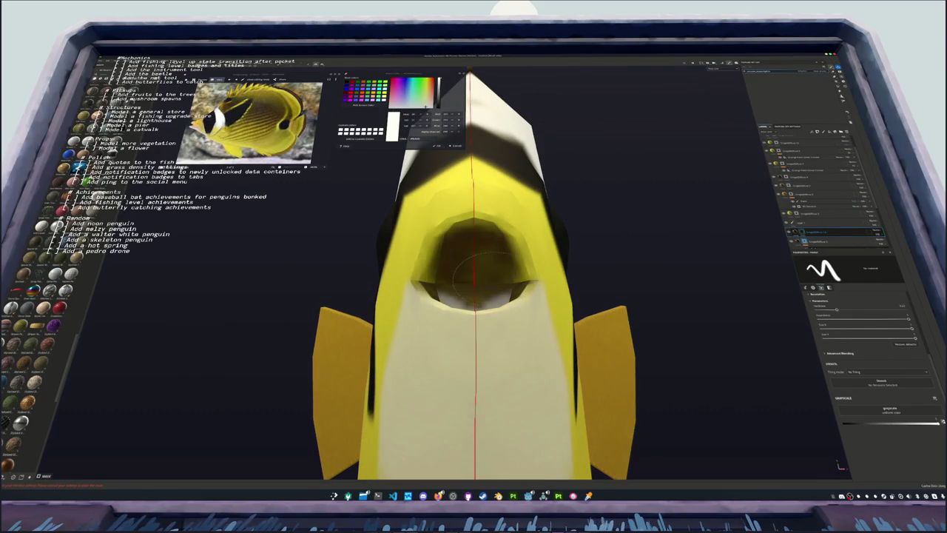
pyautogui.moveTo(477, 248)
pyautogui.keyDown('alt'); pyautogui.mouseDown()
pyautogui.moveTo(469, 236)
pyautogui.moveTo(464, 281)
pyautogui.mouseUp(); pyautogui.keyUp('alt')
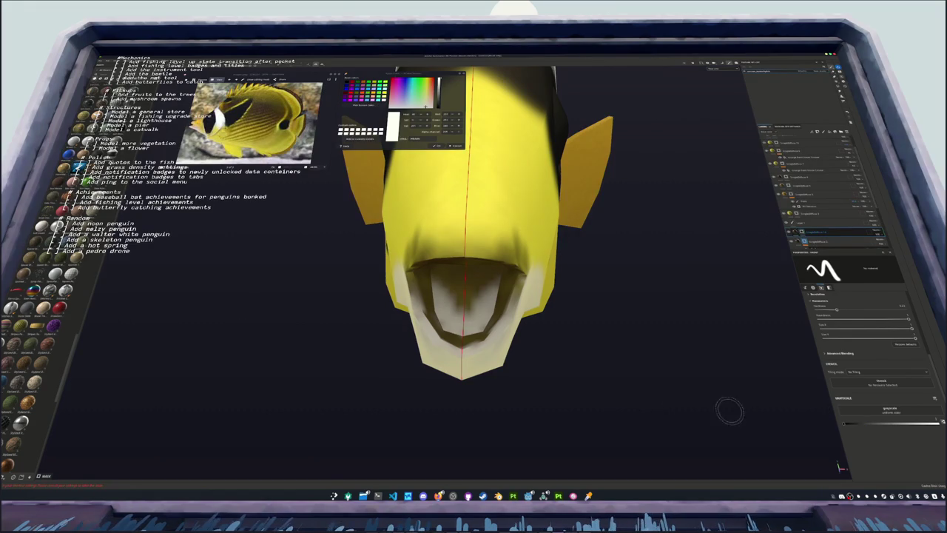
pyautogui.keyDown('alt'); pyautogui.moveTo(730, 409); pyautogui.dragTo(784, 414); pyautogui.keyUp('alt')
pyautogui.moveTo(500, 255)
pyautogui.mouseDown()
pyautogui.moveTo(472, 220)
pyautogui.moveTo(506, 239)
pyautogui.moveTo(433, 225)
pyautogui.moveTo(524, 278)
pyautogui.moveTo(473, 235)
pyautogui.moveTo(433, 224)
pyautogui.moveTo(464, 219)
pyautogui.moveTo(497, 297)
pyautogui.mouseUp()
# Switch between layers and expand layer groups while checking the mouth from below
pyautogui.keyDown('ctrl'); pyautogui.keyDown('shift'); pyautogui.click(686, 228); pyautogui.keyUp('shift'); pyautogui.keyUp('ctrl')
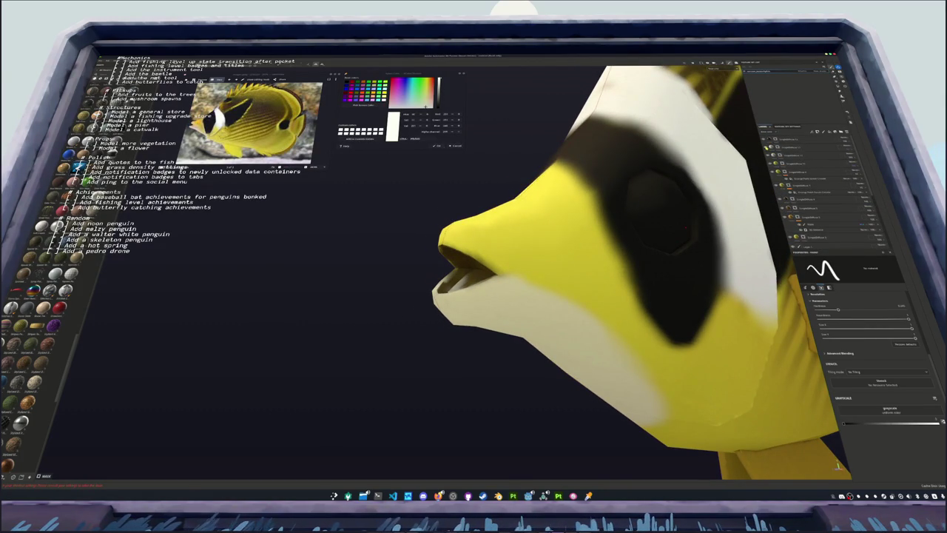
pyautogui.moveTo(390, 372)
pyautogui.keyDown('alt'); pyautogui.mouseDown()
pyautogui.moveTo(468, 421)
pyautogui.moveTo(441, 381)
pyautogui.moveTo(466, 235)
pyautogui.mouseUp(); pyautogui.keyUp('alt')
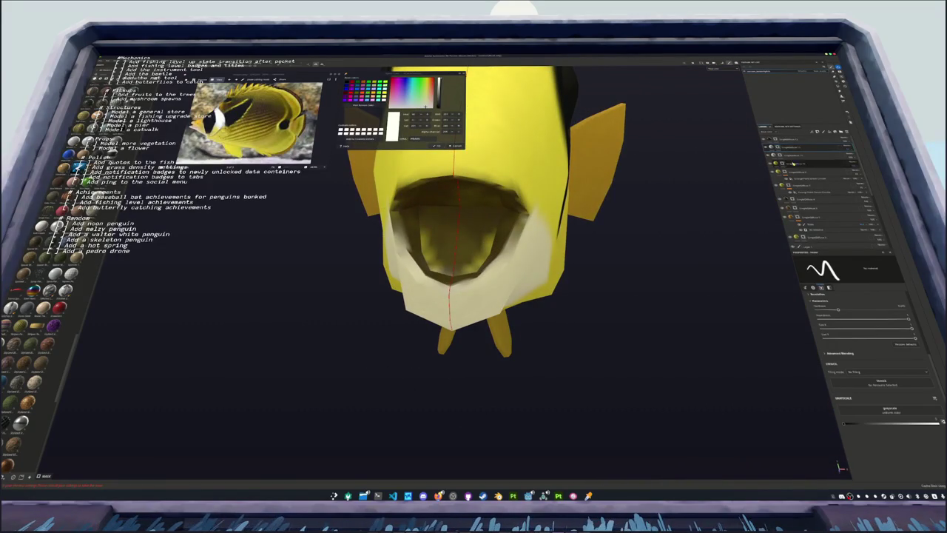
pyautogui.click(806, 199)
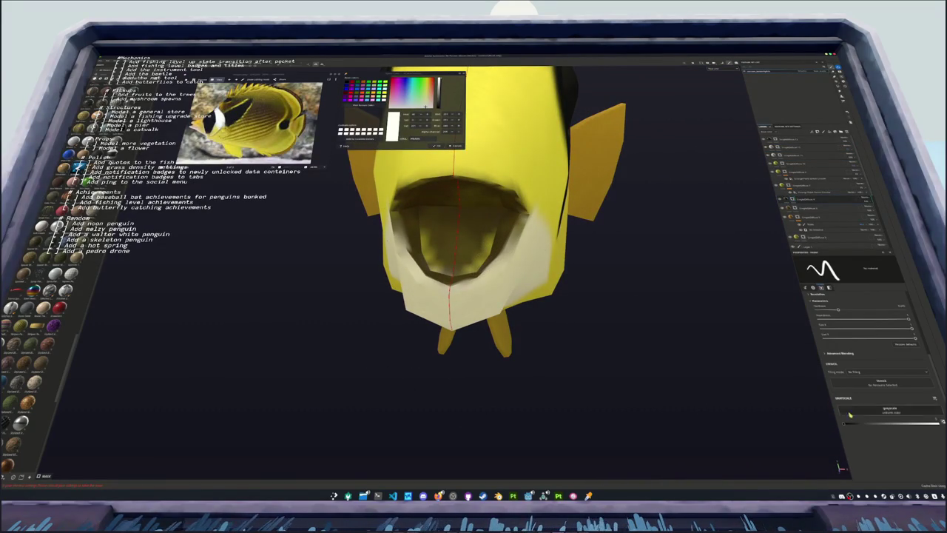
pyautogui.press('f')
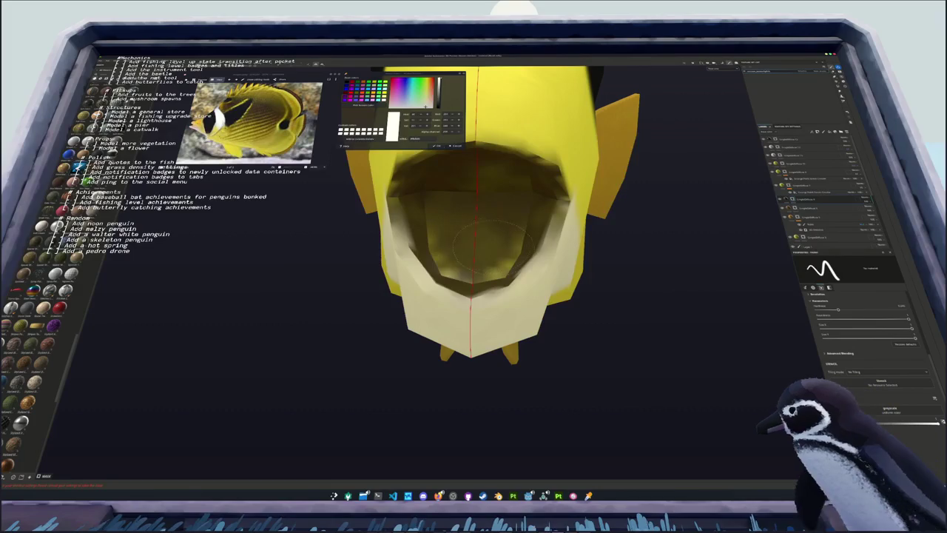
pyautogui.keyDown('alt'); pyautogui.moveTo(474, 252); pyautogui.dragTo(503, 171); pyautogui.keyUp('alt')
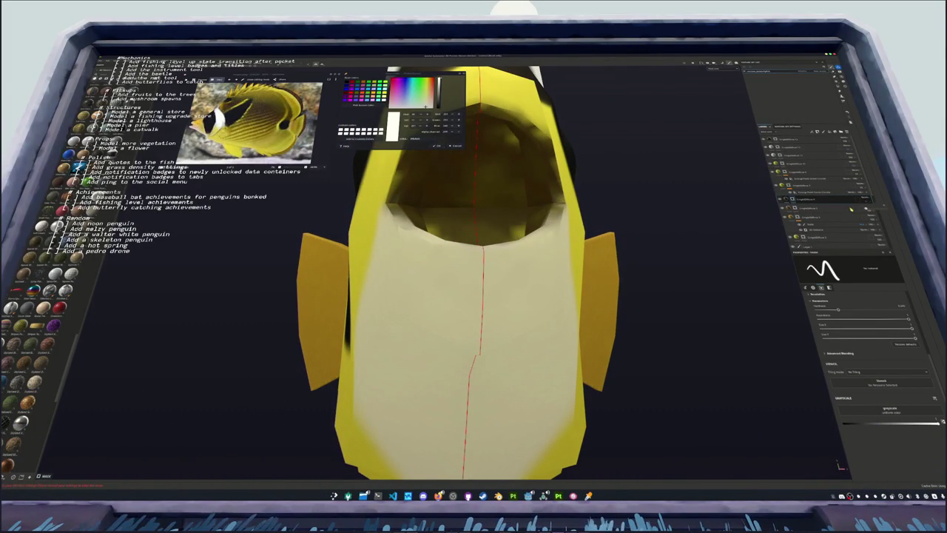
pyautogui.click(786, 208)
pyautogui.click(785, 206)
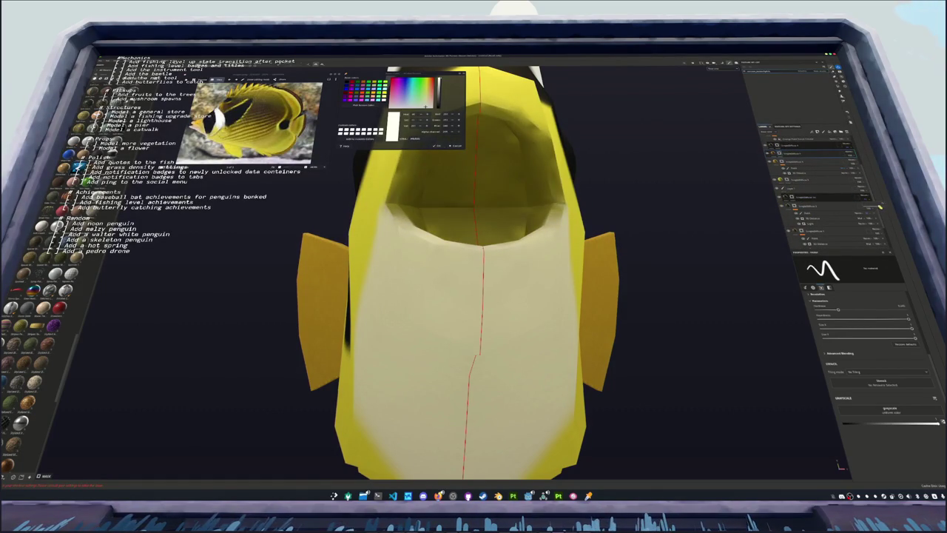
pyautogui.scroll(-3, 643, 194)
pyautogui.moveTo(644, 194)
pyautogui.keyDown('alt'); pyautogui.mouseDown()
pyautogui.moveTo(453, 241)
pyautogui.moveTo(518, 237)
pyautogui.mouseUp(); pyautogui.keyUp('alt')
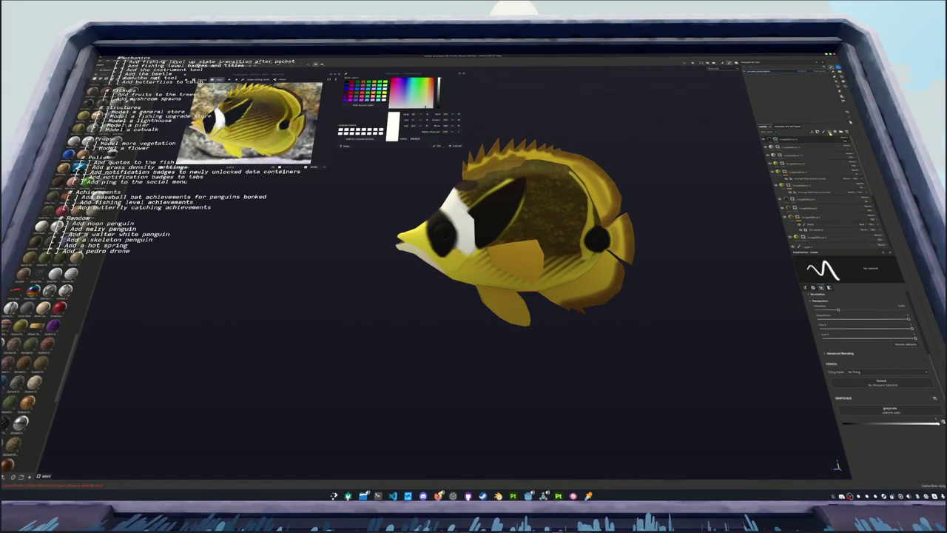
# Add a new black fill layer and hide it so the fish texture shows
pyautogui.click(830, 133)
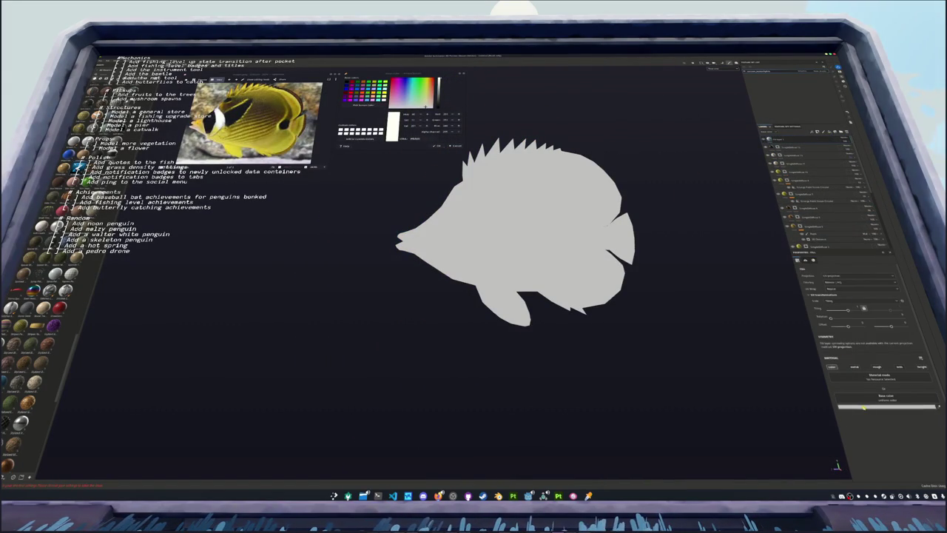
pyautogui.click(886, 406)
pyautogui.click(877, 398)
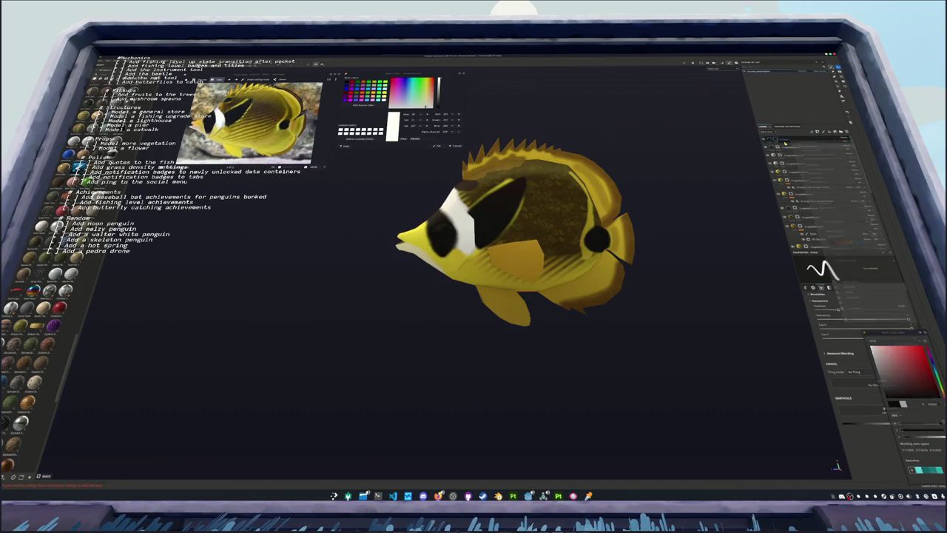
pyautogui.press('Delete')
# Add a new entry to the top layer from its right-click menu
pyautogui.rightClick(778, 140)
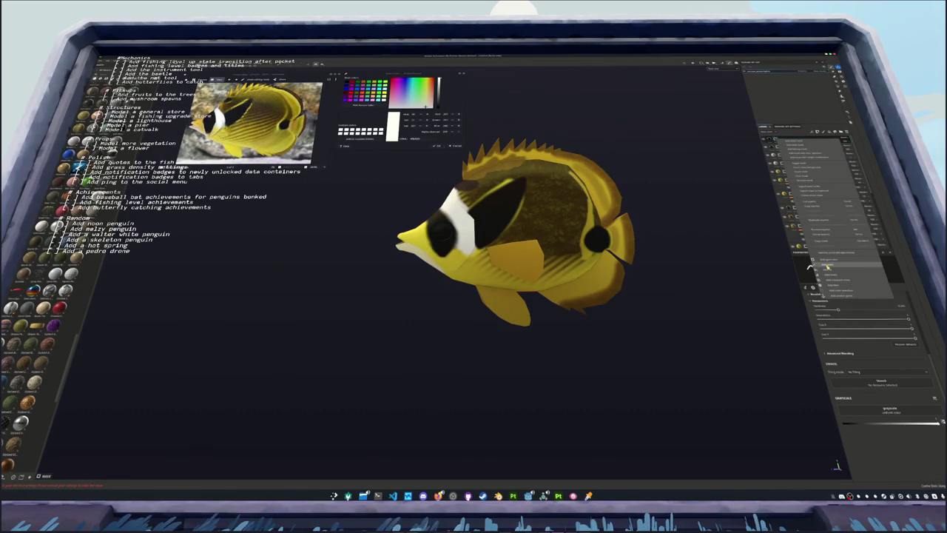
pyautogui.click(828, 266)
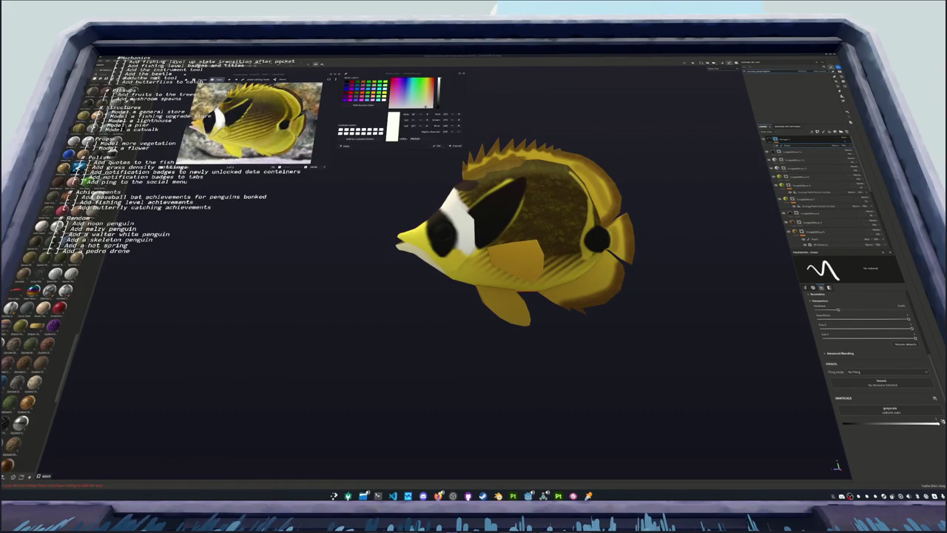
pyautogui.scroll(5, 651, 290)
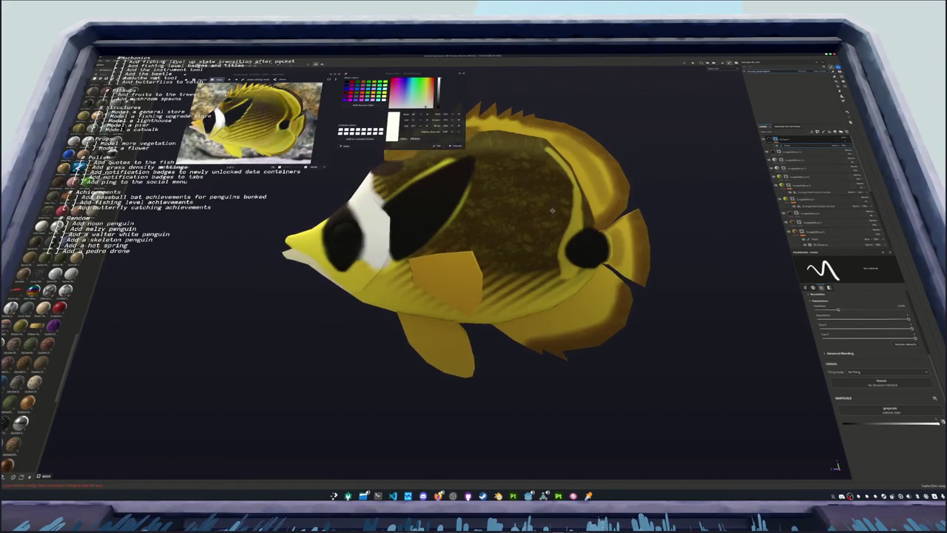
pyautogui.scroll(2, 510, 347)
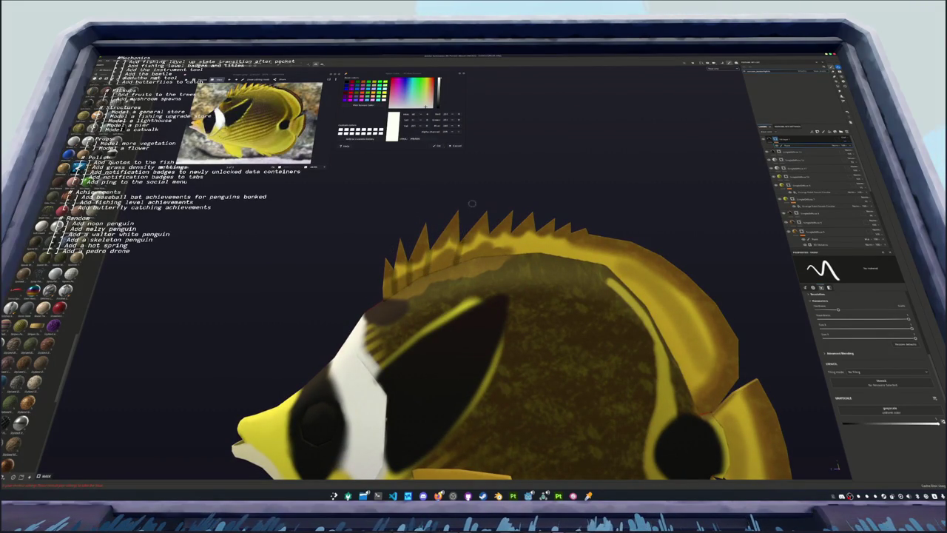
pyautogui.scroll(2, 455, 272)
pyautogui.scroll(3, 454, 273)
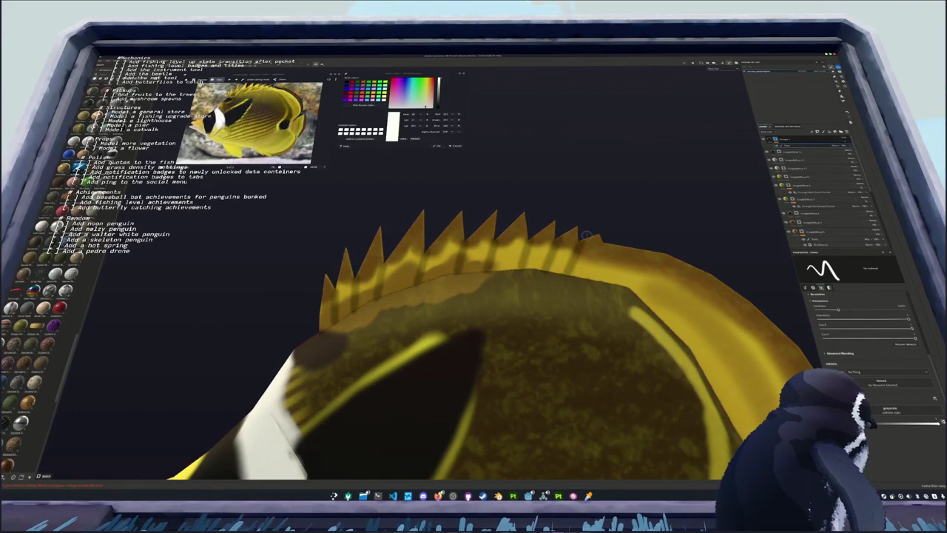
pyautogui.moveTo(633, 273); pyautogui.dragTo(492, 225, button='middle')
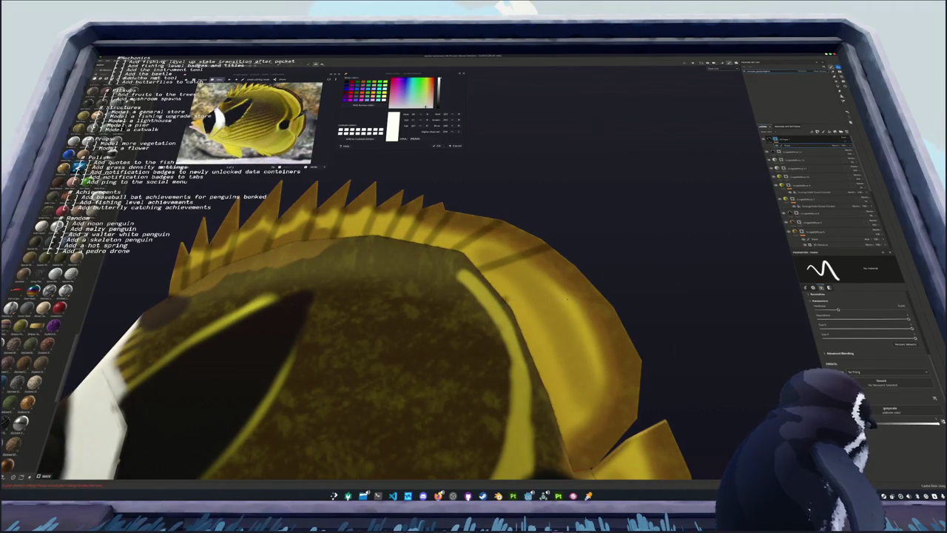
pyautogui.moveTo(652, 291); pyautogui.dragTo(562, 210, button='middle')
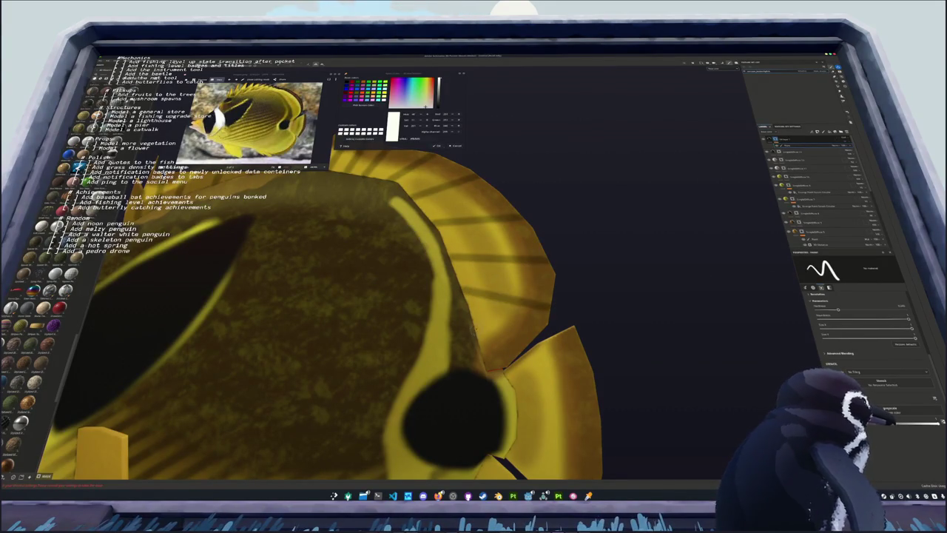
pyautogui.moveTo(518, 342); pyautogui.dragTo(474, 252, button='middle')
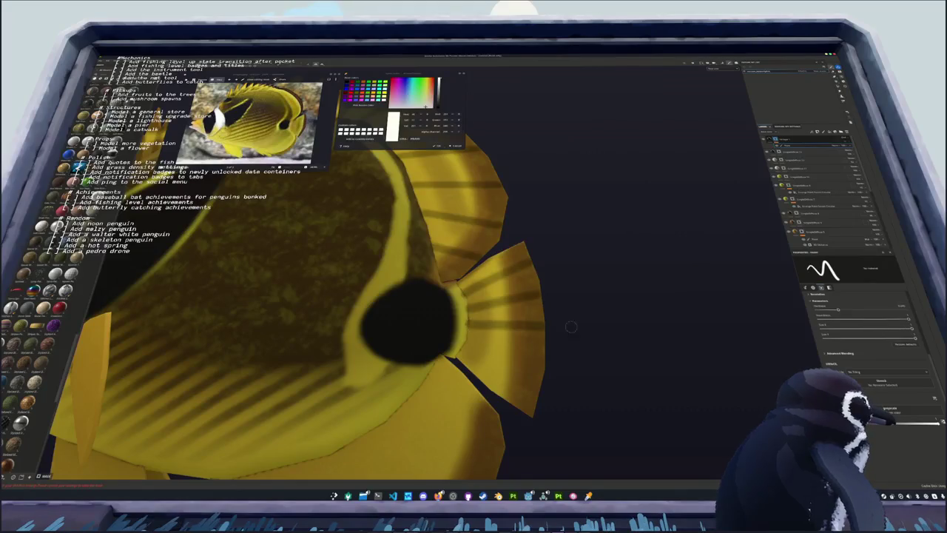
pyautogui.moveTo(570, 330); pyautogui.dragTo(563, 256, button='middle')
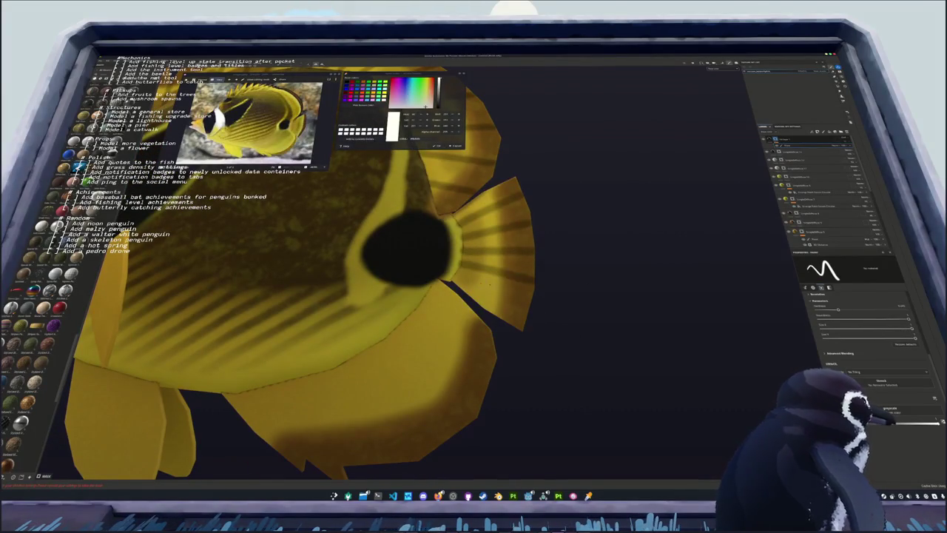
pyautogui.keyDown('alt'); pyautogui.moveTo(484, 321); pyautogui.dragTo(513, 244); pyautogui.keyUp('alt')
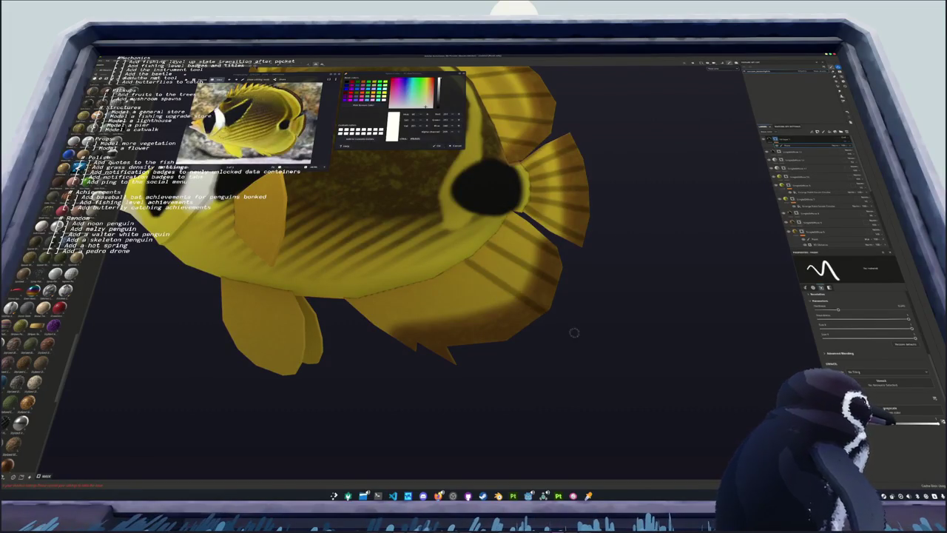
pyautogui.keyDown('alt'); pyautogui.moveTo(570, 333); pyautogui.dragTo(531, 264); pyautogui.keyUp('alt')
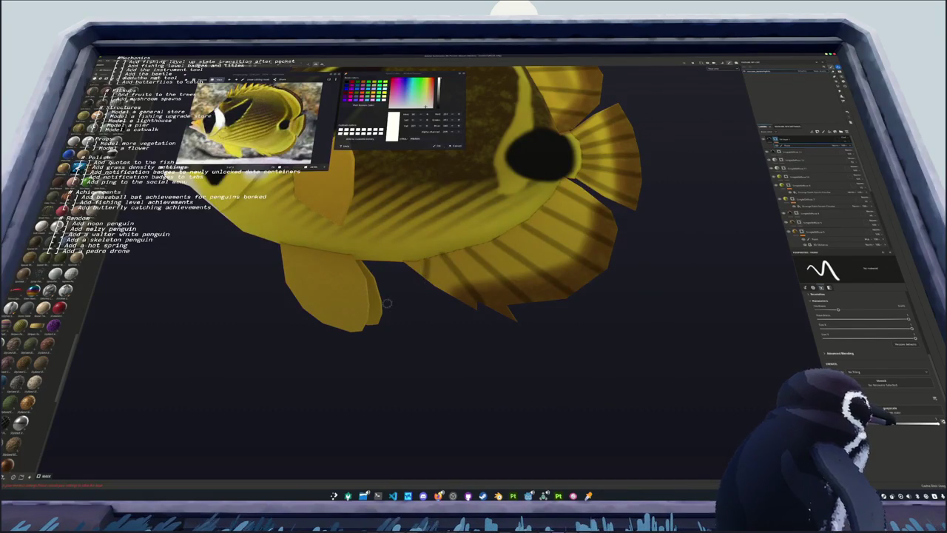
pyautogui.moveTo(421, 309); pyautogui.dragTo(481, 309, button='middle')
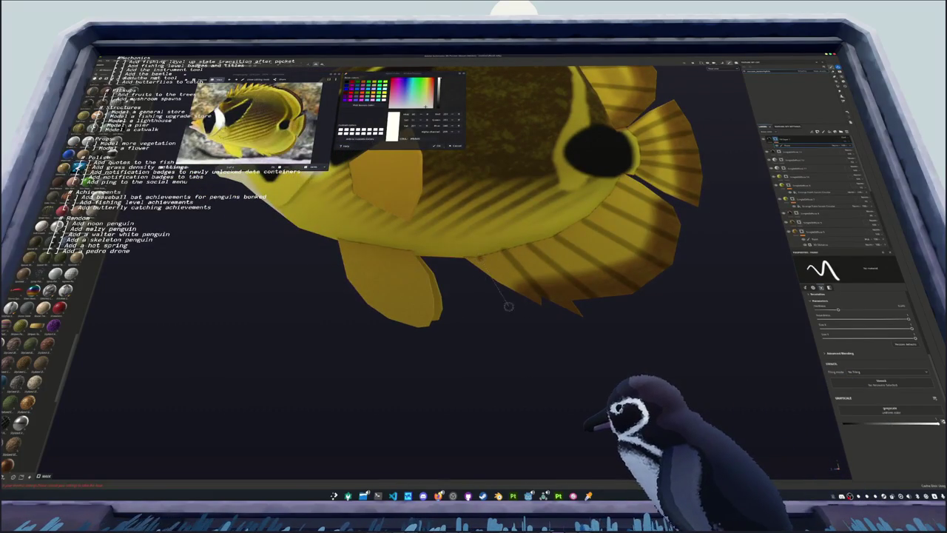
pyautogui.moveTo(521, 333)
pyautogui.keyDown('alt'); pyautogui.mouseDown()
pyautogui.moveTo(463, 308)
pyautogui.moveTo(479, 240)
pyautogui.mouseUp(); pyautogui.keyUp('alt')
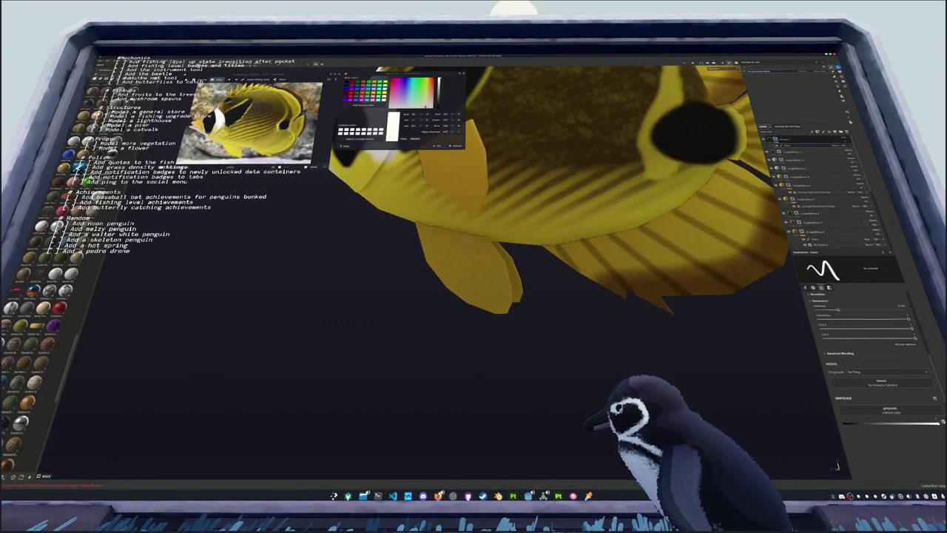
pyautogui.moveTo(519, 326)
pyautogui.keyDown('alt'); pyautogui.mouseDown()
pyautogui.moveTo(400, 296)
pyautogui.moveTo(520, 225)
pyautogui.mouseUp(); pyautogui.keyUp('alt')
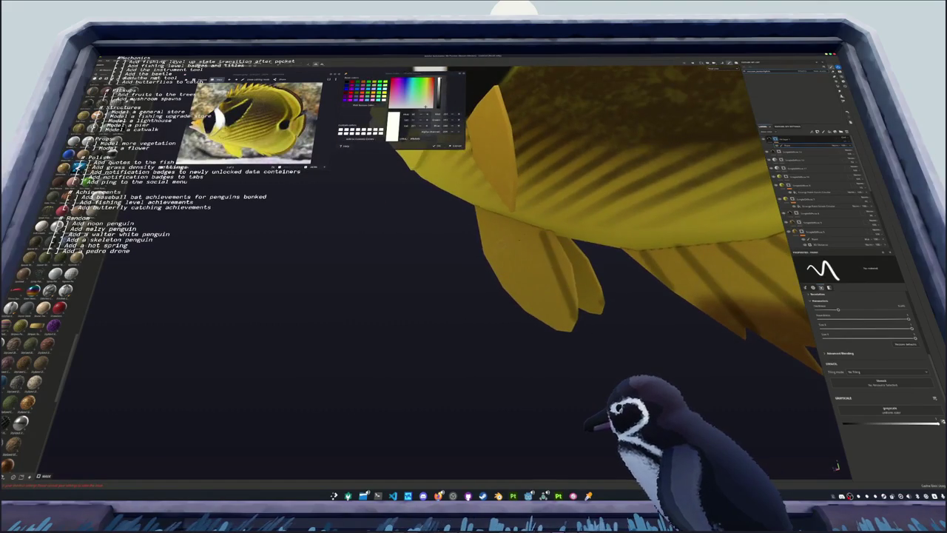
pyautogui.keyDown('alt'); pyautogui.moveTo(558, 340); pyautogui.dragTo(585, 281); pyautogui.keyUp('alt')
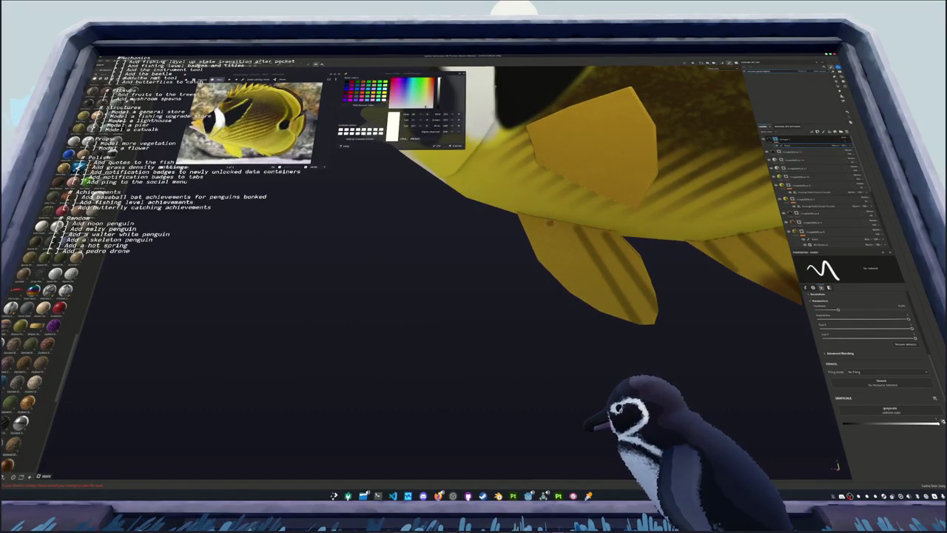
pyautogui.keyDown('alt'); pyautogui.moveTo(564, 315); pyautogui.dragTo(503, 266); pyautogui.keyUp('alt')
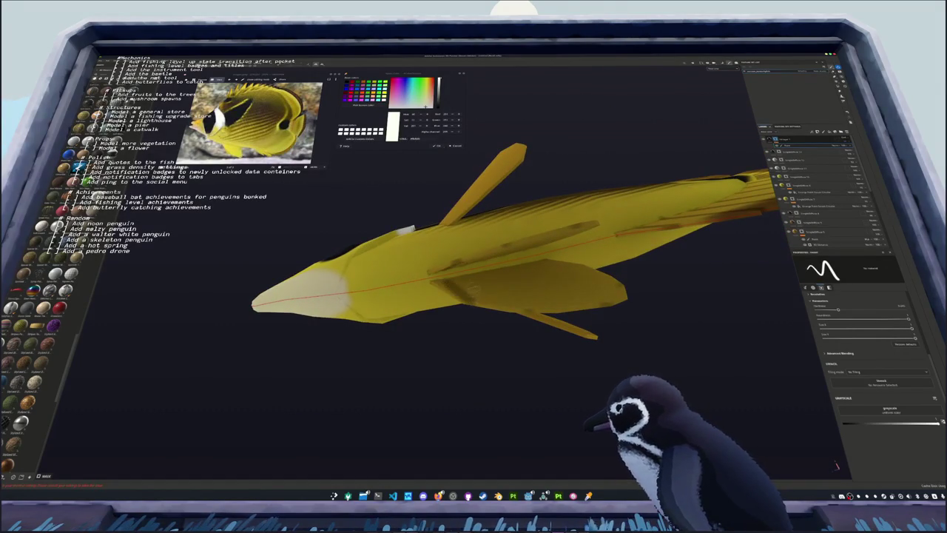
# Paint a darker stroke on the side fin and orbit to a side view of the face
pyautogui.keyDown('shift'); pyautogui.click(527, 310); pyautogui.keyUp('shift')
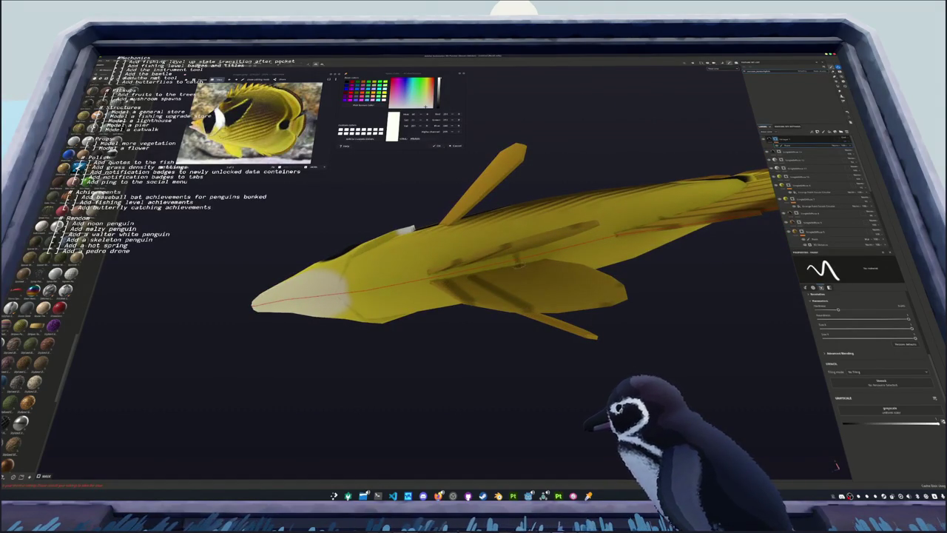
pyautogui.moveTo(606, 302)
pyautogui.keyDown('alt'); pyautogui.mouseDown()
pyautogui.moveTo(461, 294)
pyautogui.moveTo(475, 261)
pyautogui.mouseUp(); pyautogui.keyUp('alt')
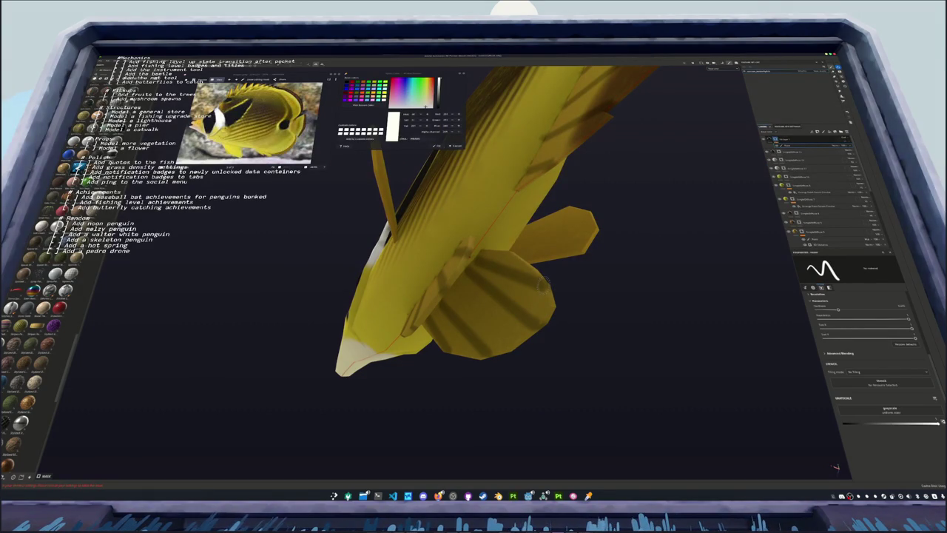
pyautogui.keyDown('alt'); pyautogui.moveTo(544, 282); pyautogui.dragTo(488, 265); pyautogui.keyUp('alt')
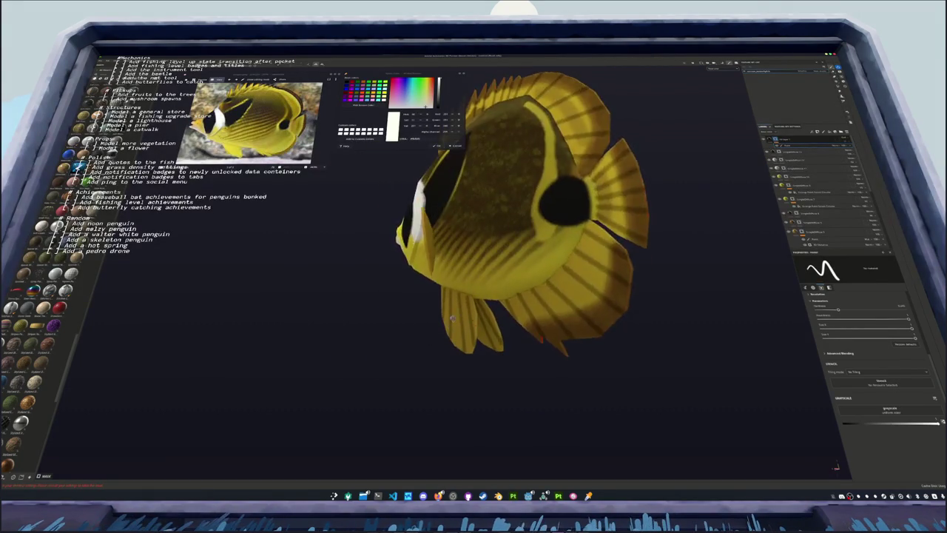
pyautogui.scroll(3, 488, 265)
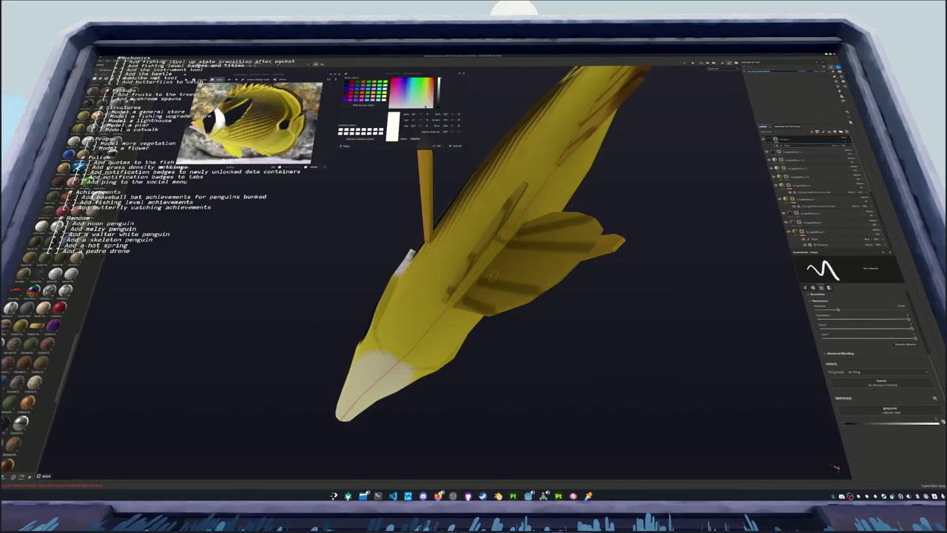
pyautogui.keyDown('alt'); pyautogui.moveTo(494, 273); pyautogui.dragTo(481, 252); pyautogui.keyUp('alt')
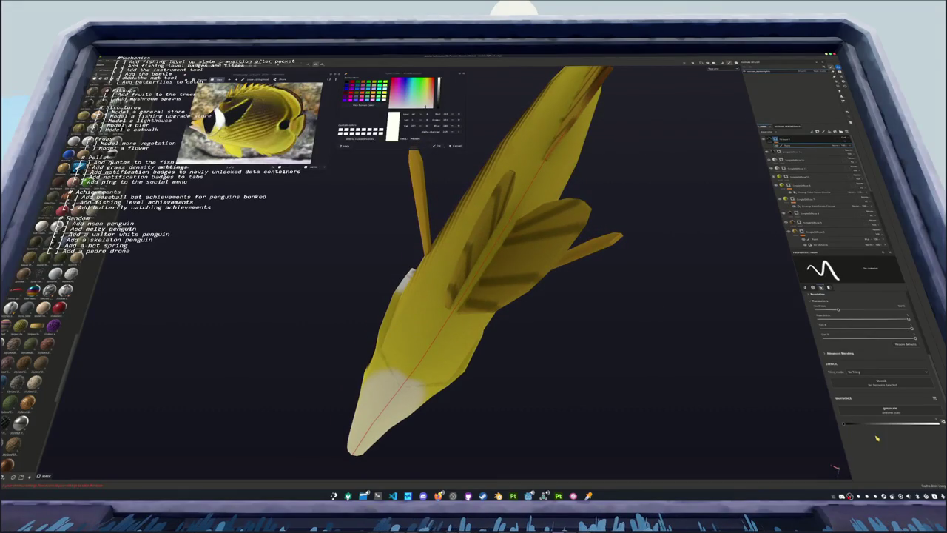
pyautogui.moveTo(681, 354)
pyautogui.keyDown('alt'); pyautogui.mouseDown()
pyautogui.moveTo(434, 278)
pyautogui.moveTo(380, 282)
pyautogui.mouseUp(); pyautogui.keyUp('alt')
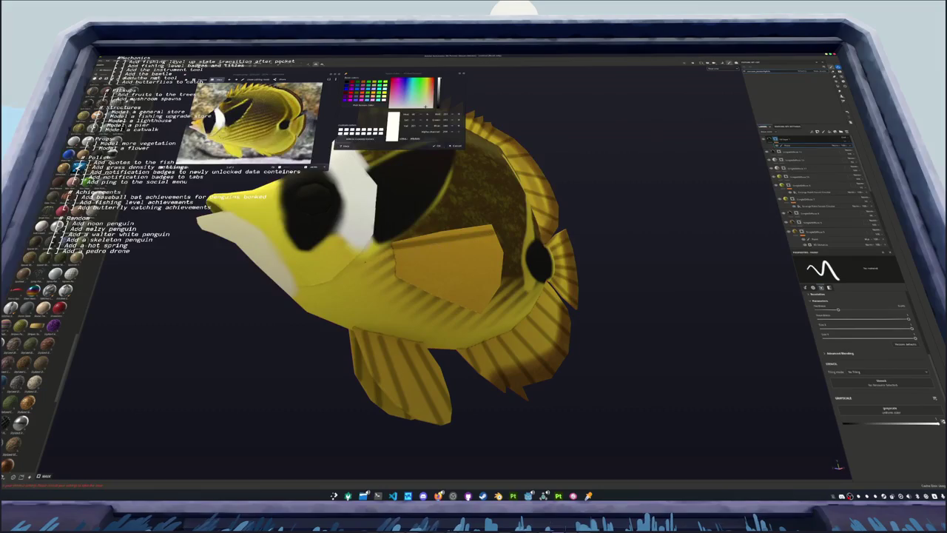
# Paint two more straight dark stripes across the fin and check it from above
pyautogui.keyDown('shift'); pyautogui.click(394, 258); pyautogui.keyUp('shift')
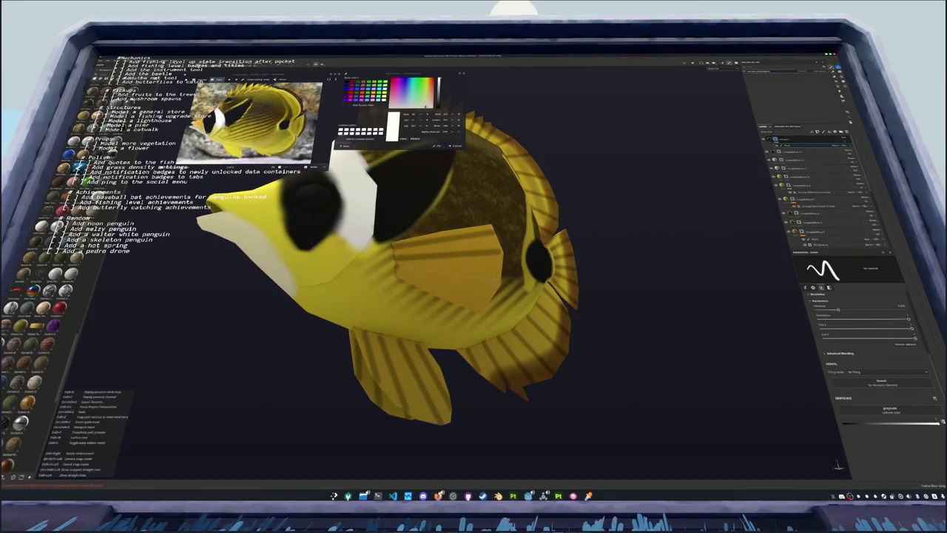
pyautogui.keyDown('shift'); pyautogui.click(397, 268); pyautogui.keyUp('shift')
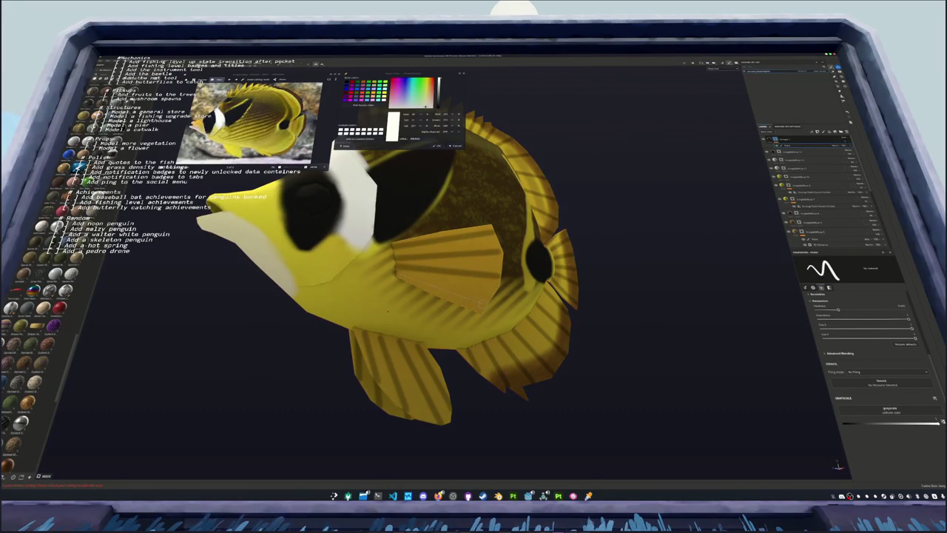
pyautogui.keyDown('alt'); pyautogui.moveTo(489, 296); pyautogui.dragTo(350, 282); pyautogui.keyUp('alt')
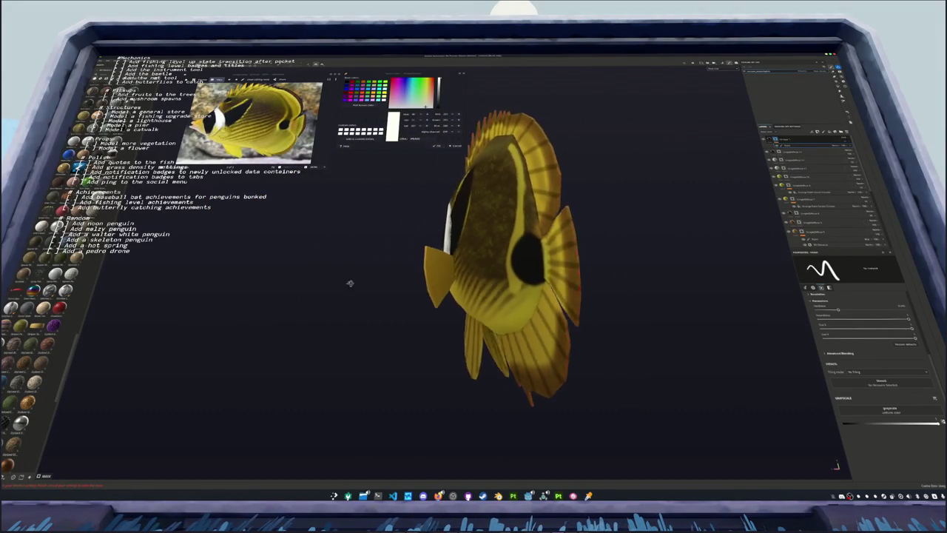
pyautogui.keyDown('alt'); pyautogui.moveTo(350, 283); pyautogui.dragTo(417, 261, button='right'); pyautogui.keyUp('alt')
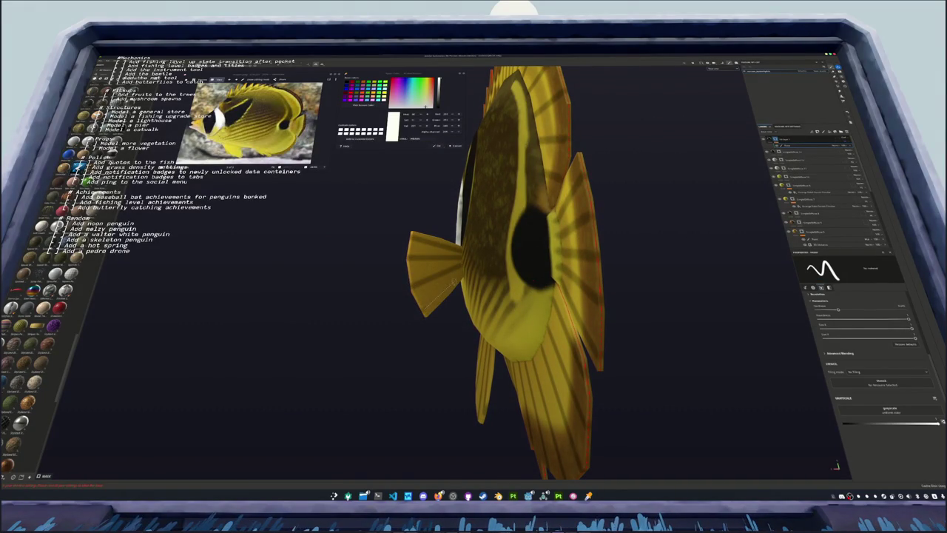
pyautogui.moveTo(444, 291)
pyautogui.keyDown('alt'); pyautogui.mouseDown()
pyautogui.moveTo(467, 340)
pyautogui.moveTo(400, 312)
pyautogui.mouseUp(); pyautogui.keyUp('alt')
pyautogui.scroll(5, 467, 340)
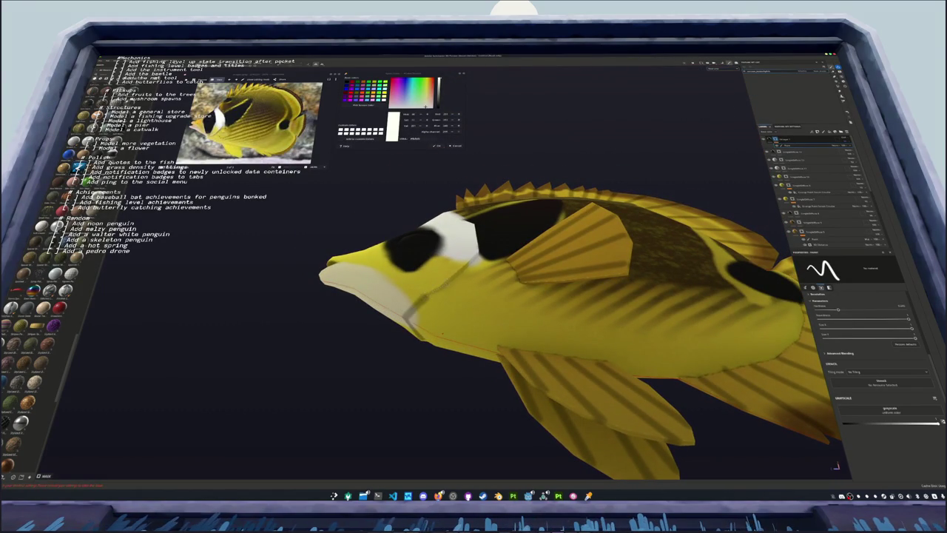
pyautogui.moveTo(469, 307)
pyautogui.keyDown('alt'); pyautogui.mouseDown()
pyautogui.moveTo(406, 338)
pyautogui.moveTo(463, 329)
pyautogui.mouseUp(); pyautogui.keyUp('alt')
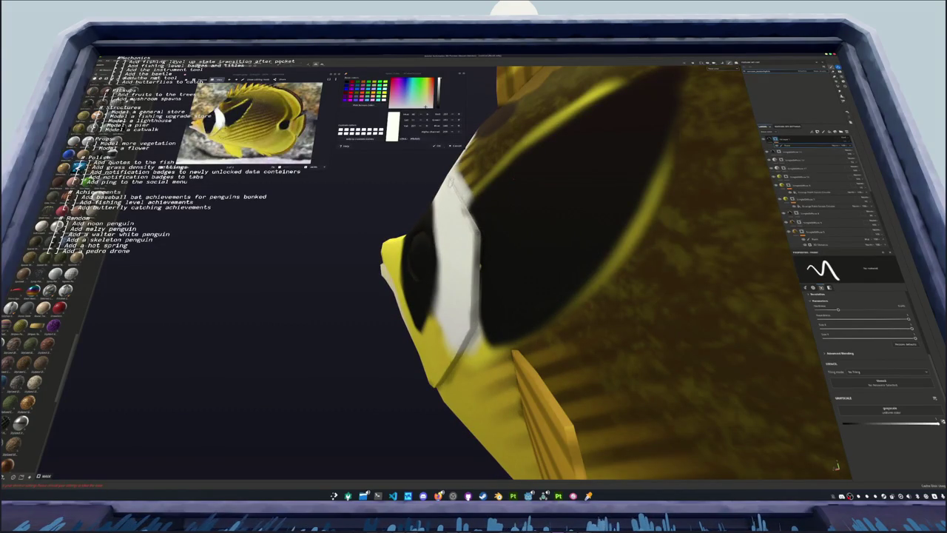
# Undo the grey stroke on the cheek and pull back to see the whole fish
pyautogui.moveTo(419, 202)
pyautogui.keyDown('alt'); pyautogui.mouseDown()
pyautogui.moveTo(395, 303)
pyautogui.moveTo(518, 281)
pyautogui.moveTo(446, 346)
pyautogui.moveTo(518, 289)
pyautogui.moveTo(469, 322)
pyautogui.mouseUp(); pyautogui.keyUp('alt')
pyautogui.hotkey('ctrl', 'z')
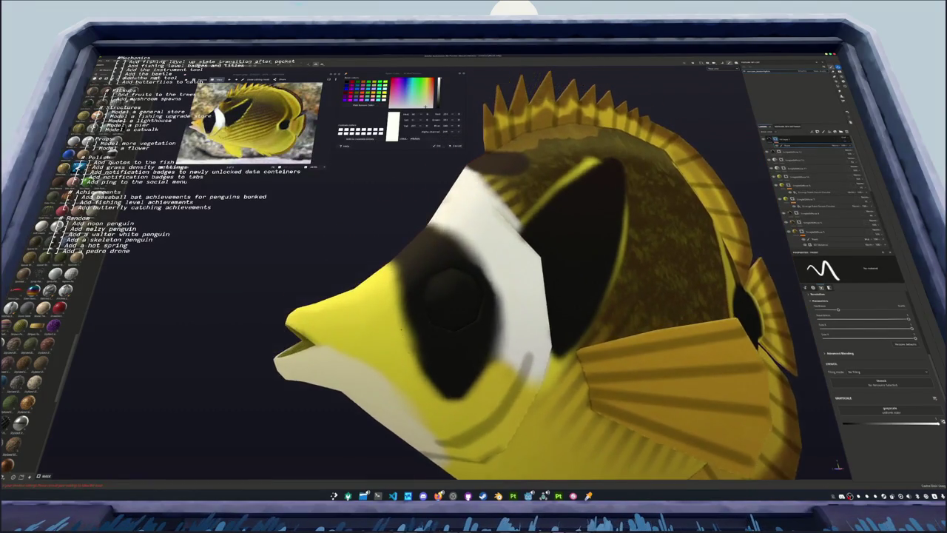
pyautogui.scroll(3, 469, 322)
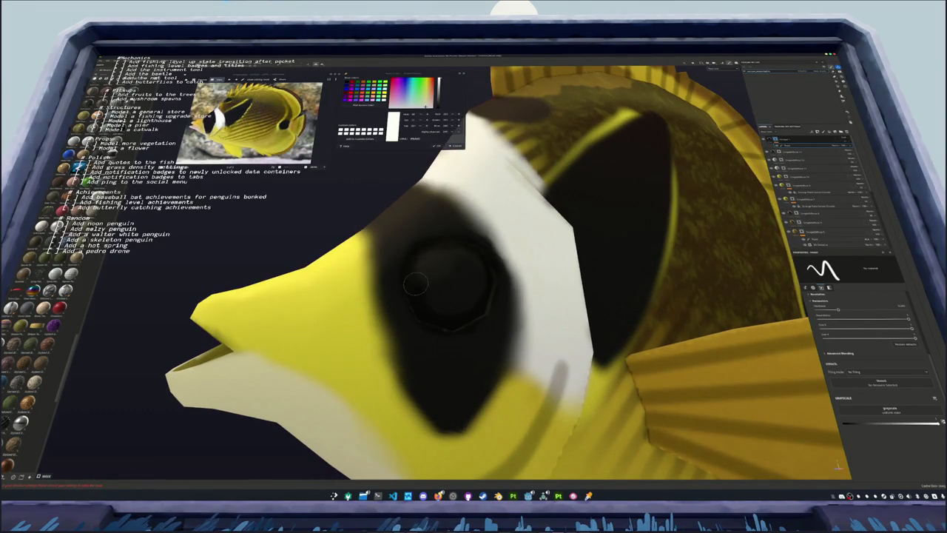
pyautogui.scroll(-3, 480, 302)
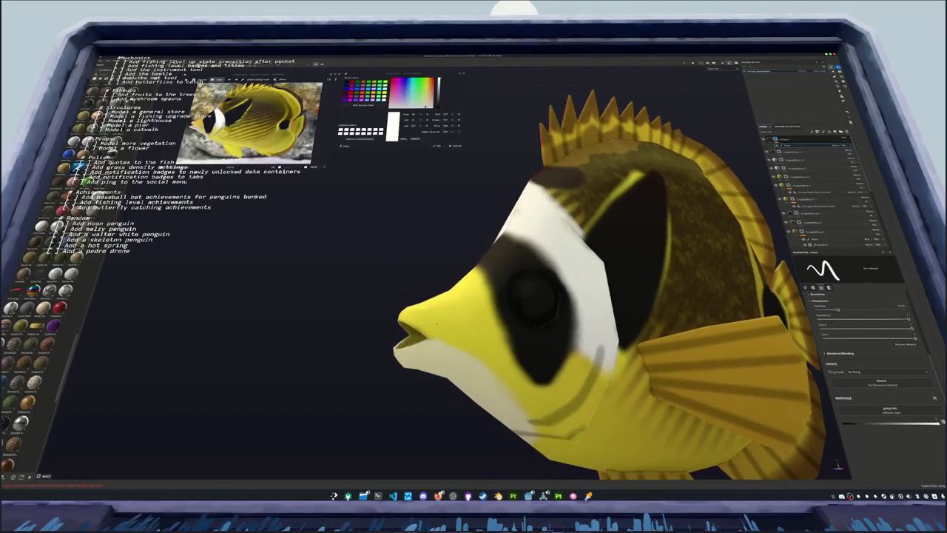
pyautogui.keyDown('alt'); pyautogui.moveTo(480, 301); pyautogui.dragTo(398, 315); pyautogui.keyUp('alt')
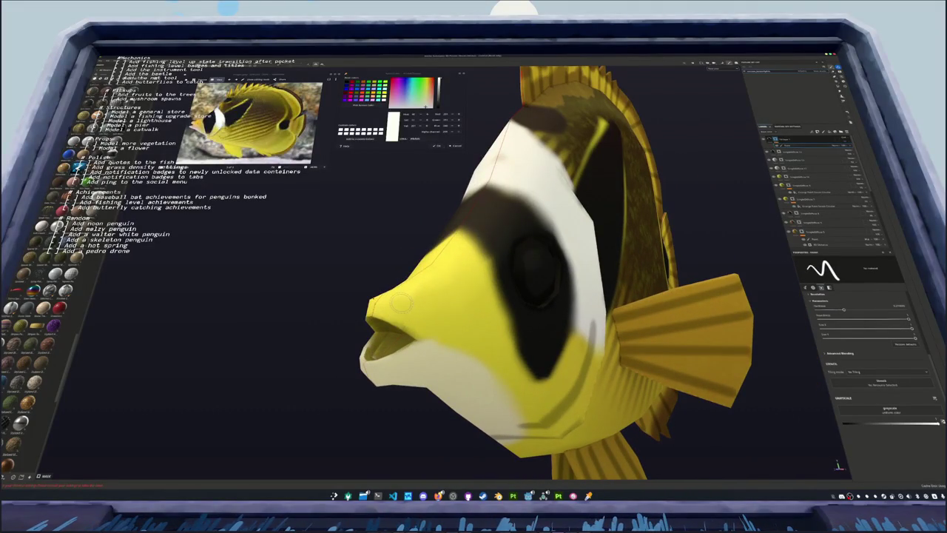
# Rotate and zoom so the fish's face points left and its side is visible
pyautogui.scroll(2, 401, 303)
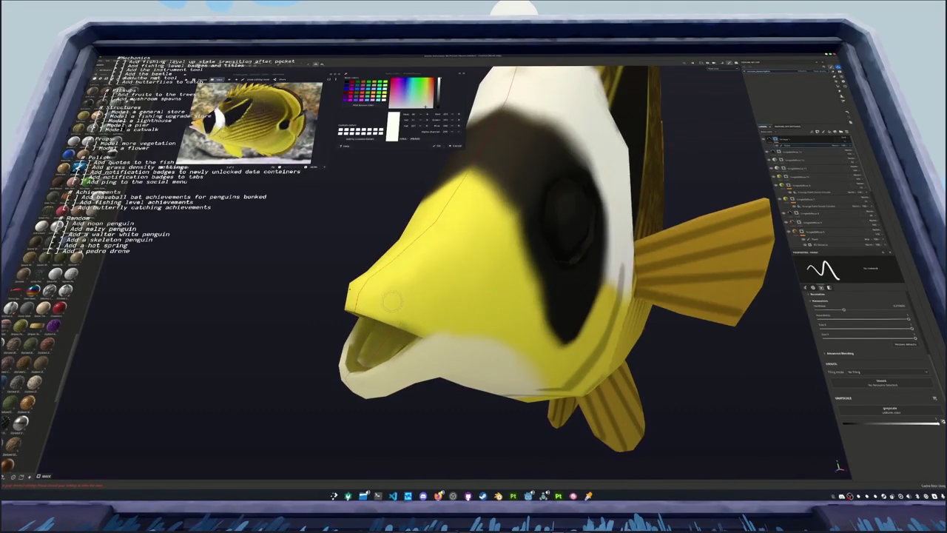
pyautogui.moveTo(389, 288)
pyautogui.keyDown('alt'); pyautogui.mouseDown()
pyautogui.moveTo(386, 417)
pyautogui.moveTo(352, 337)
pyautogui.mouseUp(); pyautogui.keyUp('alt')
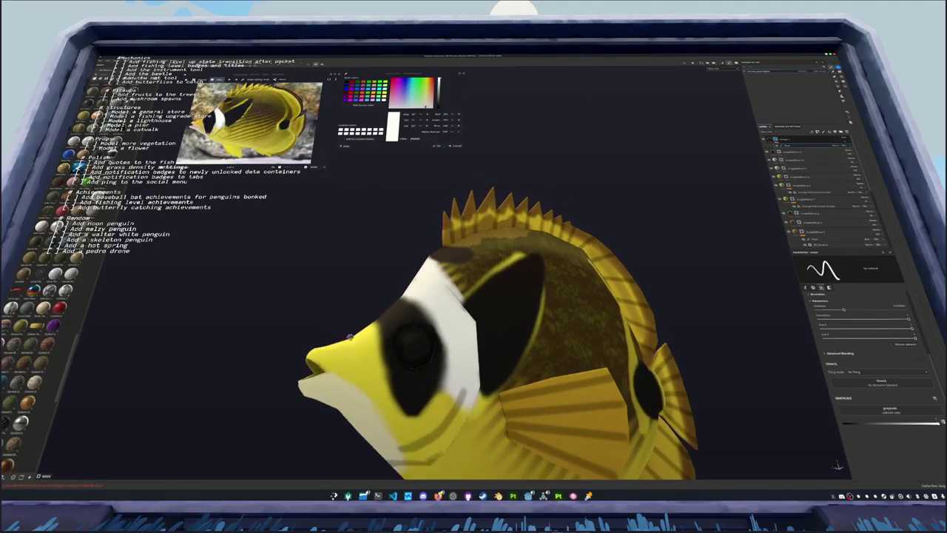
pyautogui.scroll(3, 367, 344)
pyautogui.keyDown('alt'); pyautogui.moveTo(367, 345); pyautogui.dragTo(466, 335); pyautogui.keyUp('alt')
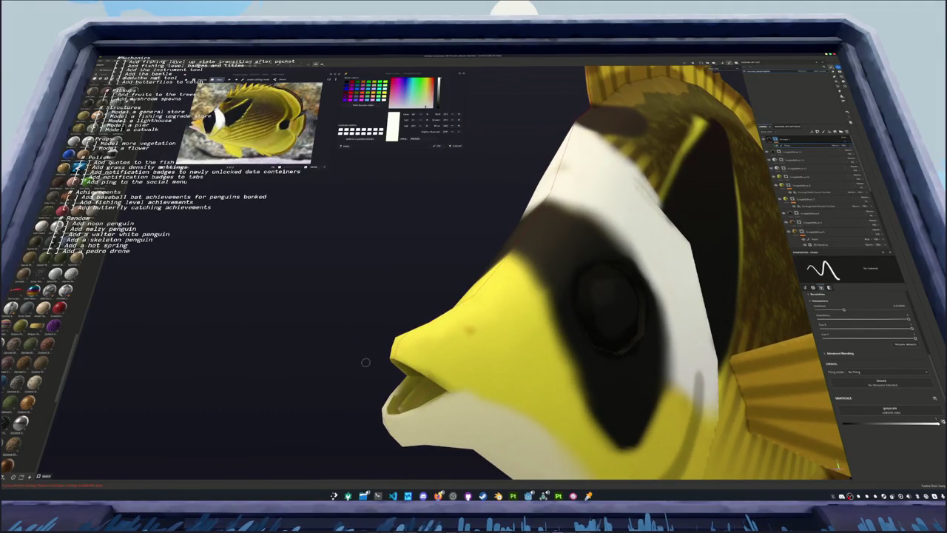
pyautogui.scroll(-3, 366, 359)
pyautogui.scroll(-2, 400, 385)
pyautogui.keyDown('alt'); pyautogui.moveTo(428, 409); pyautogui.dragTo(384, 403); pyautogui.keyUp('alt')
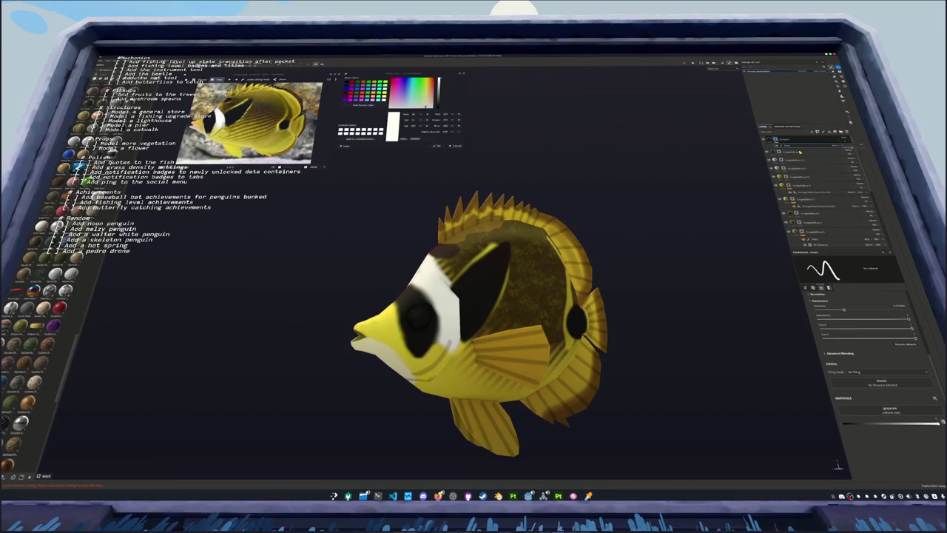
pyautogui.click(842, 132)
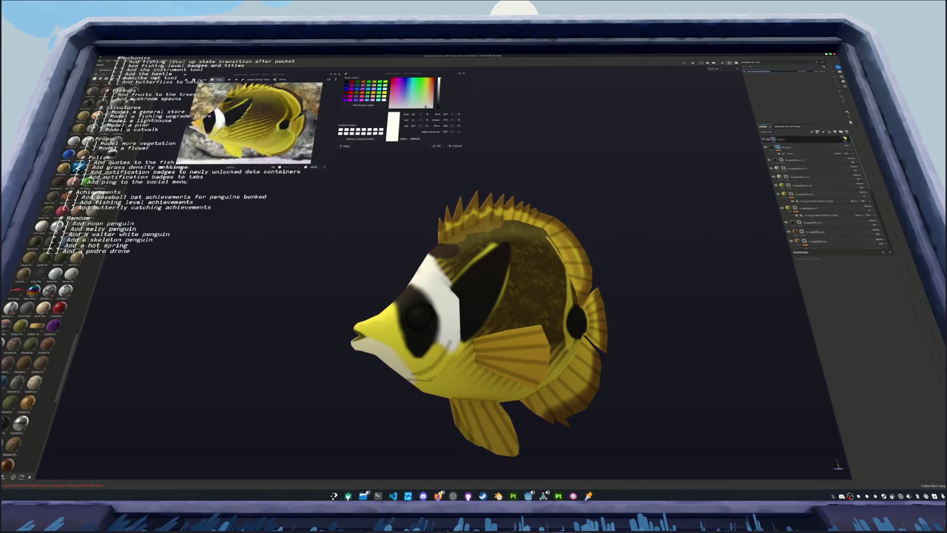
# Add a fill layer in a new group using the grayscale fabric pattern with Planar projection
pyautogui.click(786, 147)
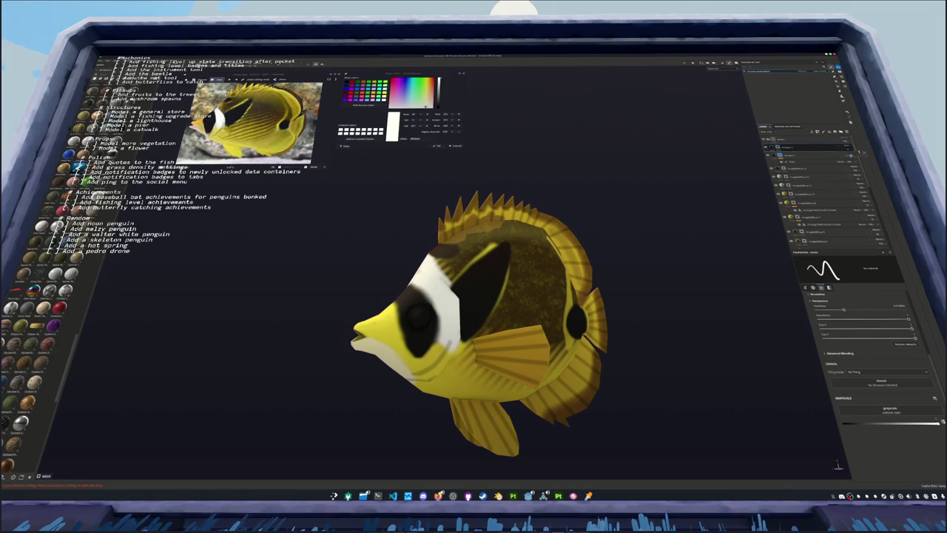
pyautogui.click(778, 147)
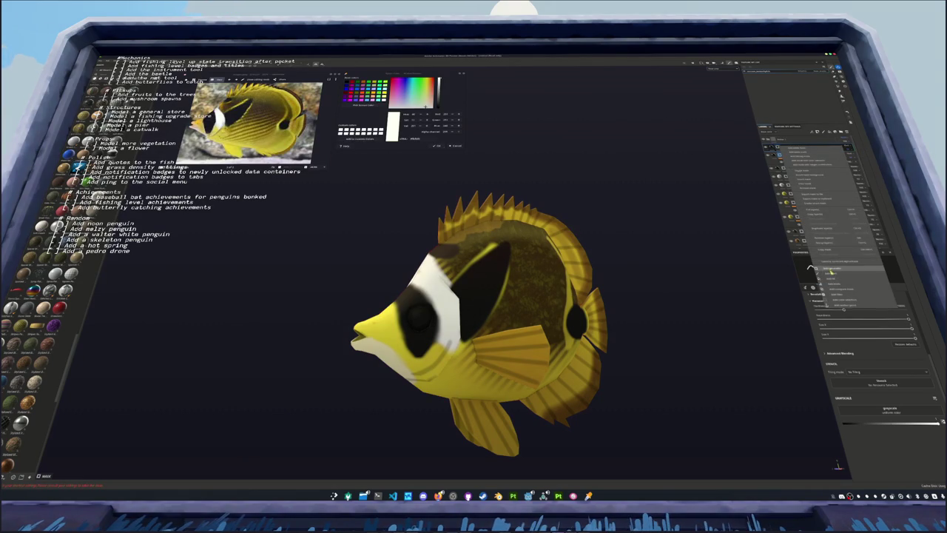
pyautogui.click(871, 370)
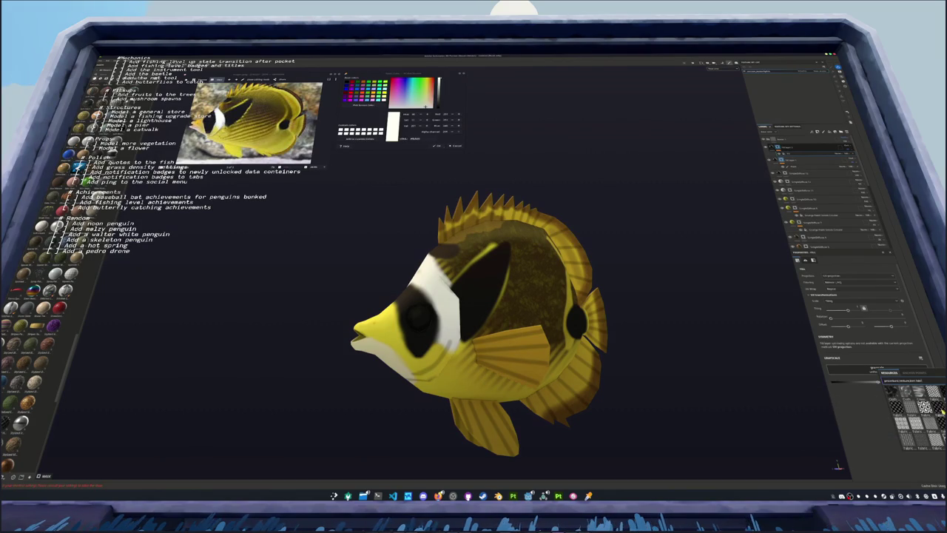
pyautogui.click(896, 391)
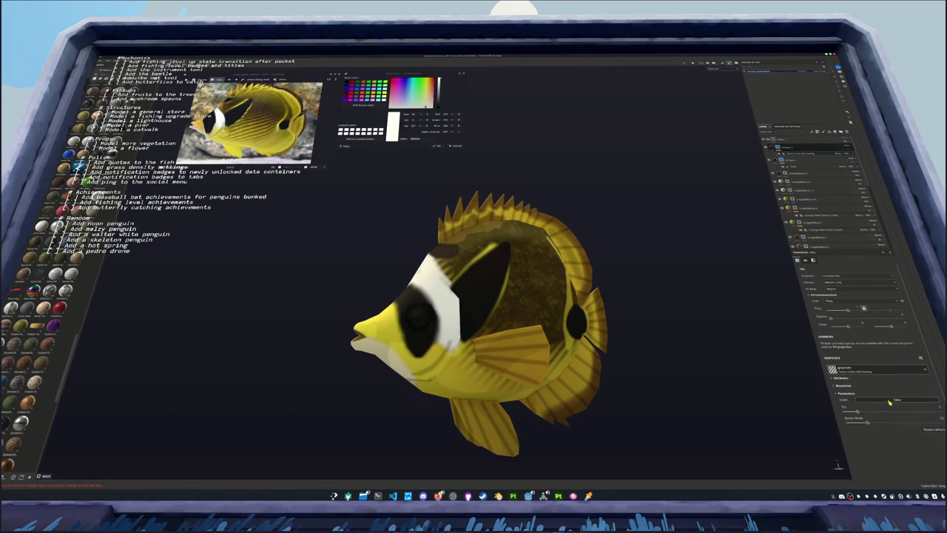
pyautogui.click(848, 277)
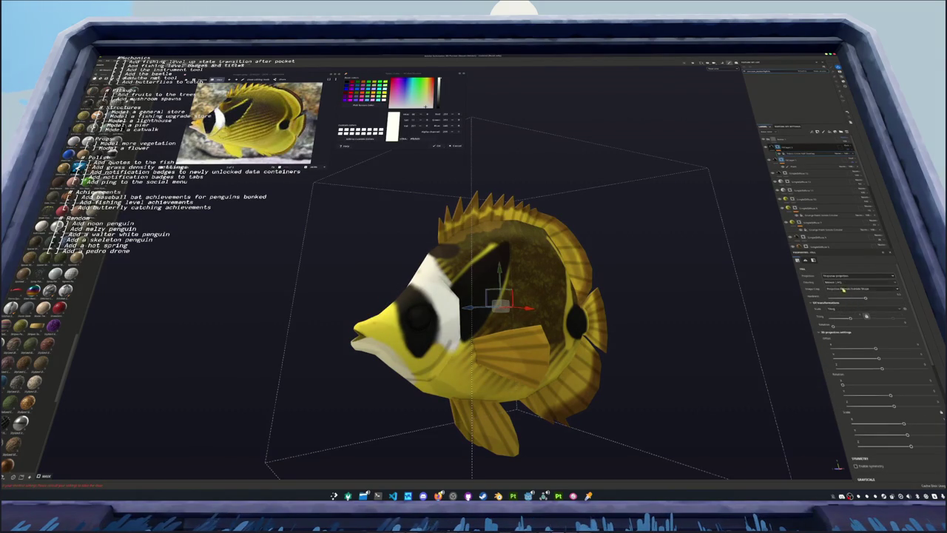
pyautogui.click(843, 291)
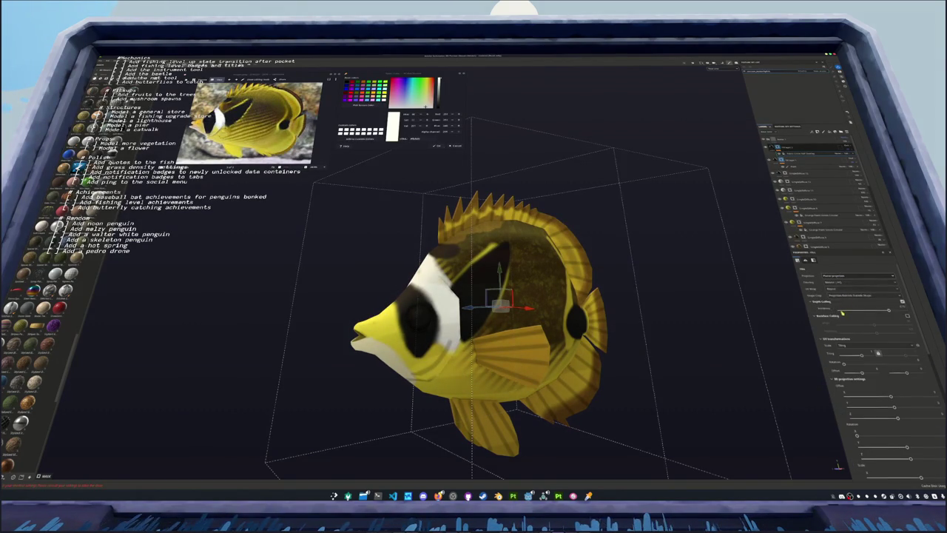
pyautogui.press('f')
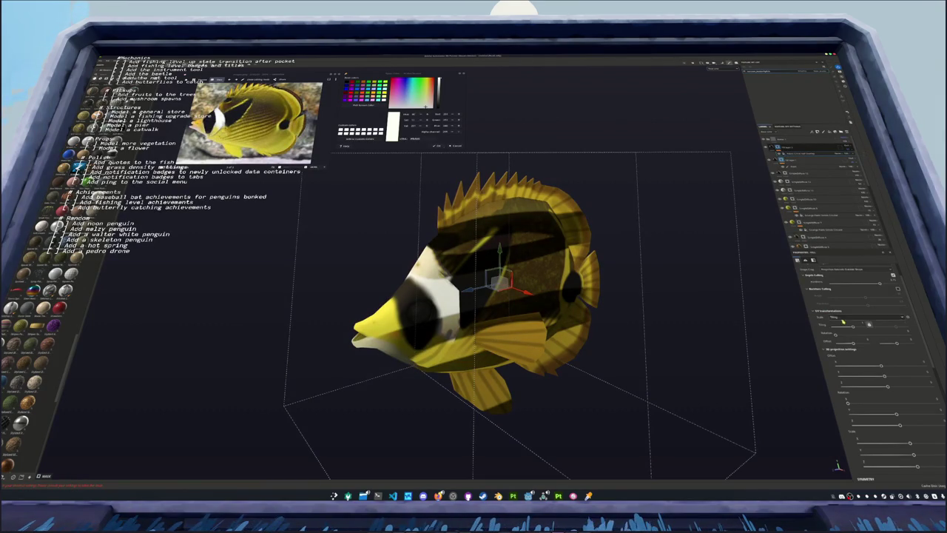
# Rotate the projected stripes to vertical bands, then partway back
pyautogui.scroll(-2, 842, 322)
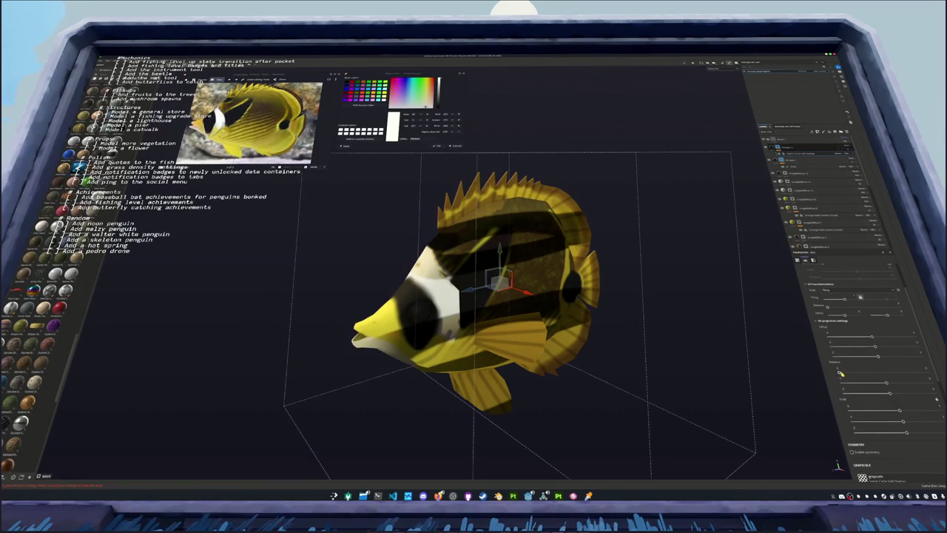
pyautogui.moveTo(840, 374); pyautogui.dragTo(886, 373)
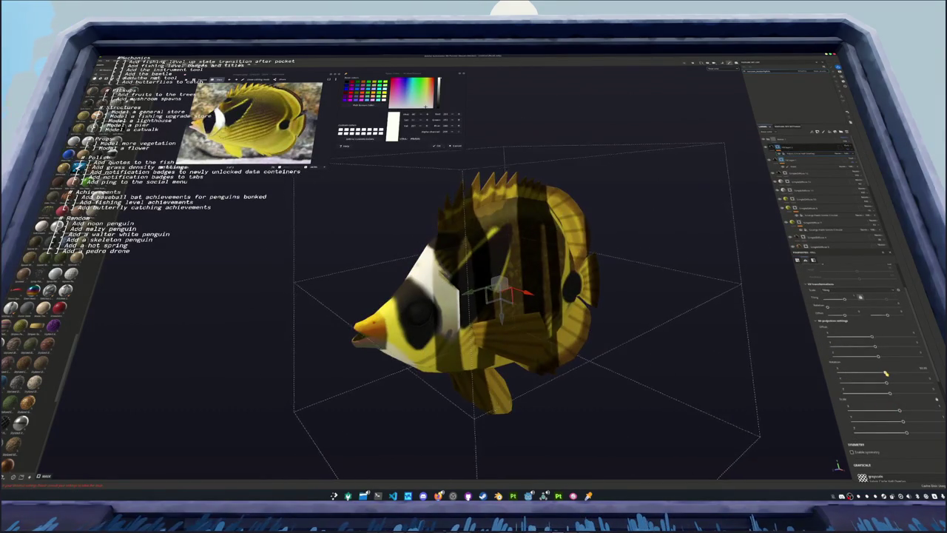
pyautogui.moveTo(888, 385)
pyautogui.mouseDown()
pyautogui.moveTo(914, 385)
pyautogui.moveTo(856, 376)
pyautogui.moveTo(925, 366)
pyautogui.mouseUp()
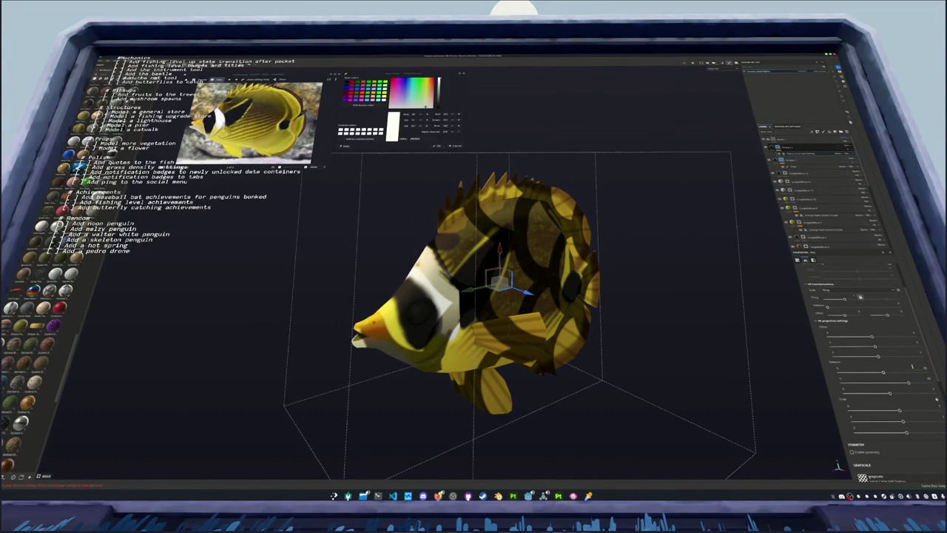
pyautogui.moveTo(890, 393); pyautogui.dragTo(843, 397)
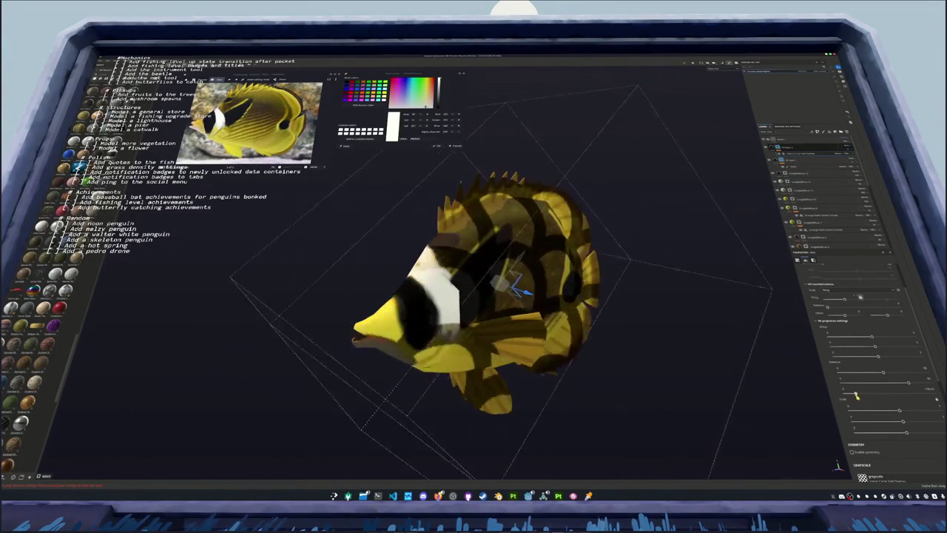
pyautogui.scroll(-3, 682, 365)
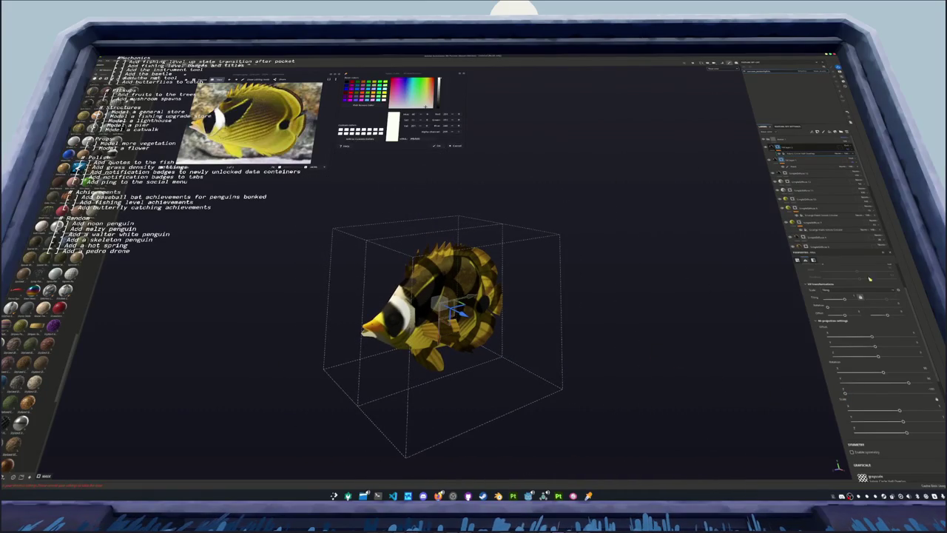
# Change the projected pattern to a finer texture and view the fish from the front
pyautogui.moveTo(844, 299); pyautogui.dragTo(857, 298)
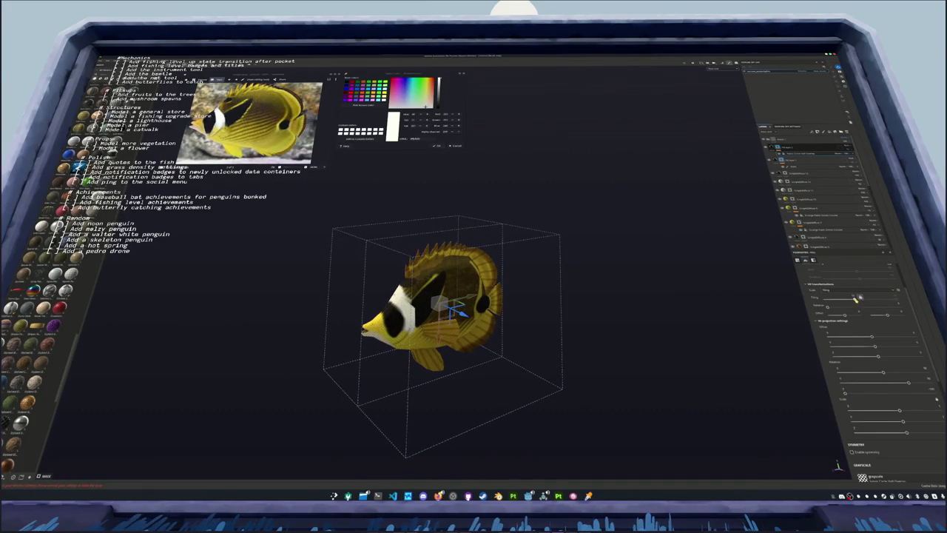
pyautogui.scroll(3, 717, 320)
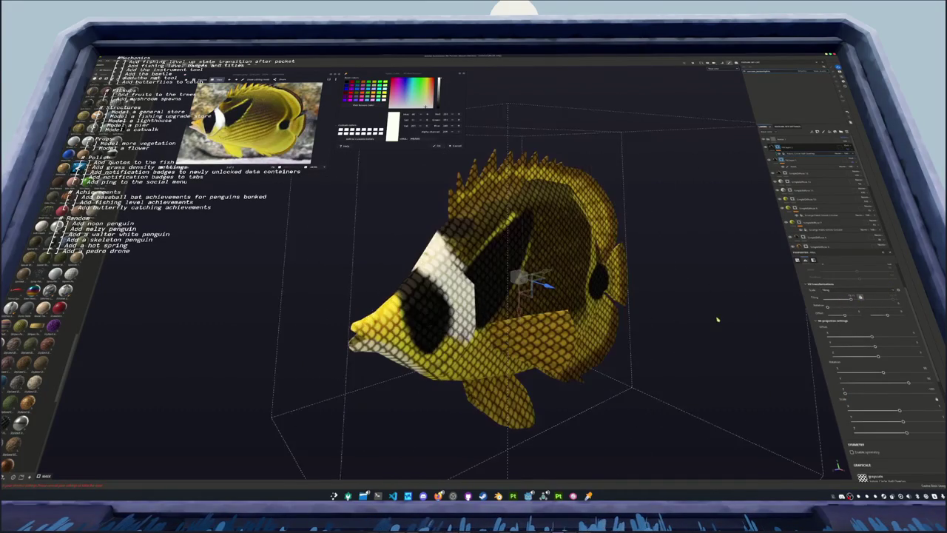
pyautogui.moveTo(717, 319); pyautogui.dragTo(740, 271, button='middle')
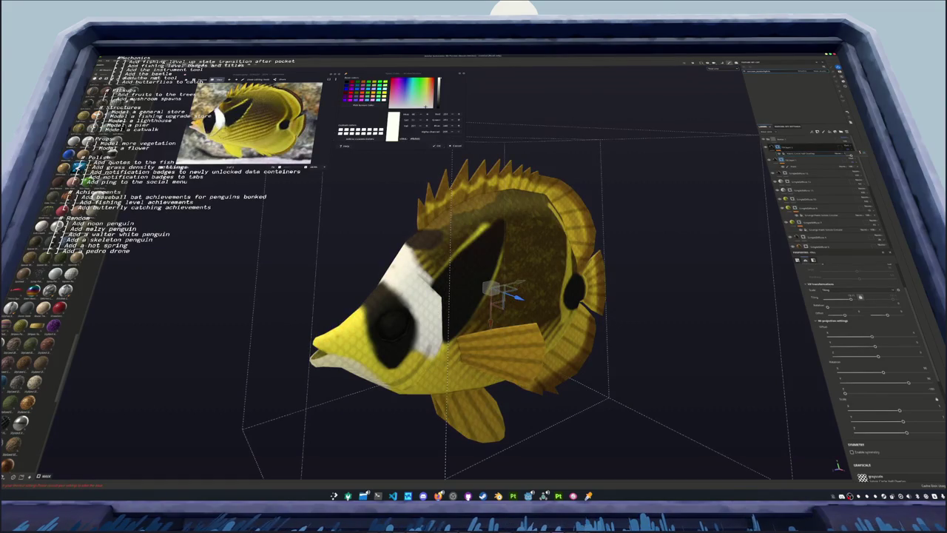
pyautogui.rightClick(790, 146)
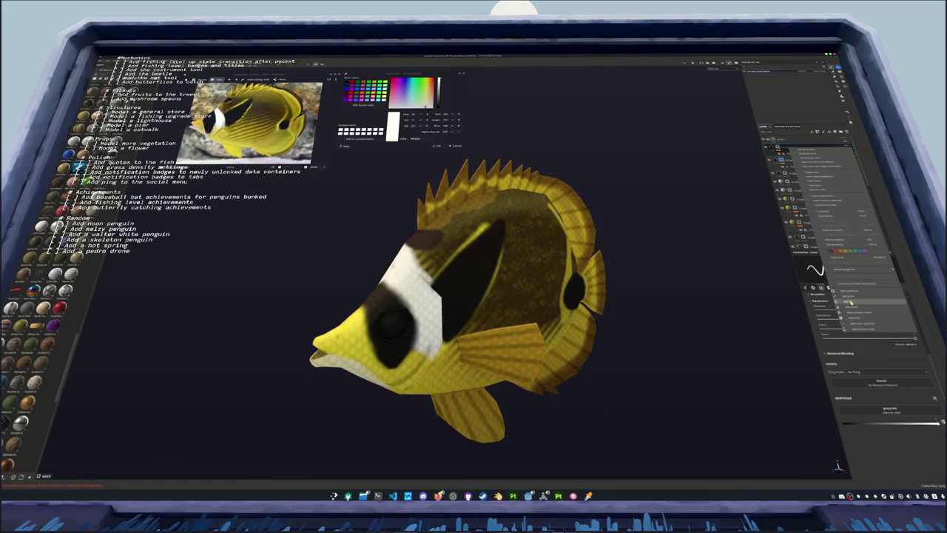
# Add the chosen element and Polygon Fill a region of the fish on the mask
pyautogui.click(851, 300)
pyautogui.press('f')
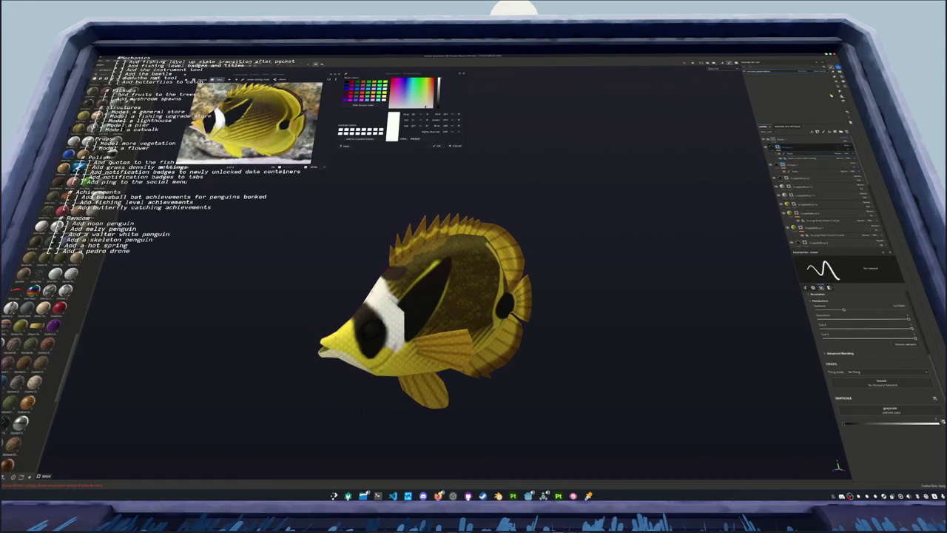
pyautogui.press('4')
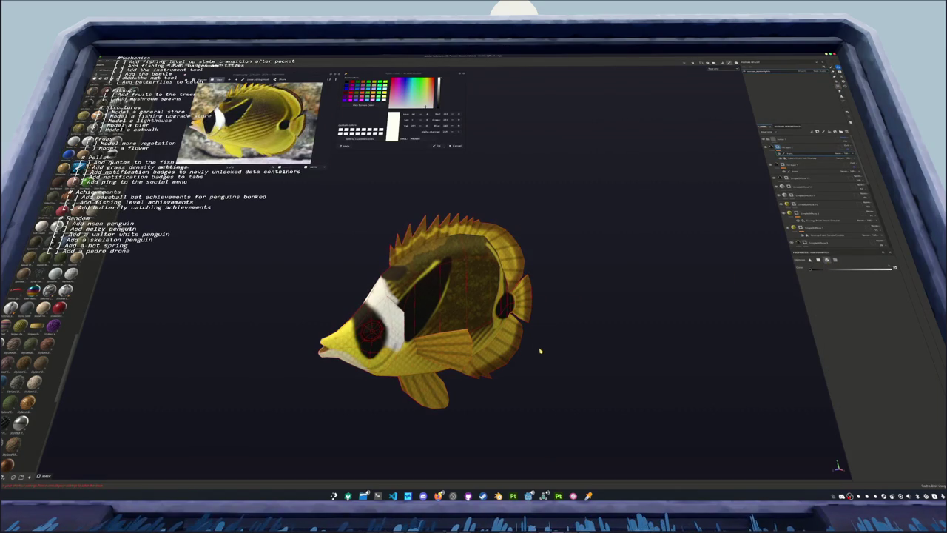
pyautogui.moveTo(604, 417); pyautogui.dragTo(524, 171)
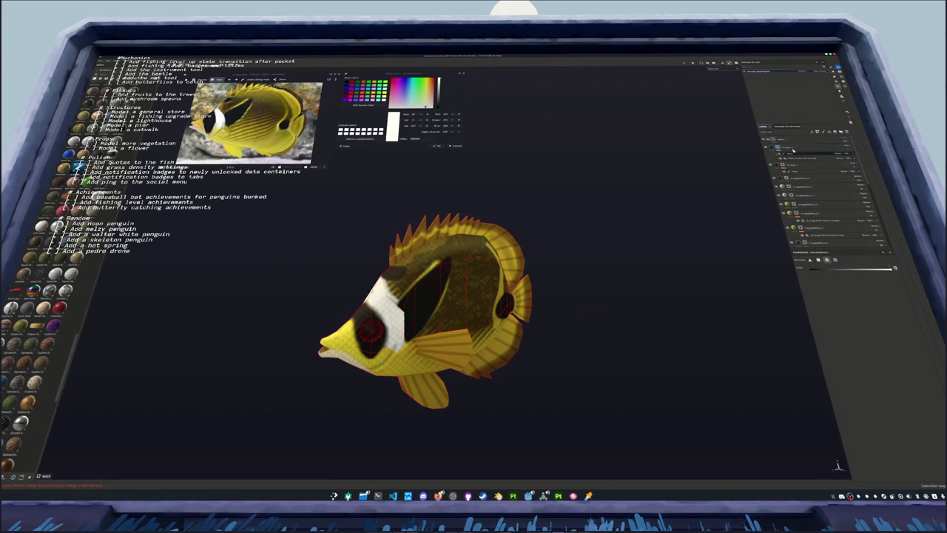
pyautogui.press('1')
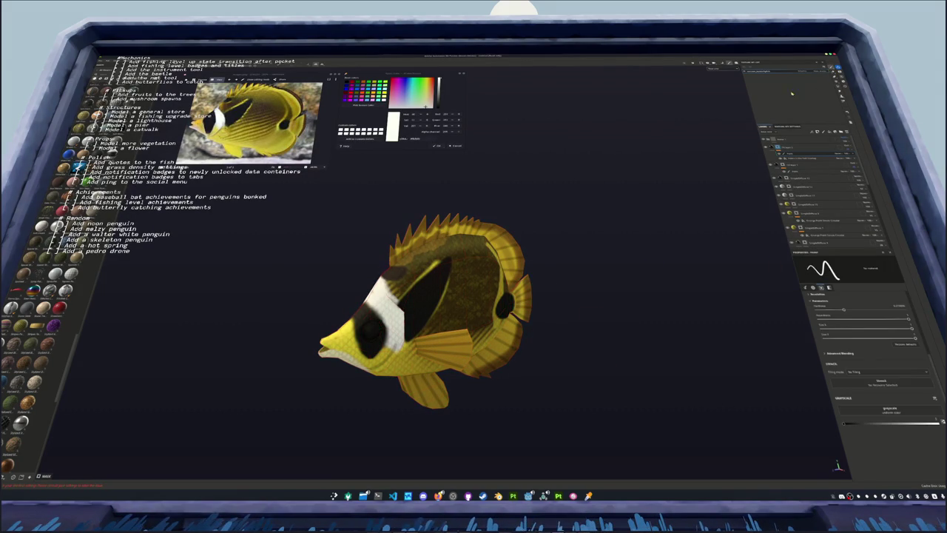
# Orbit the fish from several angles and delete the fill layer darkening its back
pyautogui.keyDown('alt'); pyautogui.moveTo(363, 324); pyautogui.dragTo(447, 280, button='middle'); pyautogui.keyUp('alt')
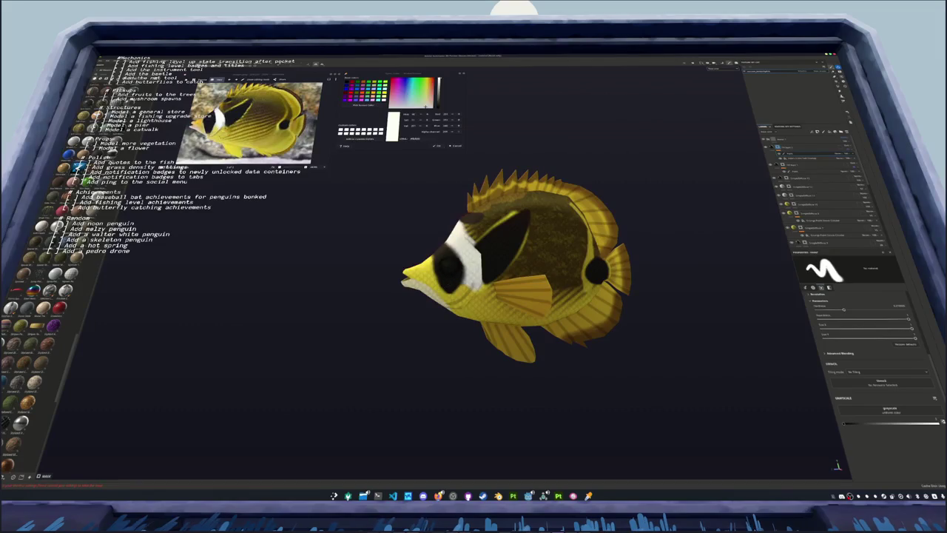
pyautogui.press(']')
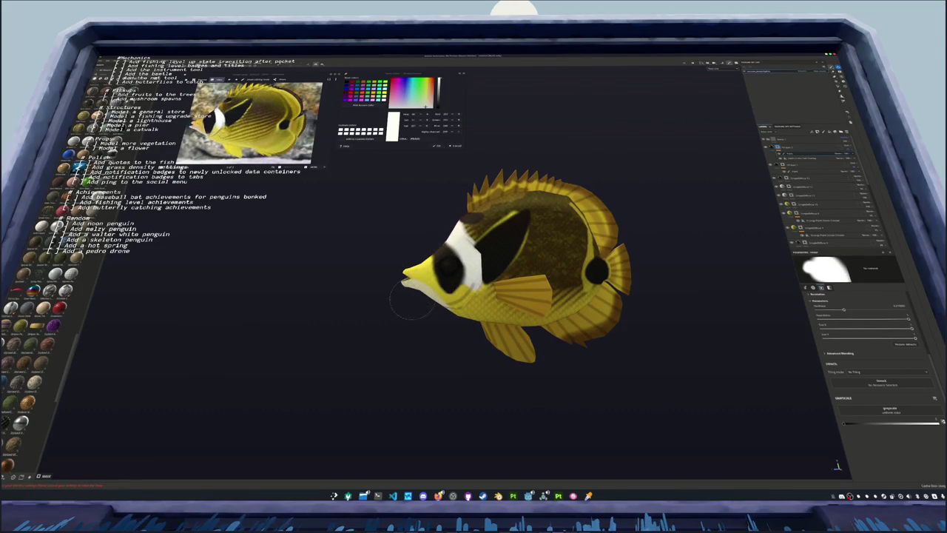
pyautogui.keyDown('alt'); pyautogui.moveTo(405, 320); pyautogui.dragTo(342, 292); pyautogui.keyUp('alt')
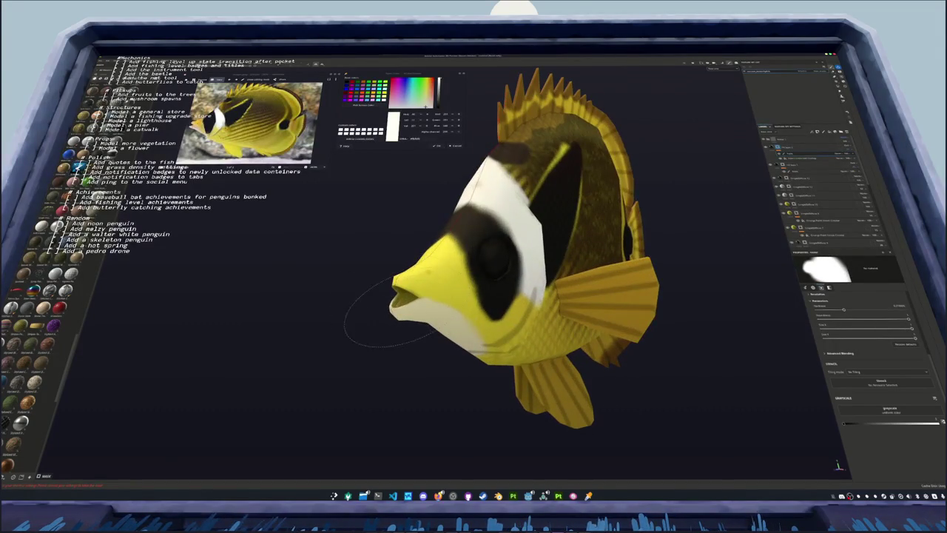
pyautogui.keyDown('alt'); pyautogui.moveTo(342, 293); pyautogui.dragTo(390, 229, button='right'); pyautogui.keyUp('alt')
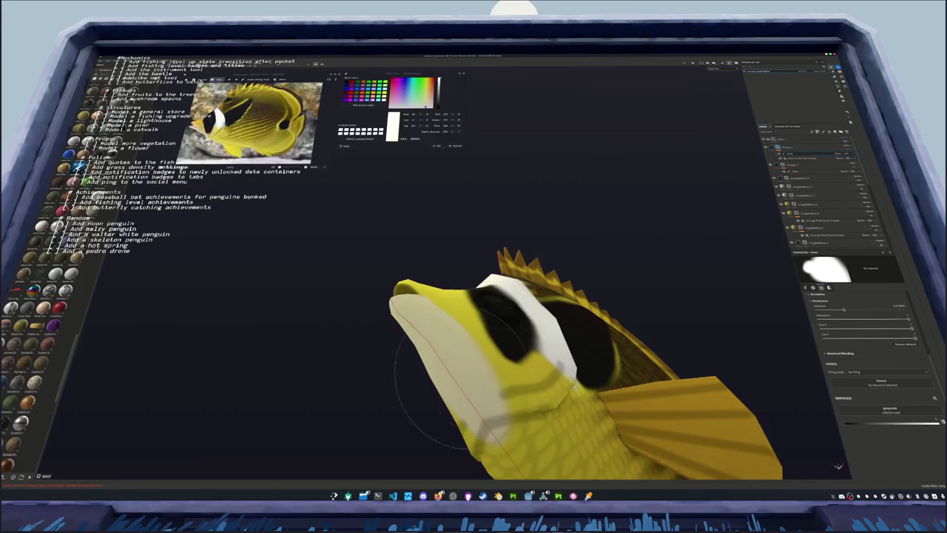
pyautogui.moveTo(501, 313)
pyautogui.keyDown('alt'); pyautogui.mouseDown()
pyautogui.moveTo(402, 423)
pyautogui.moveTo(504, 320)
pyautogui.mouseUp(); pyautogui.keyUp('alt')
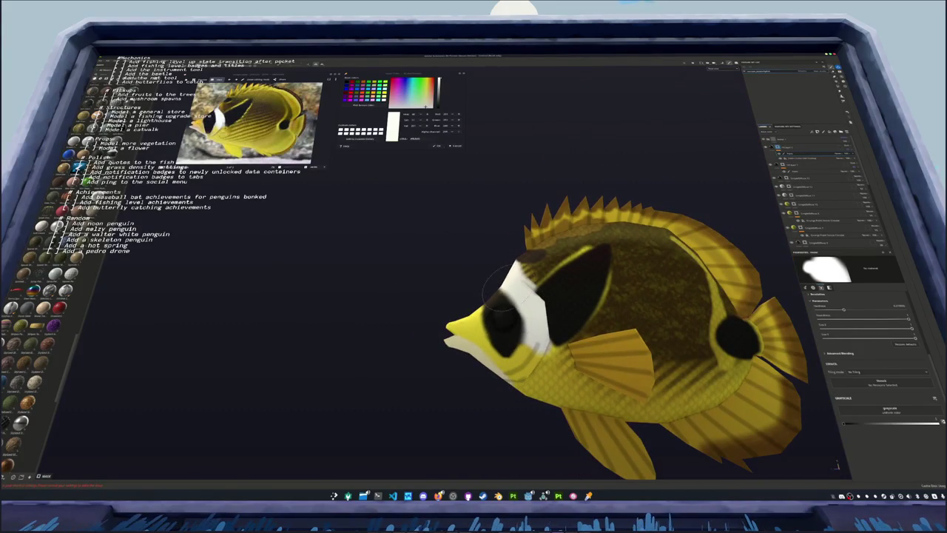
pyautogui.keyDown('alt'); pyautogui.moveTo(485, 359); pyautogui.dragTo(436, 303, button='right'); pyautogui.keyUp('alt')
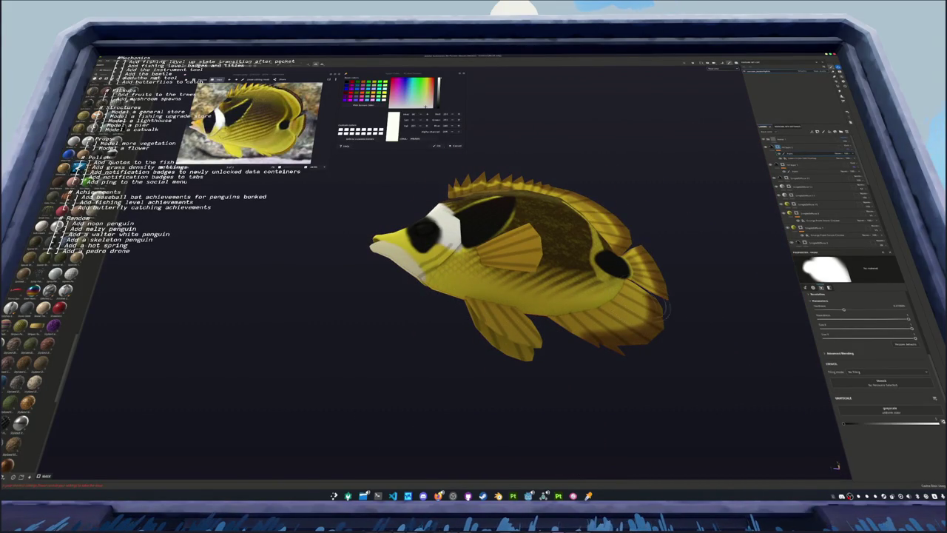
pyautogui.moveTo(389, 285)
pyautogui.keyDown('alt'); pyautogui.mouseDown()
pyautogui.moveTo(458, 409)
pyautogui.moveTo(563, 363)
pyautogui.mouseUp(); pyautogui.keyUp('alt')
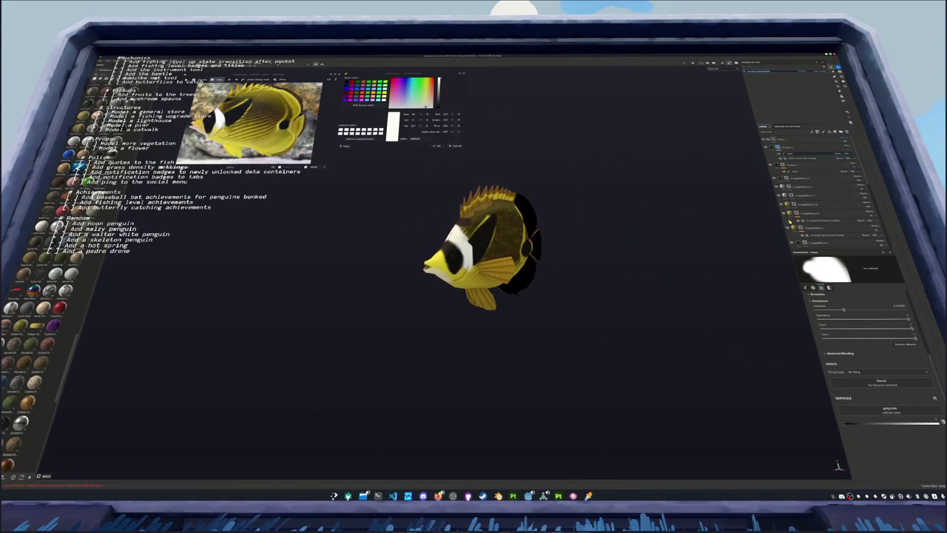
pyautogui.click(843, 133)
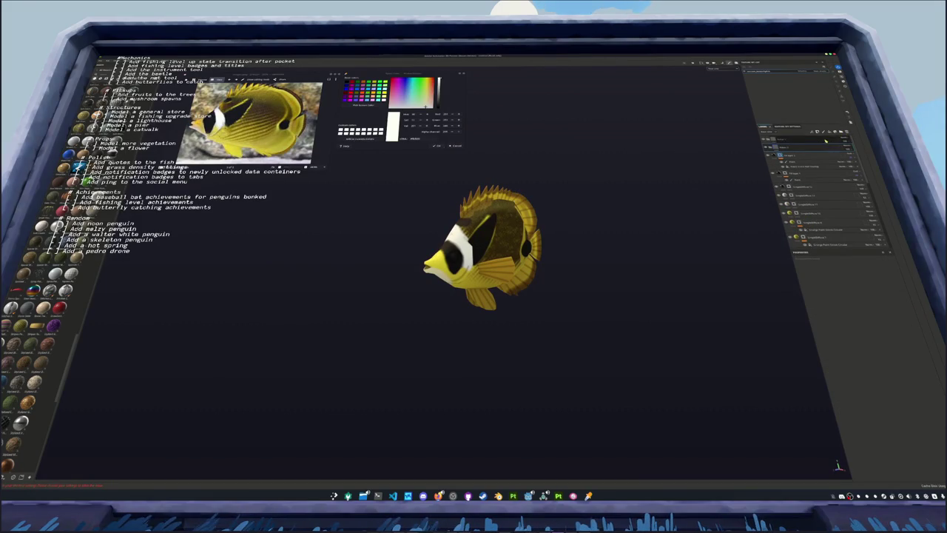
# Restore the deleted fill layer and add a Blur filter to it
pyautogui.hotkey('ctrl', 'z')
pyautogui.rightClick(802, 139)
pyautogui.click(861, 279)
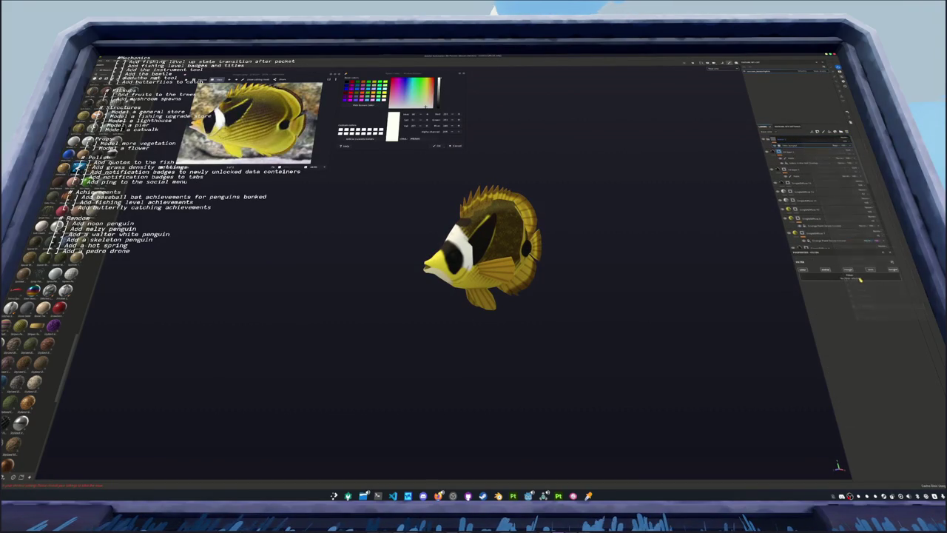
pyautogui.click(860, 279)
pyautogui.click(898, 308)
# Inspect the layer's mask settings and groups, then undo the last stack change
pyautogui.scroll(3, 661, 269)
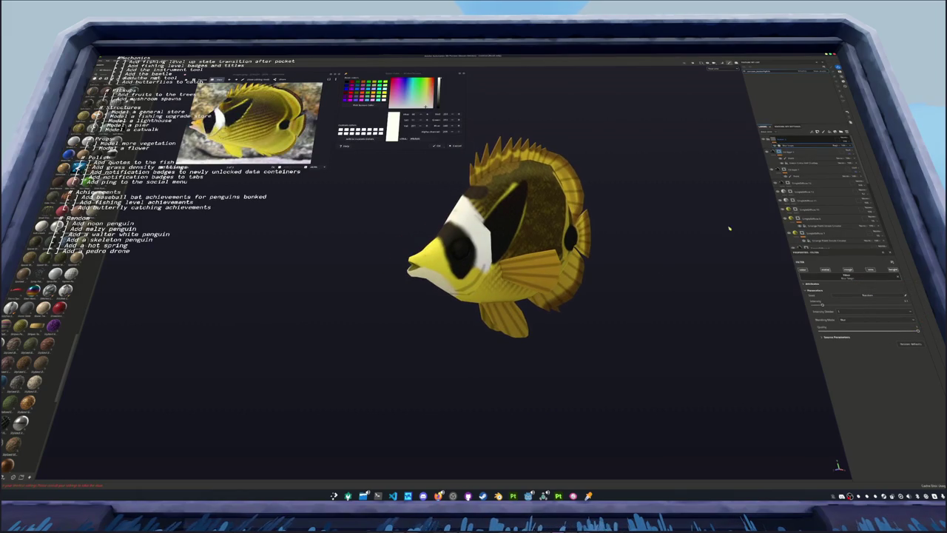
pyautogui.click(783, 142)
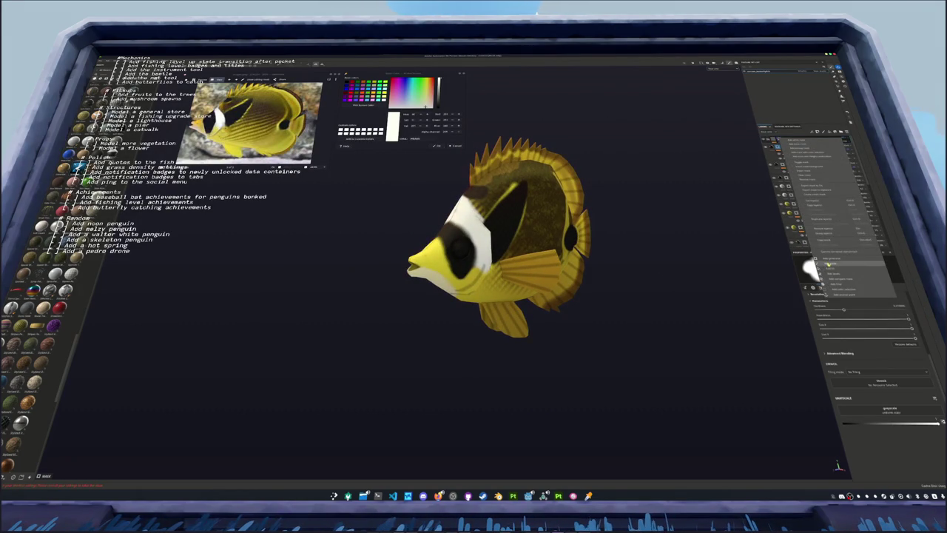
pyautogui.click(785, 192)
pyautogui.scroll(3, 437, 259)
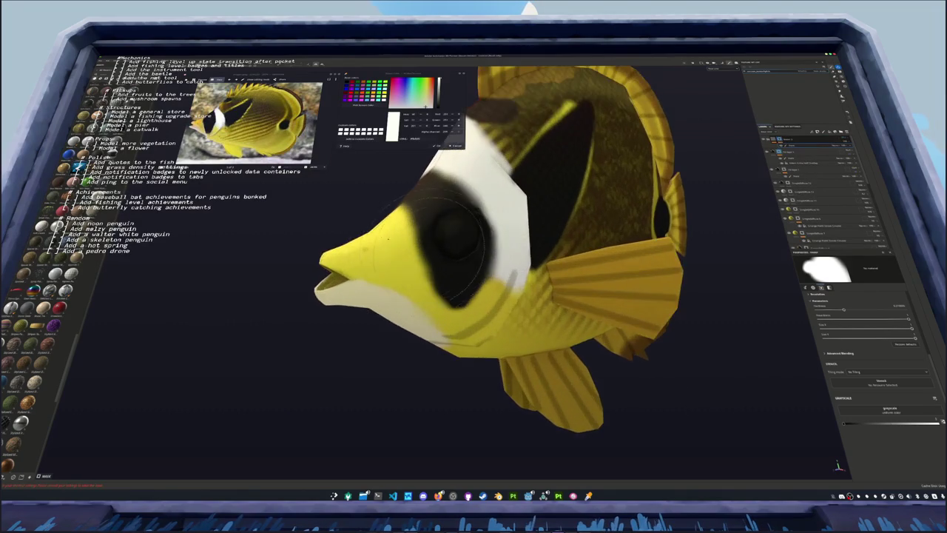
pyautogui.scroll(2, 437, 259)
pyautogui.scroll(3, 436, 259)
pyautogui.keyDown('alt'); pyautogui.moveTo(280, 249); pyautogui.dragTo(615, 181); pyautogui.keyUp('alt')
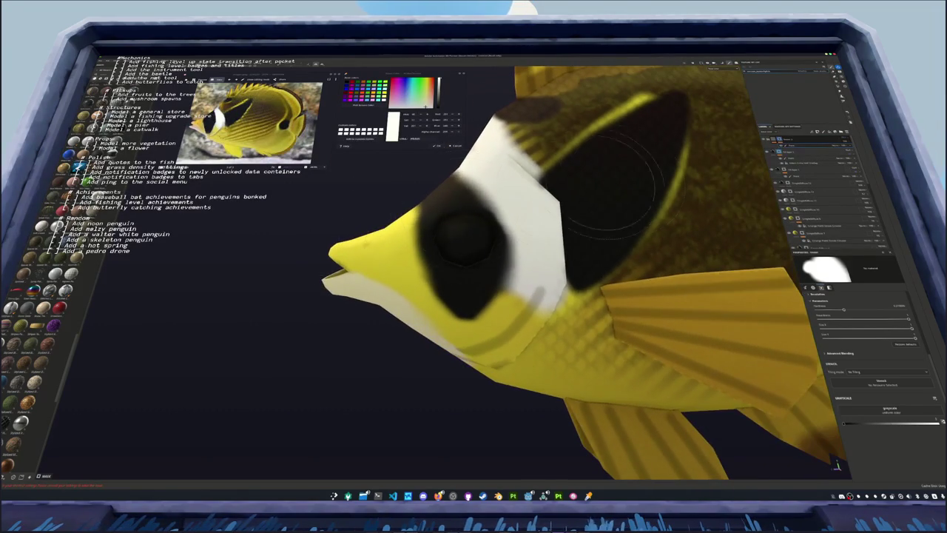
pyautogui.hotkey('ctrl', 'z')
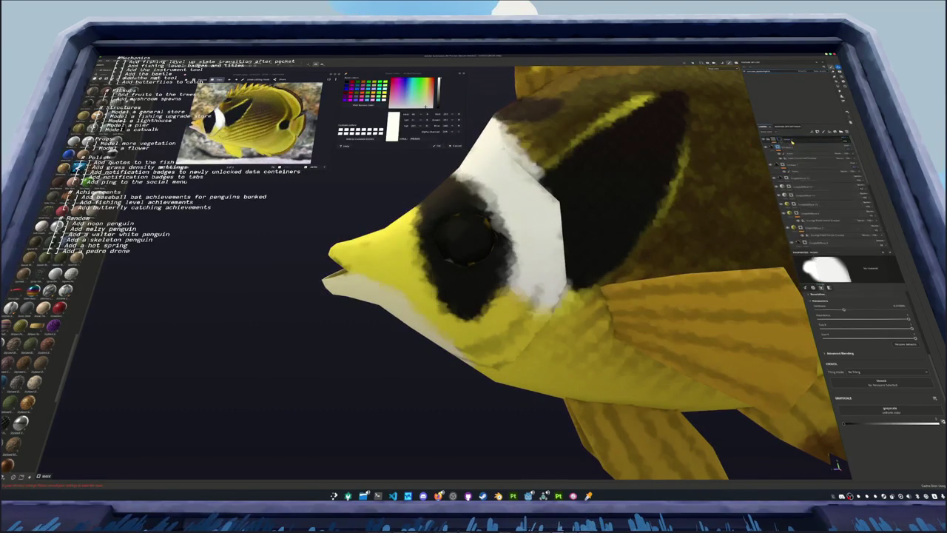
# Re-add the Blur filter, this time on the layer's mask
pyautogui.rightClick(782, 142)
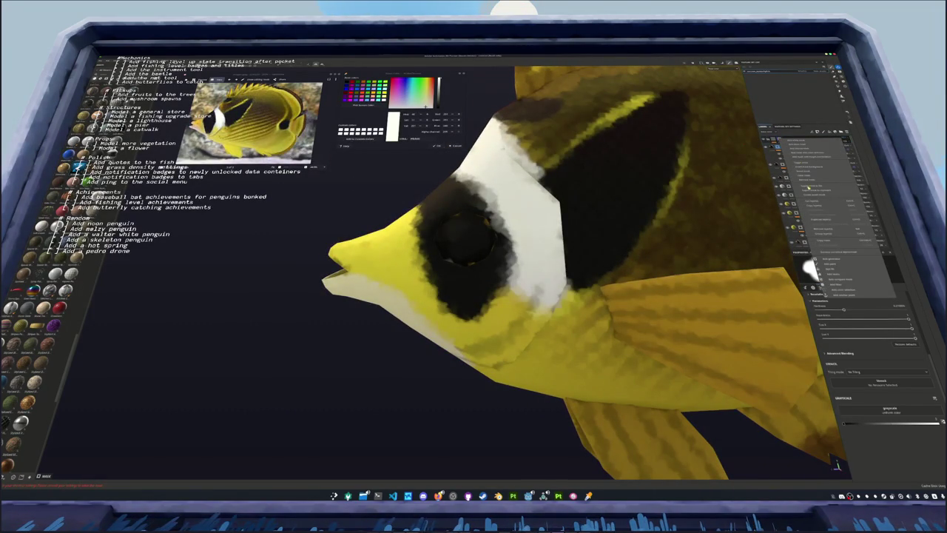
pyautogui.click(829, 264)
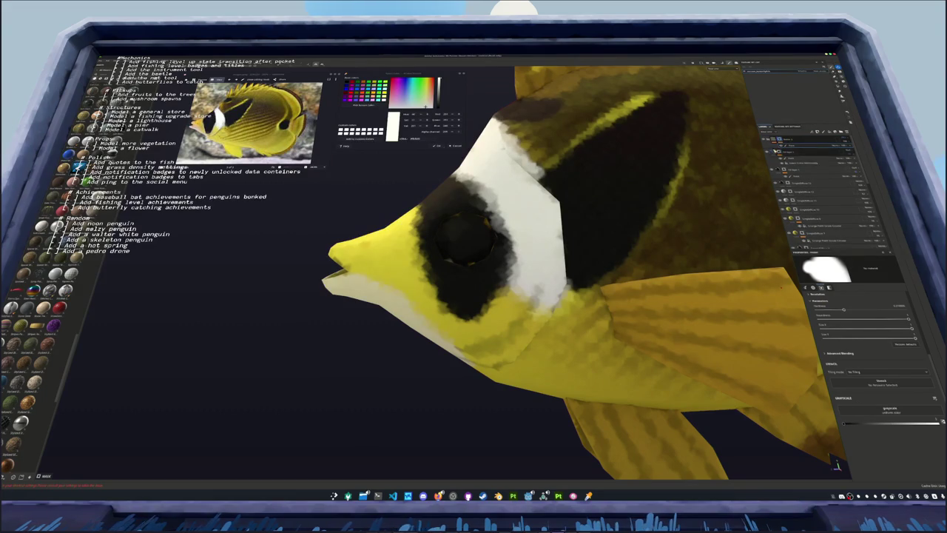
pyautogui.click(852, 276)
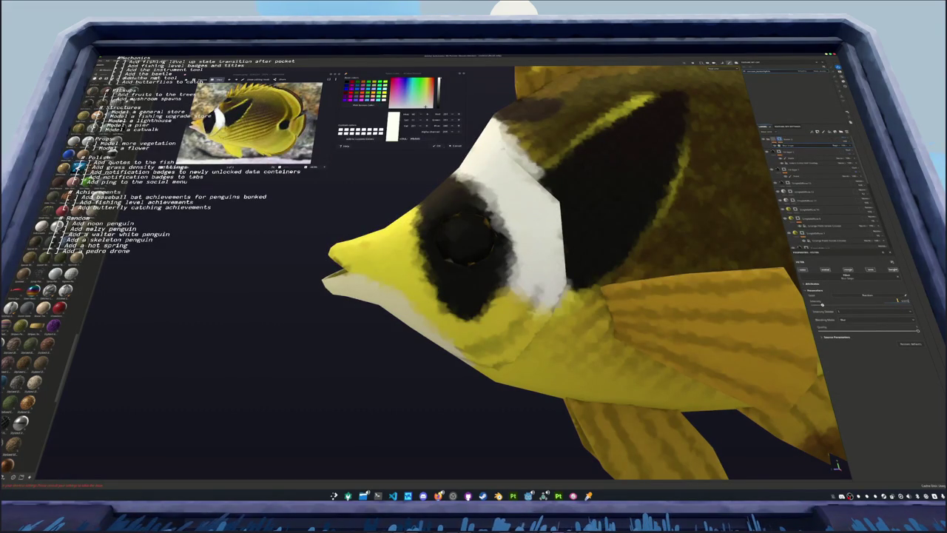
pyautogui.click(788, 141)
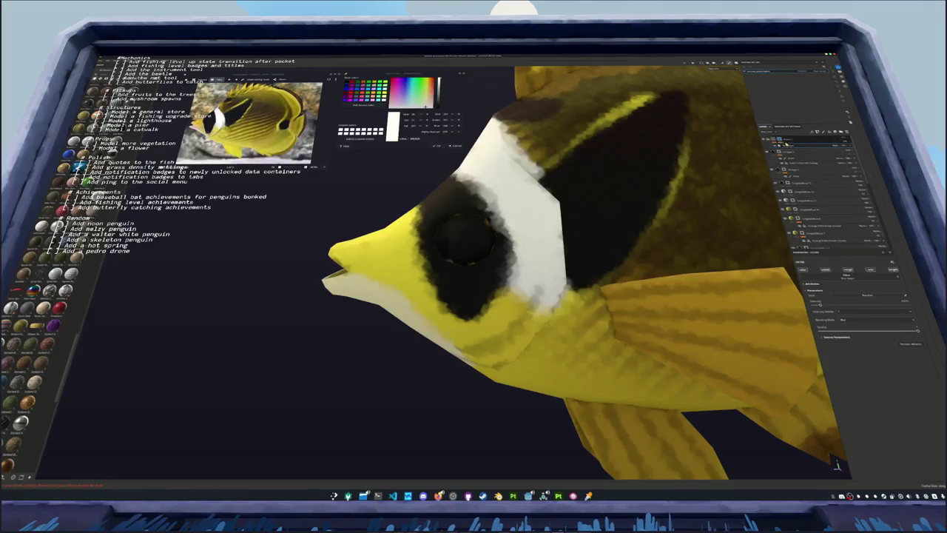
pyautogui.scroll(-3, 623, 199)
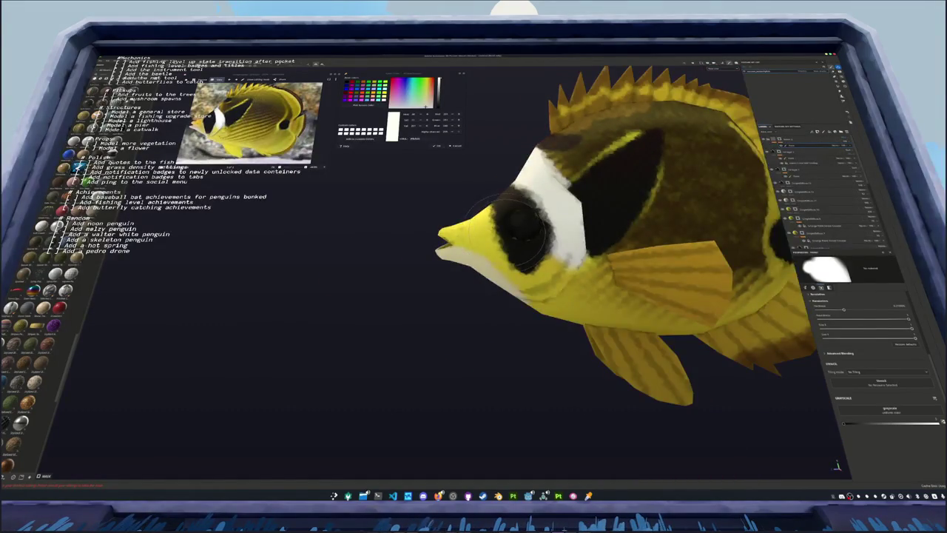
# Darken the area around the eye with a brush stroke, then view the front, rear fins and side
pyautogui.scroll(3, 516, 233)
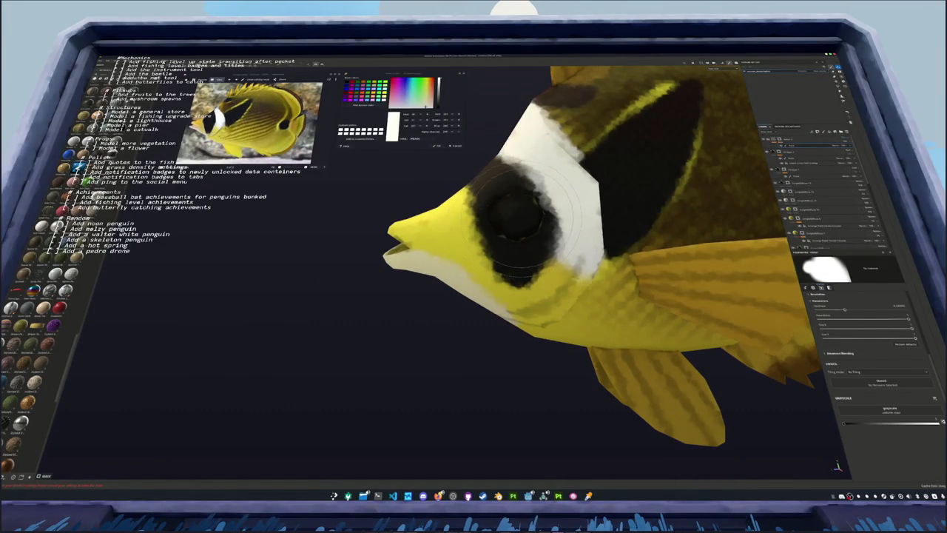
pyautogui.moveTo(516, 214); pyautogui.dragTo(544, 219)
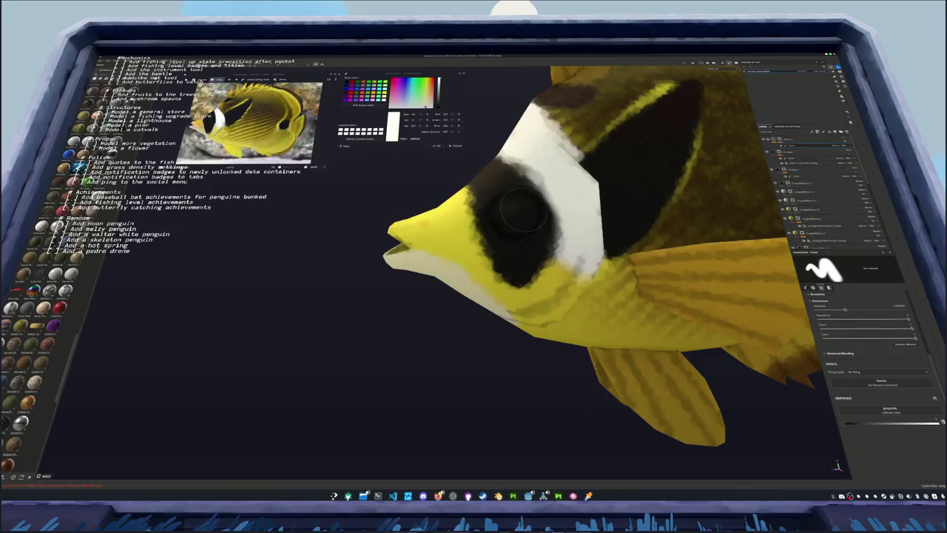
pyautogui.moveTo(510, 222)
pyautogui.keyDown('alt'); pyautogui.mouseDown()
pyautogui.moveTo(618, 367)
pyautogui.moveTo(403, 194)
pyautogui.mouseUp(); pyautogui.keyUp('alt')
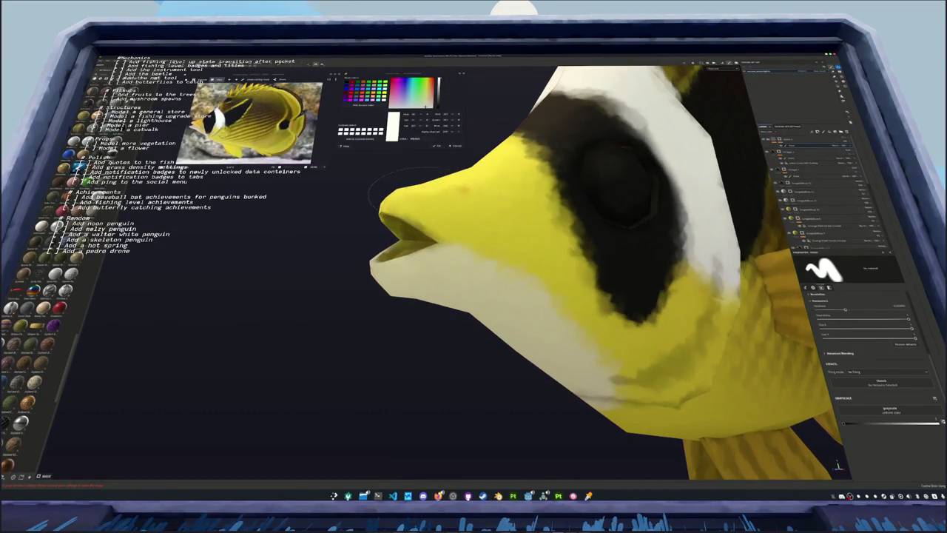
pyautogui.moveTo(463, 222)
pyautogui.keyDown('alt'); pyautogui.mouseDown()
pyautogui.moveTo(485, 268)
pyautogui.moveTo(473, 185)
pyautogui.mouseUp(); pyautogui.keyUp('alt')
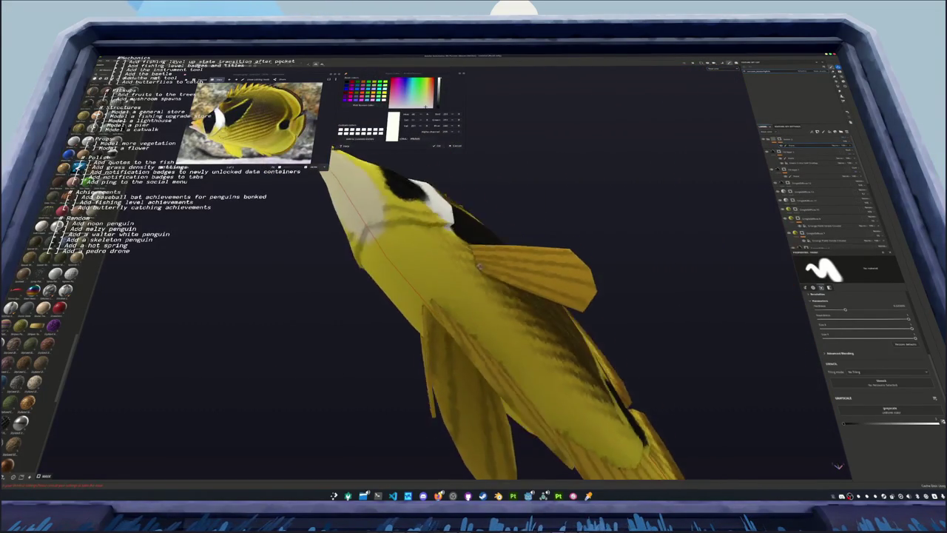
pyautogui.moveTo(528, 256)
pyautogui.keyDown('alt'); pyautogui.mouseDown()
pyautogui.moveTo(401, 276)
pyautogui.moveTo(520, 252)
pyautogui.mouseUp(); pyautogui.keyUp('alt')
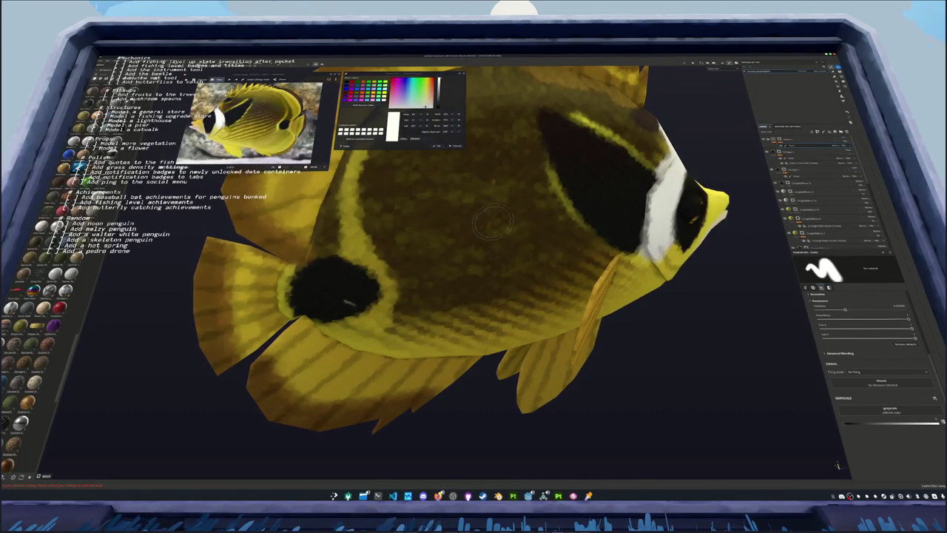
pyautogui.moveTo(503, 152)
pyautogui.keyDown('alt'); pyautogui.mouseDown()
pyautogui.moveTo(470, 259)
pyautogui.moveTo(681, 235)
pyautogui.moveTo(654, 260)
pyautogui.moveTo(492, 260)
pyautogui.moveTo(508, 222)
pyautogui.moveTo(548, 207)
pyautogui.moveTo(528, 170)
pyautogui.moveTo(593, 235)
pyautogui.moveTo(567, 234)
pyautogui.moveTo(586, 247)
pyautogui.moveTo(570, 258)
pyautogui.moveTo(623, 228)
pyautogui.mouseUp(); pyautogui.keyUp('alt')
# Add a black fill layer over the fish, then hide it to reveal the texture
pyautogui.click(818, 138)
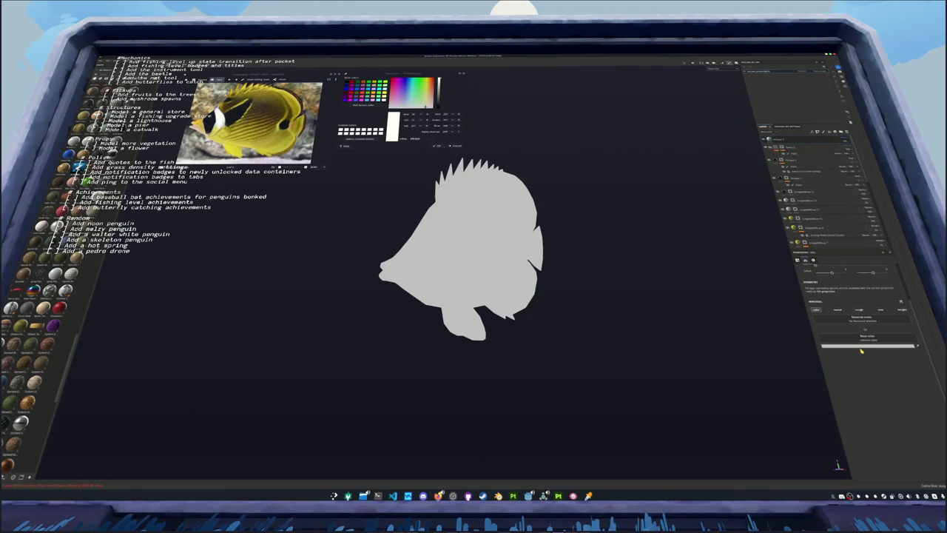
pyautogui.click(846, 345)
pyautogui.moveTo(877, 392); pyautogui.dragTo(868, 413)
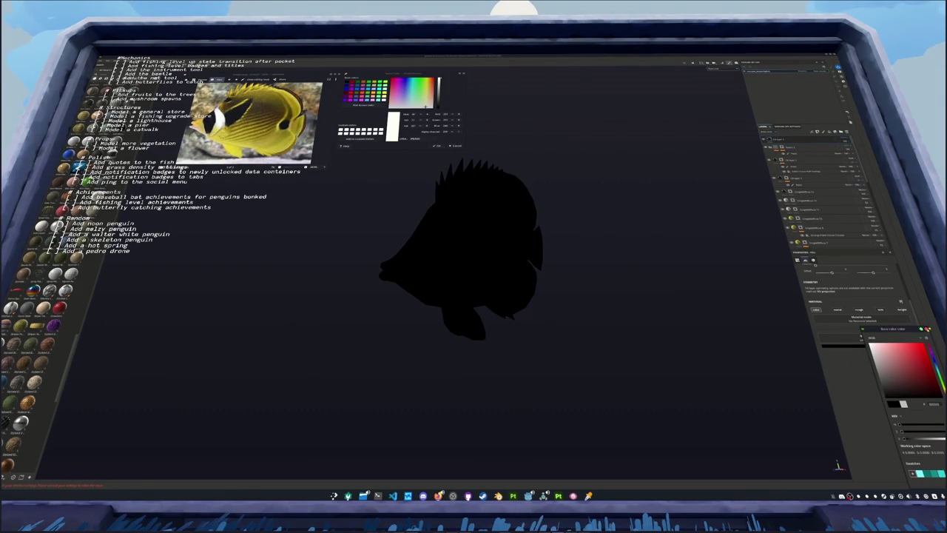
pyautogui.click(789, 142)
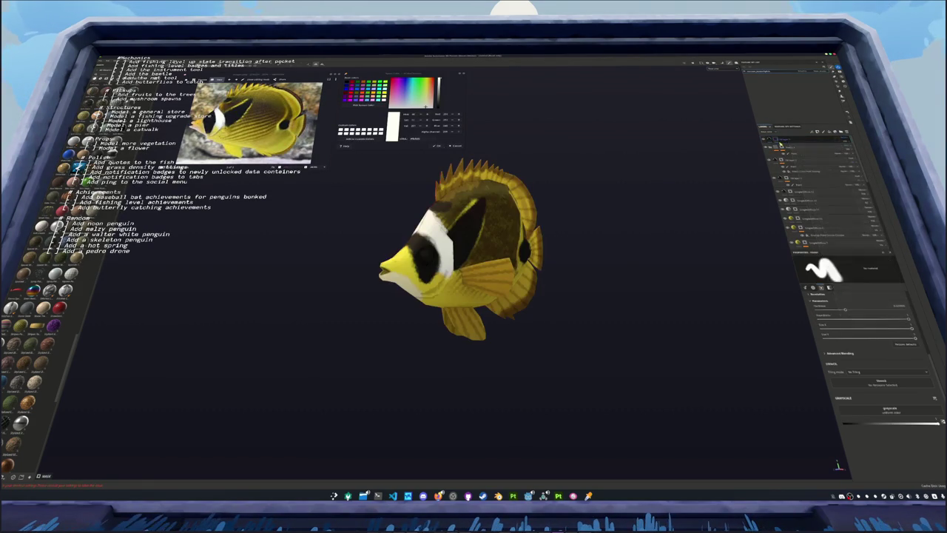
# Paint the butterflyfish's eye black with the brush
pyautogui.click(826, 268)
pyautogui.scroll(3, 582, 290)
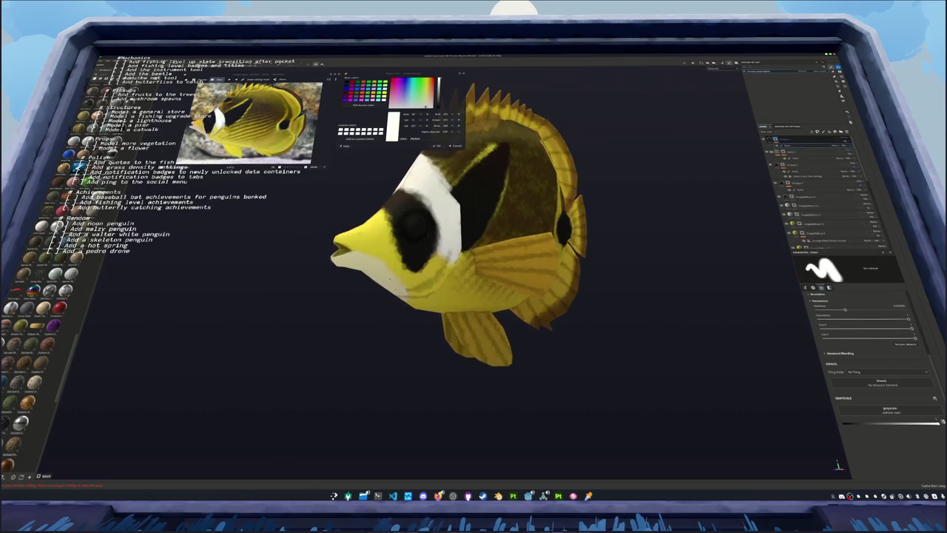
pyautogui.scroll(4, 581, 289)
pyautogui.scroll(2, 444, 230)
pyautogui.scroll(3, 461, 252)
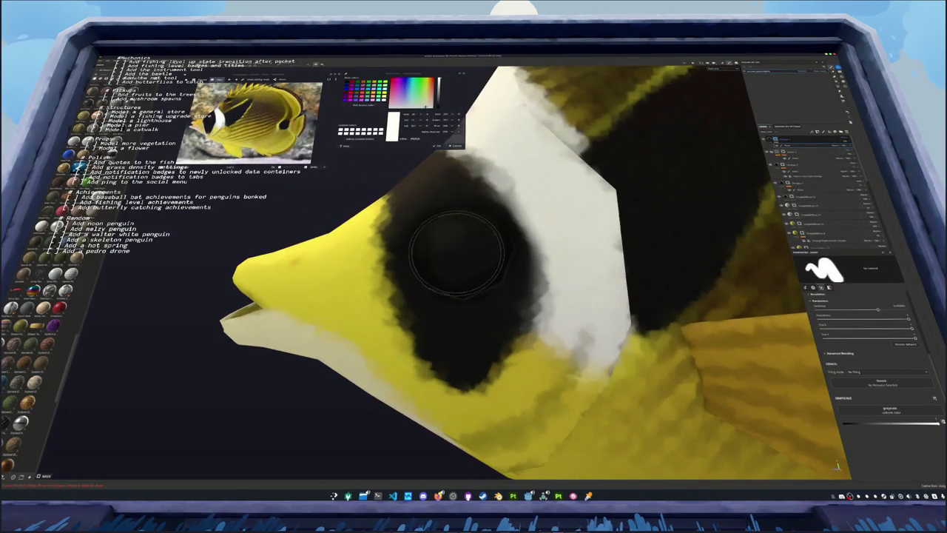
pyautogui.click(460, 252)
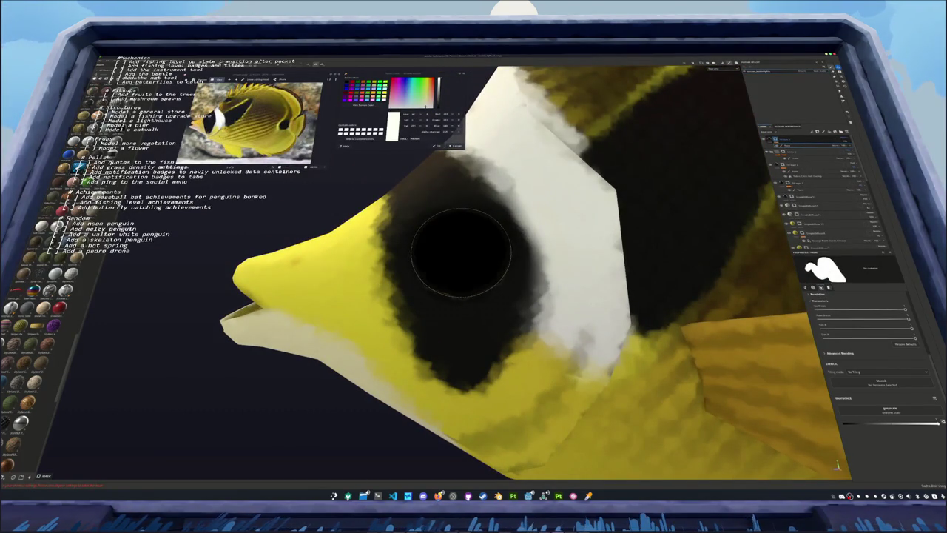
# Select the eye fill layer and switch its colour to white, then back to black
pyautogui.click(800, 140)
pyautogui.click(770, 140)
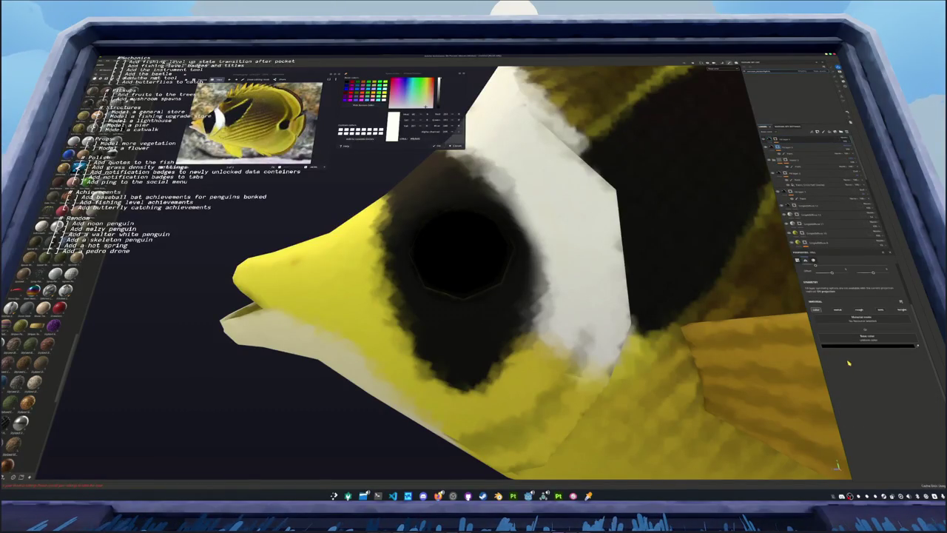
pyautogui.click(866, 345)
pyautogui.rightClick(809, 266)
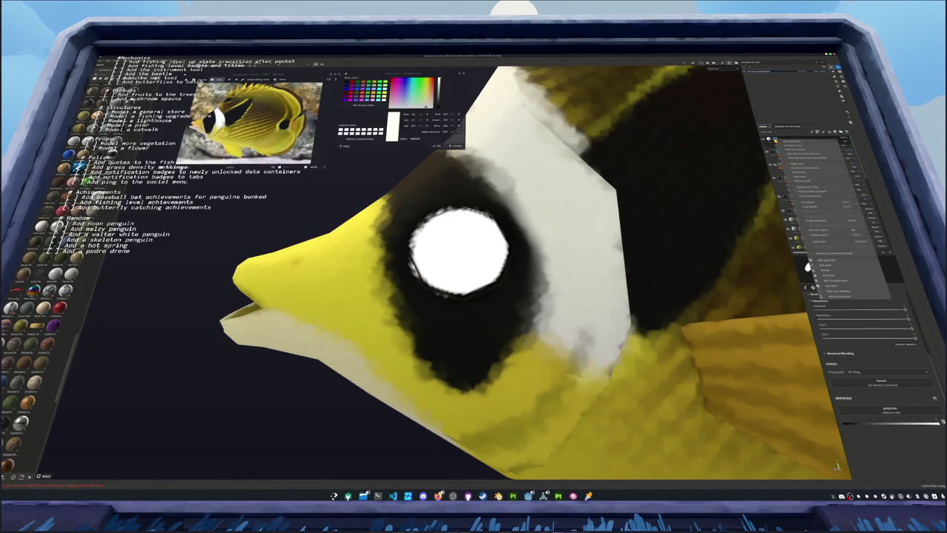
pyautogui.click(814, 175)
pyautogui.scroll(2, 469, 230)
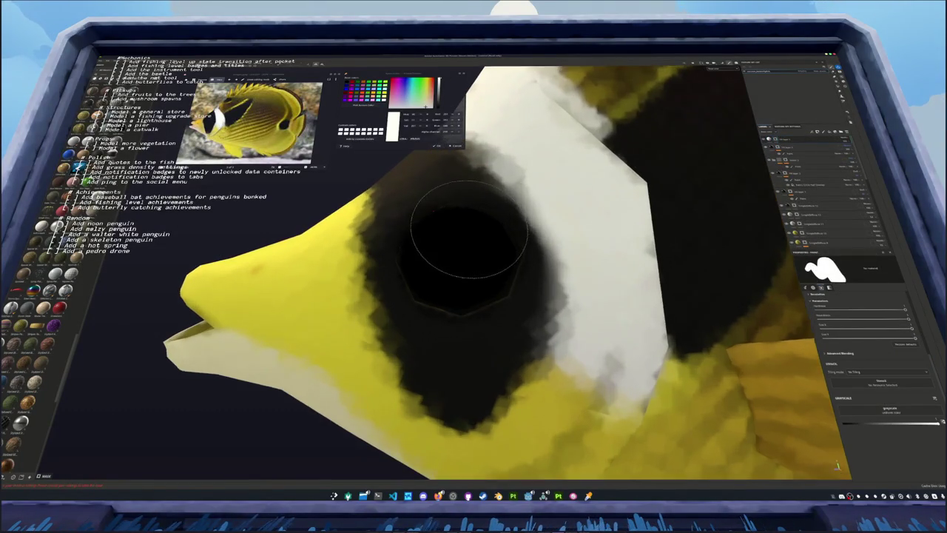
# Paint a white highlight dot in the eye, undoing two stray dots, then save the project
pyautogui.click(428, 235)
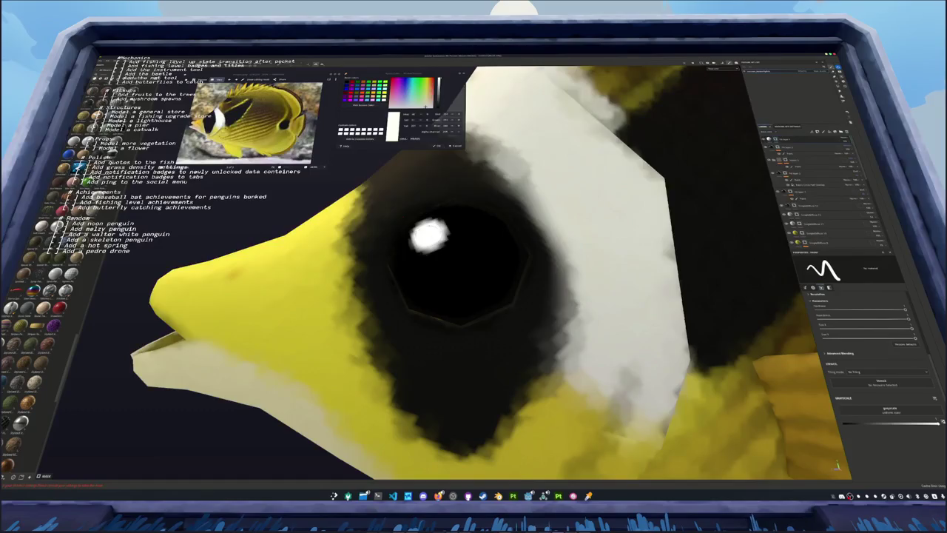
pyautogui.keyDown('alt'); pyautogui.moveTo(428, 236); pyautogui.dragTo(415, 252); pyautogui.keyUp('alt')
pyautogui.click(425, 262)
pyautogui.hotkey('ctrl', 'z')
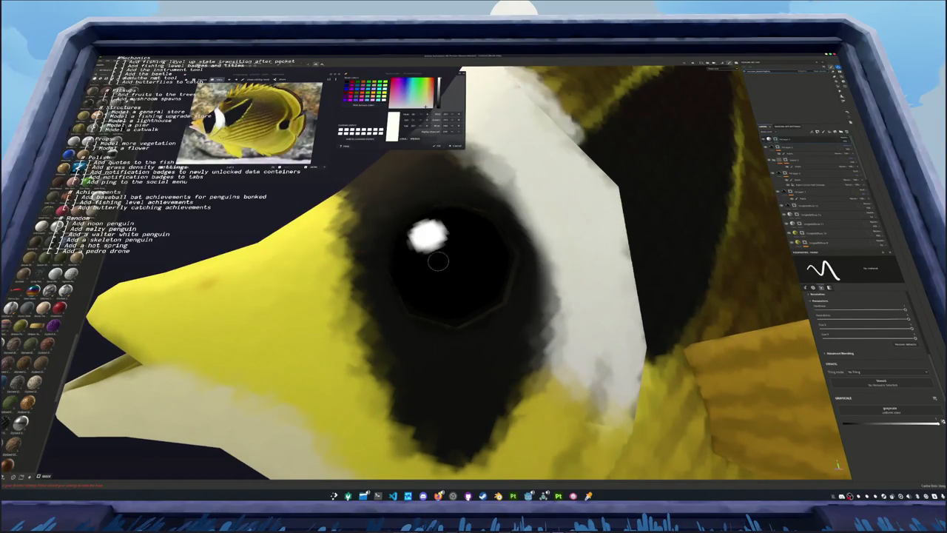
pyautogui.click(428, 262)
pyautogui.hotkey('ctrl', 'z')
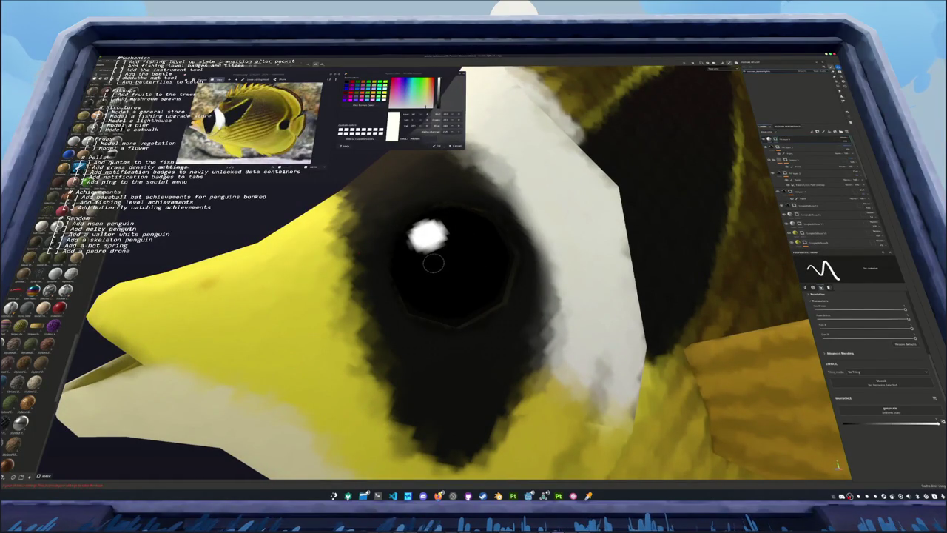
pyautogui.click(433, 260)
pyautogui.scroll(-10, 433, 260)
pyautogui.moveTo(433, 261)
pyautogui.mouseDown(button='middle')
pyautogui.moveTo(718, 266)
pyautogui.moveTo(617, 223)
pyautogui.mouseUp(button='middle')
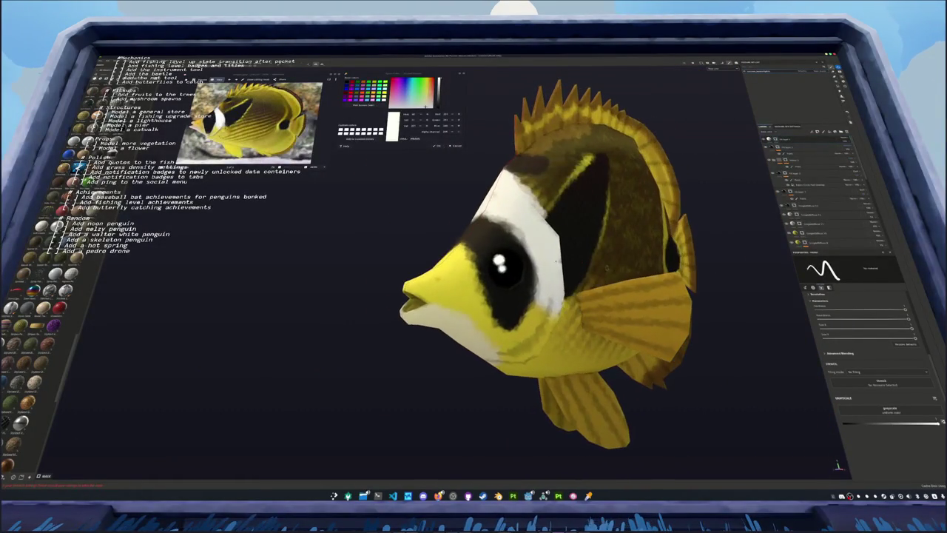
pyautogui.scroll(-3, 548, 266)
pyautogui.hotkey('ctrl', 's')
# Save the project file into the chosen project folder
pyautogui.doubleClick(427, 202)
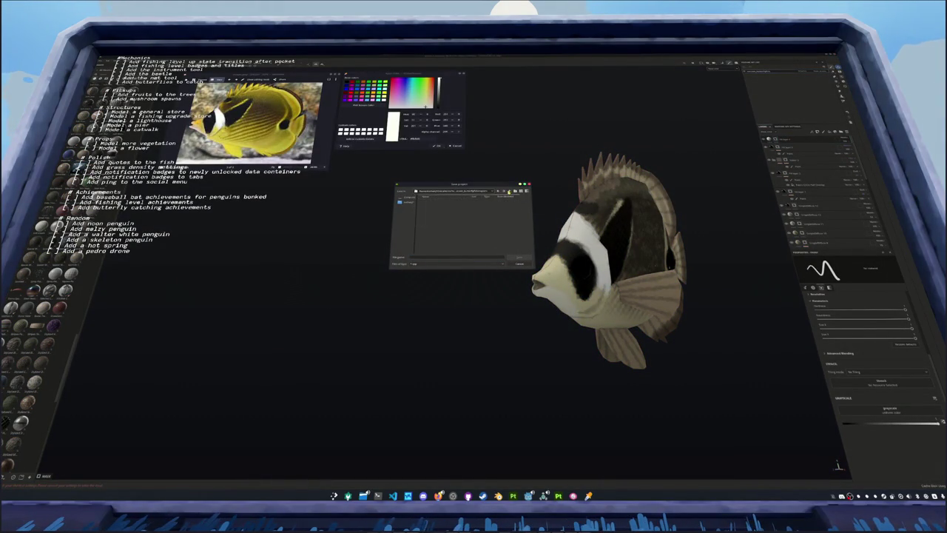
pyautogui.click(510, 192)
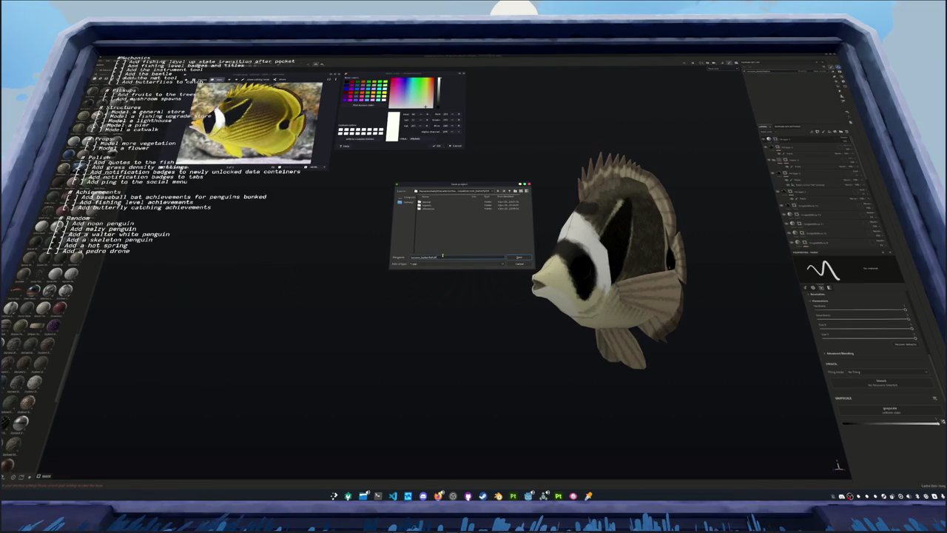
pyautogui.press('Return')
# Export the fish textures into a newly created output folder
pyautogui.hotkey('ctrl', 'shift', 'e')
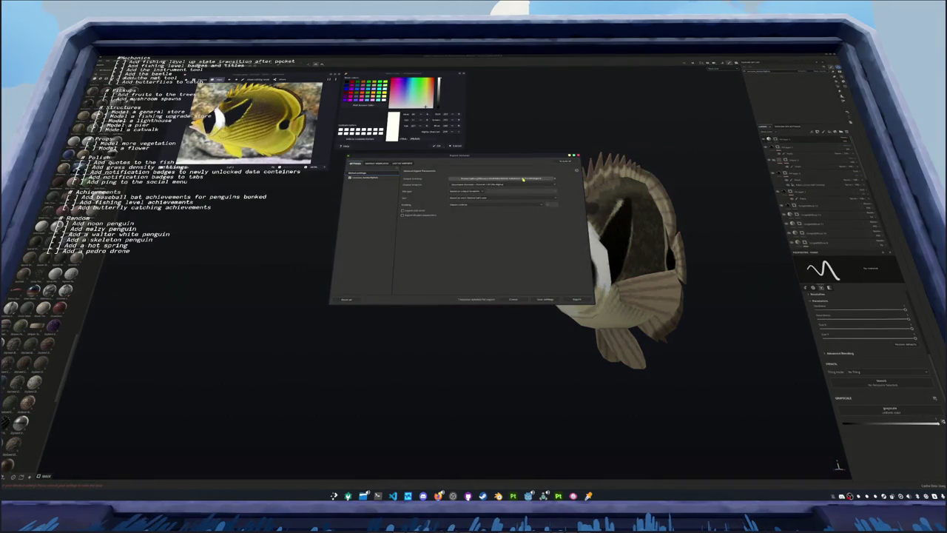
pyautogui.click(519, 179)
pyautogui.click(485, 196)
pyautogui.click(486, 196)
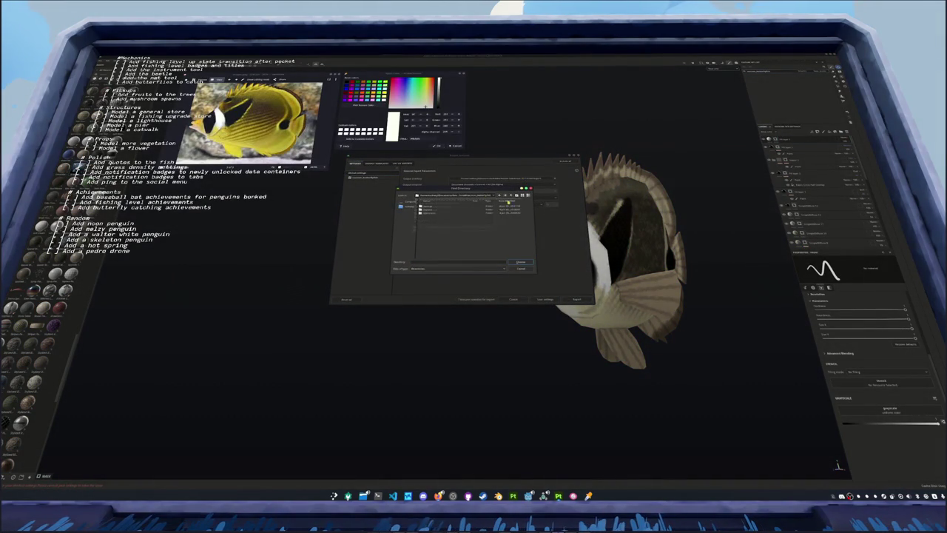
pyautogui.click(517, 194)
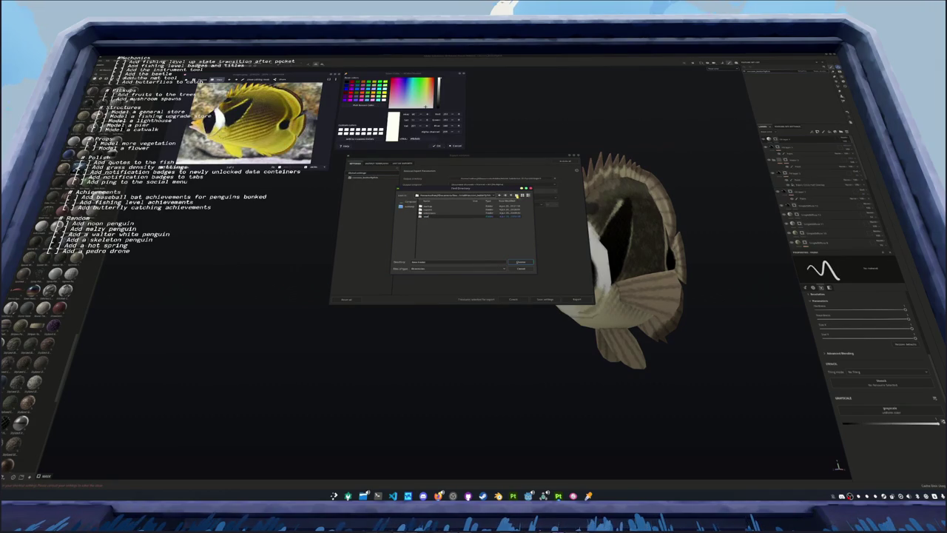
pyautogui.doubleClick(438, 217)
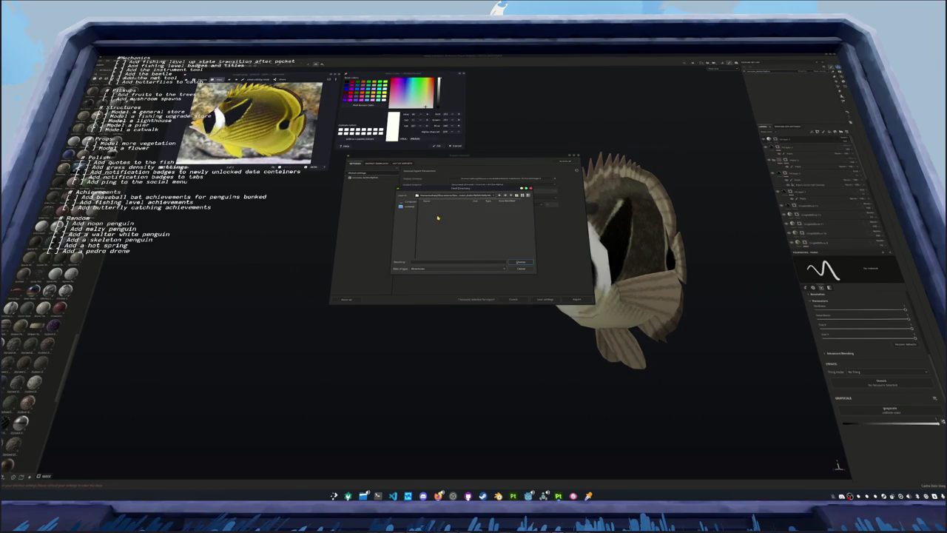
pyautogui.click(516, 263)
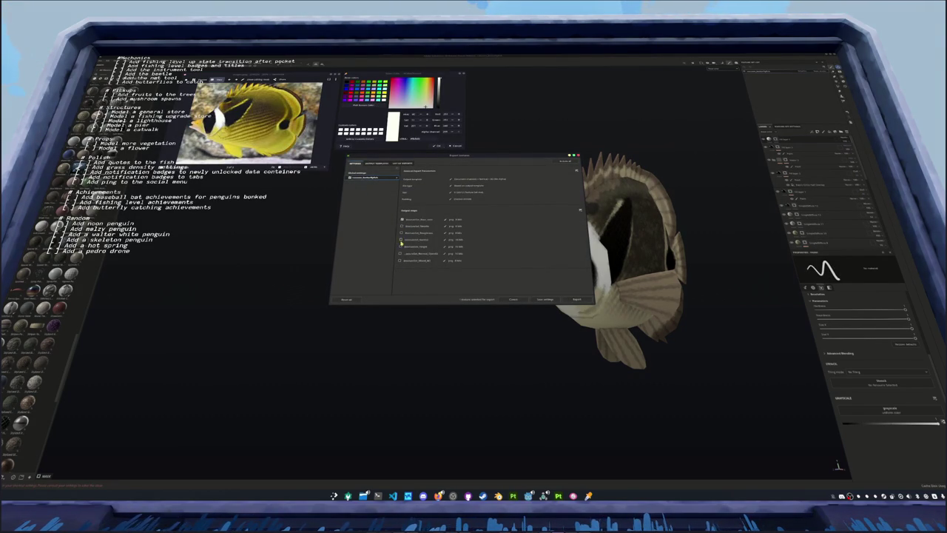
pyautogui.click(577, 300)
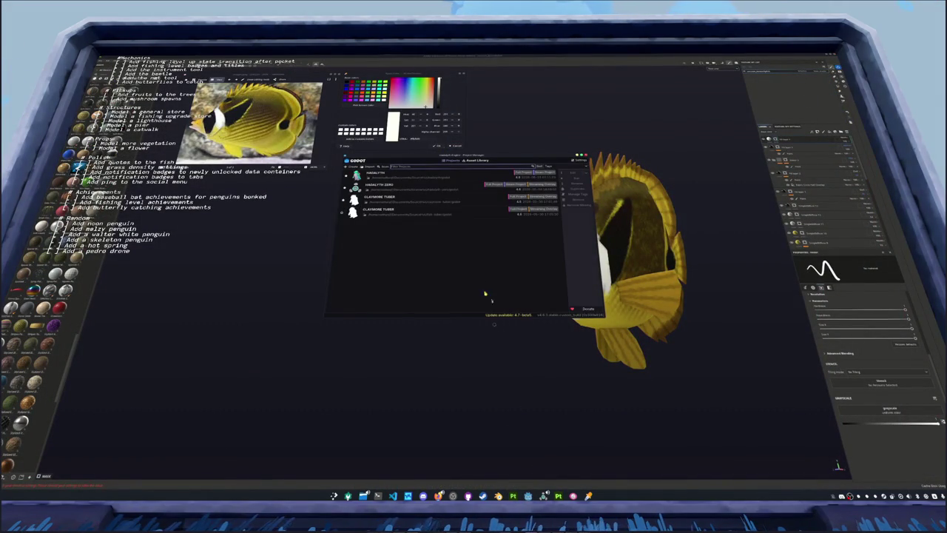
# Open the game project and switch from the island scene to the camera-only scene
pyautogui.doubleClick(448, 187)
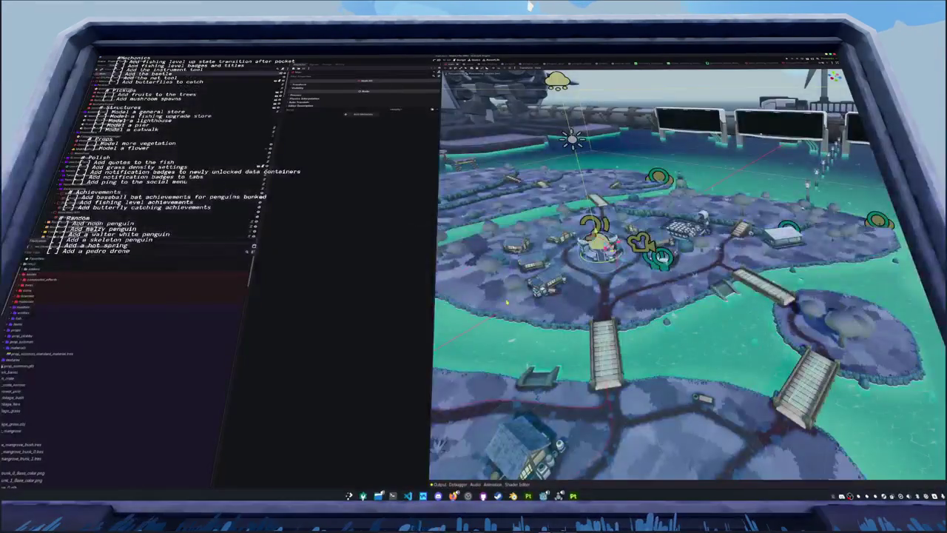
pyautogui.scroll(2, 489, 285)
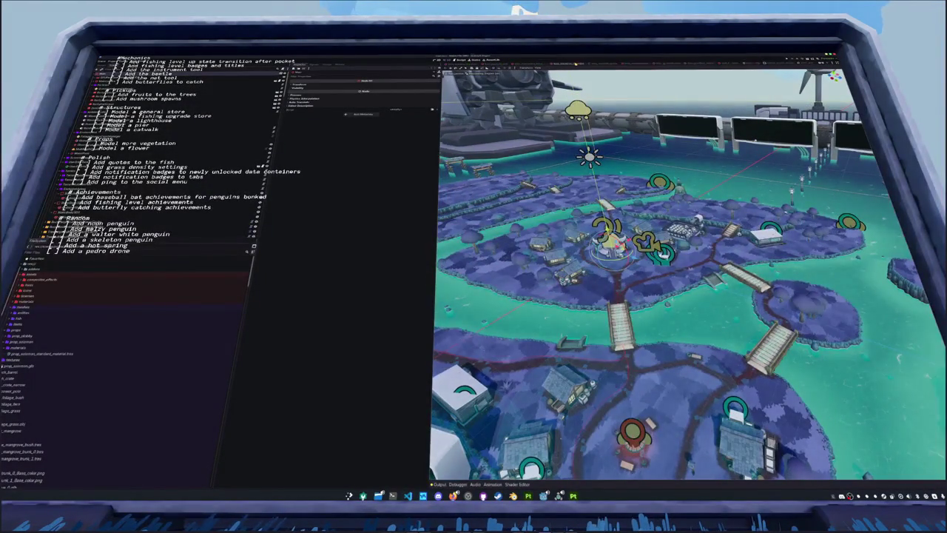
pyautogui.click(525, 65)
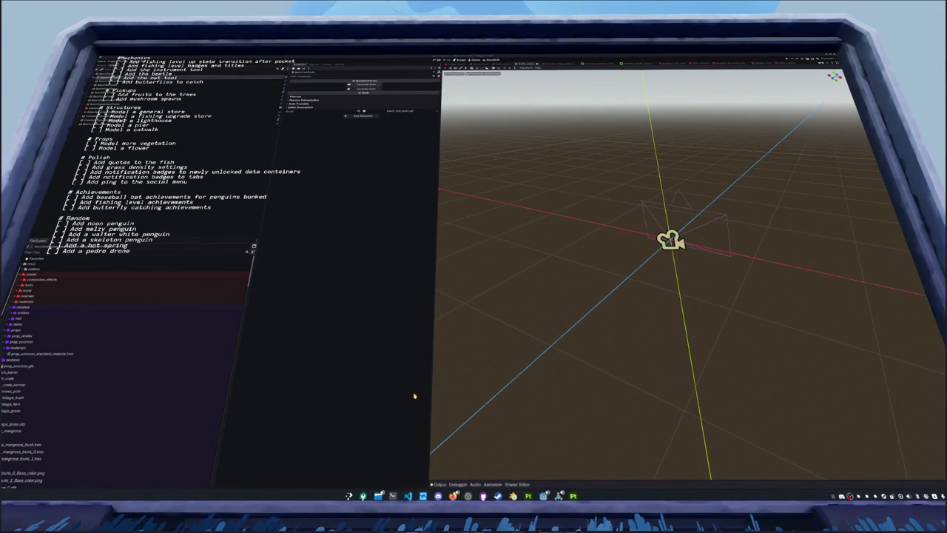
# Run git status, git add . and git commit for the new fish texture files
pyautogui.press('super+Return')
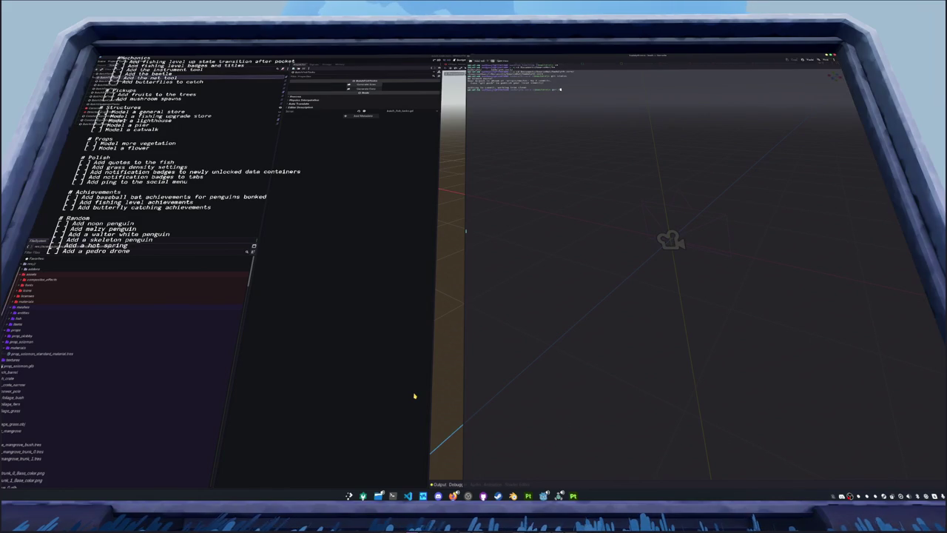
pyautogui.press('Return')
pyautogui.write('git add .')
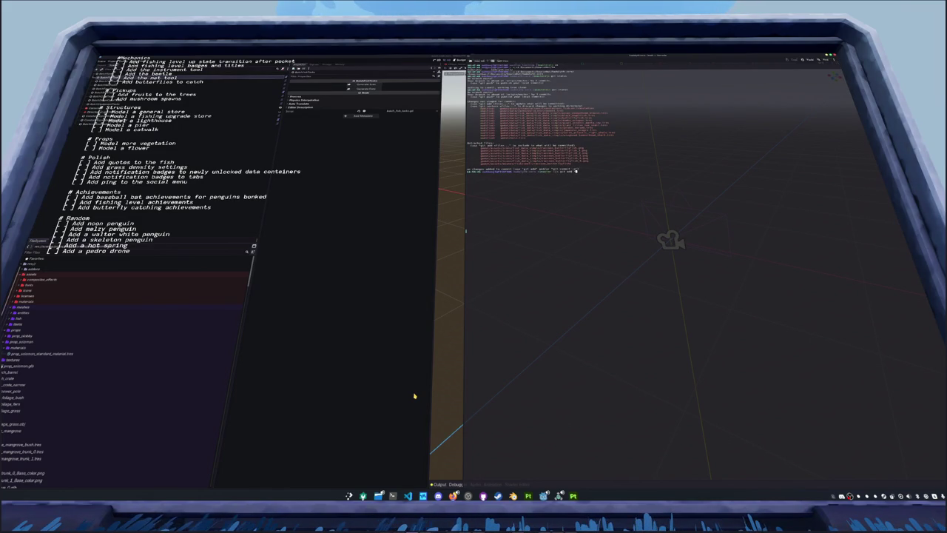
pyautogui.press('Return')
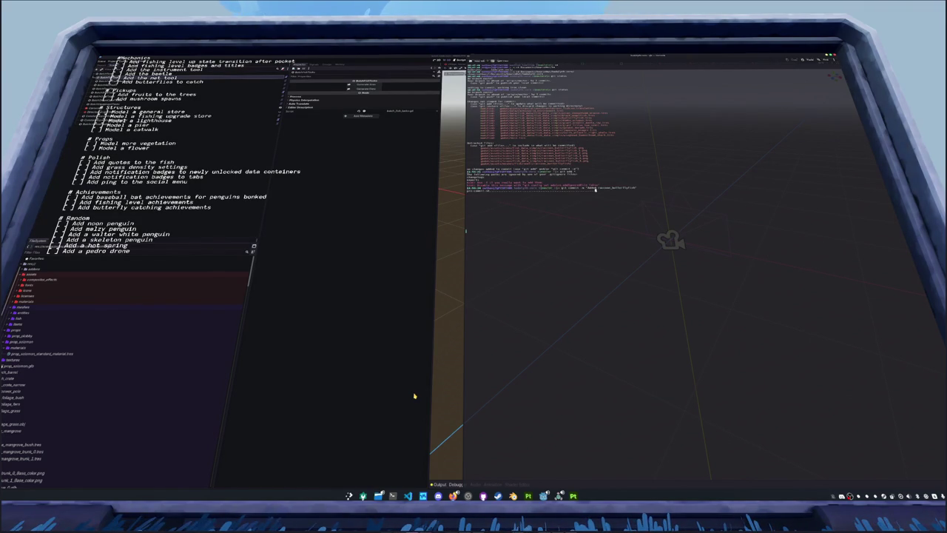
pyautogui.press('Return')
pyautogui.click(349, 312)
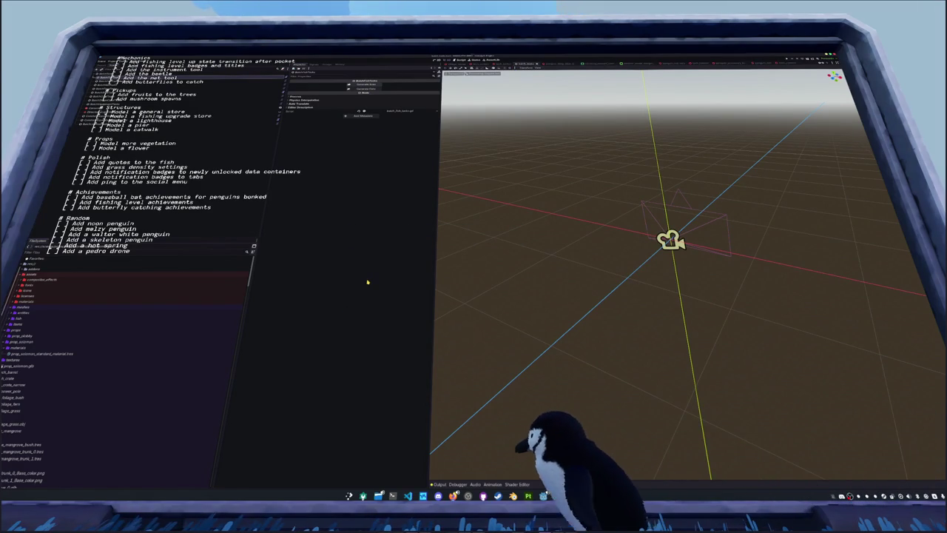
# Toggle the drop-down terminal to compare it with the Godot editor
pyautogui.press('F12')
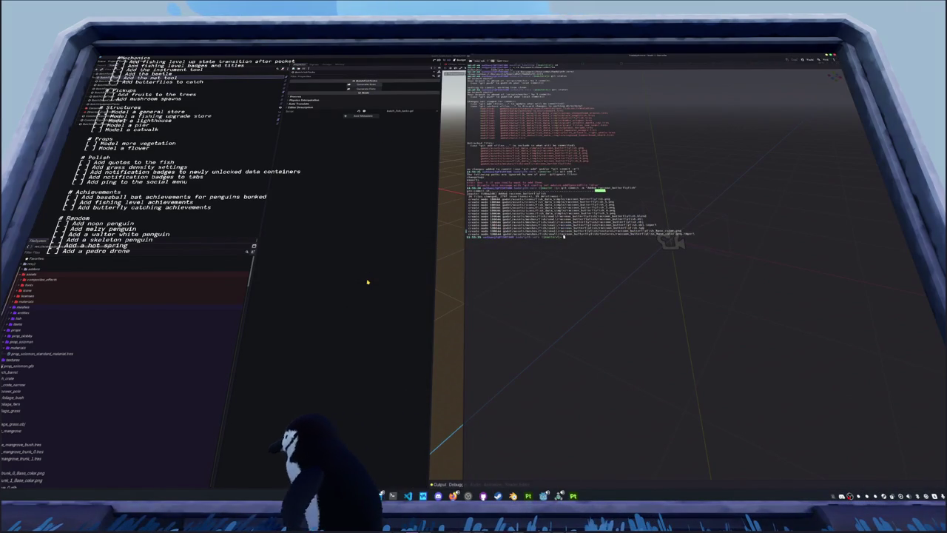
pyautogui.press('F12')
pyautogui.press('F12')
pyautogui.press('F12')
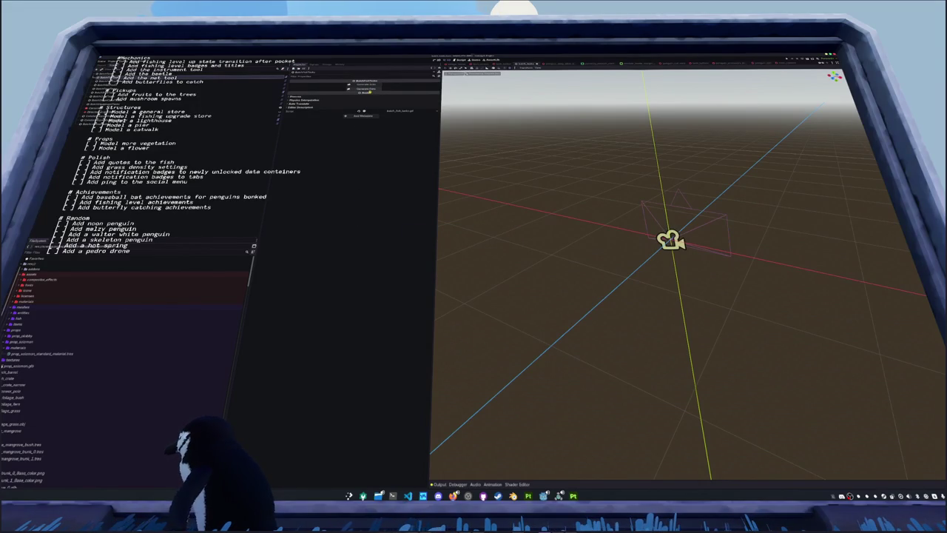
pyautogui.press('F12')
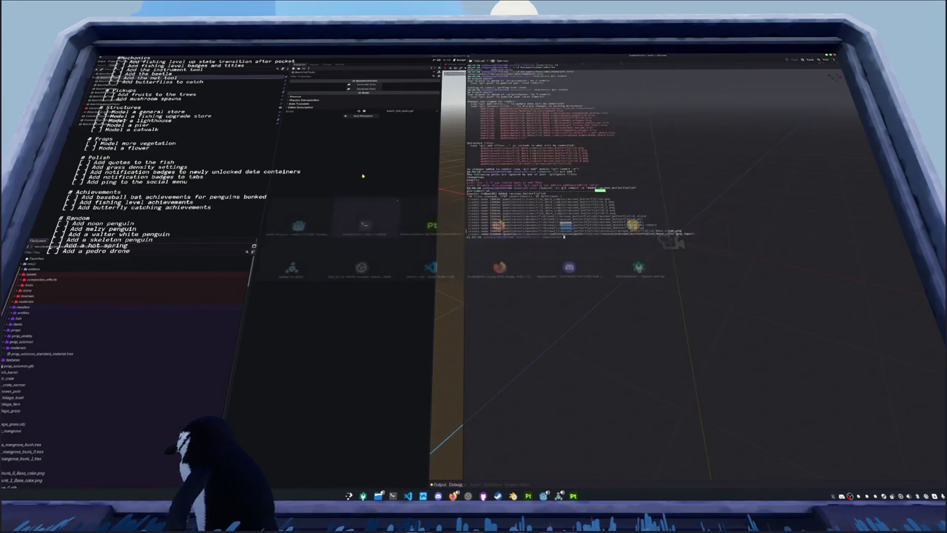
pyautogui.press('F12')
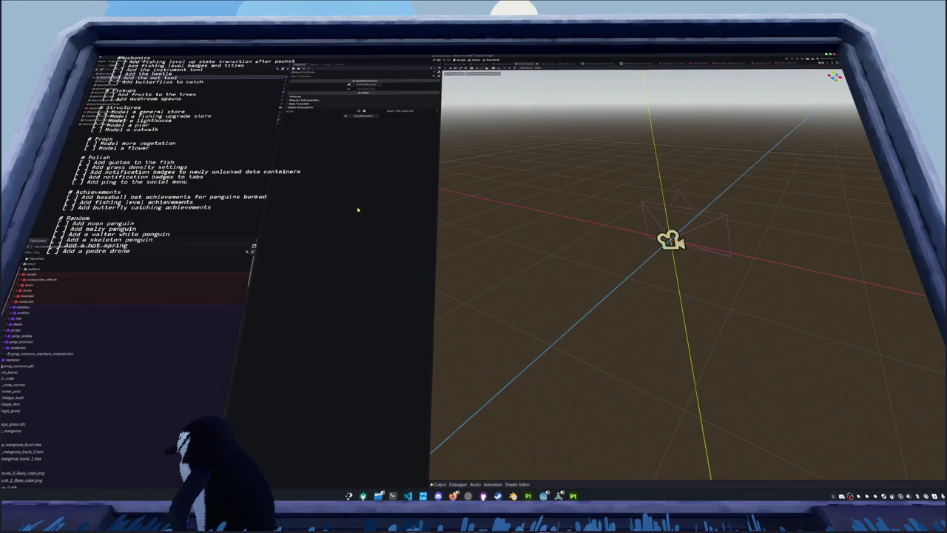
pyautogui.press('F12')
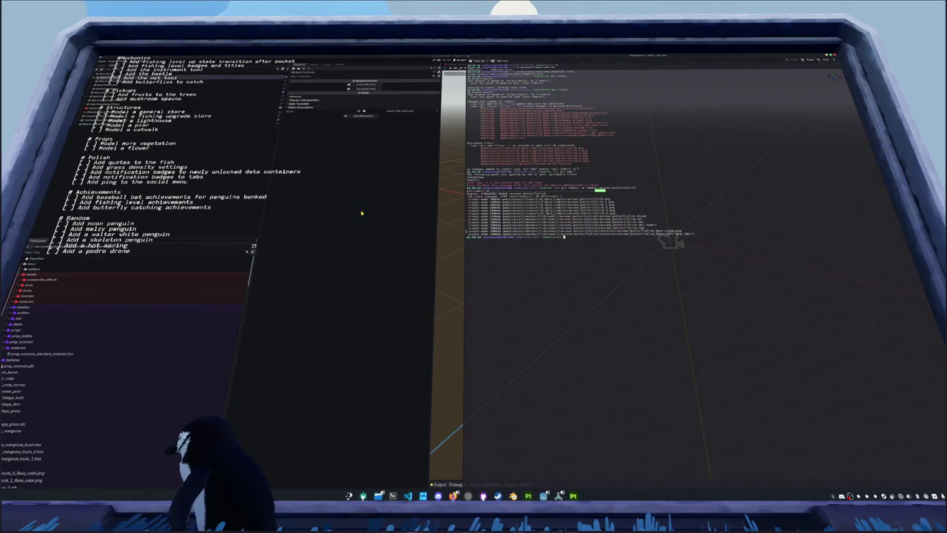
pyautogui.press('F12')
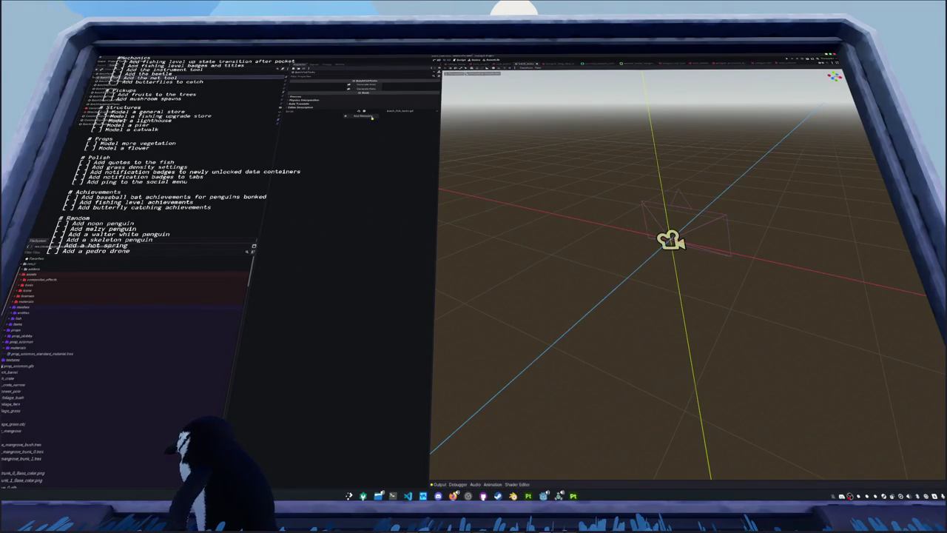
pyautogui.press('F12')
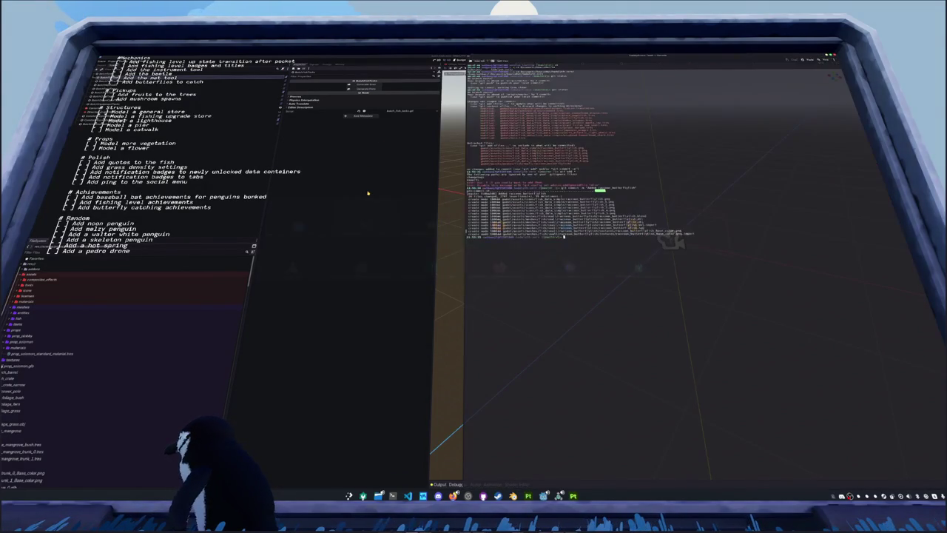
pyautogui.hotkey('alt', 'Tab')
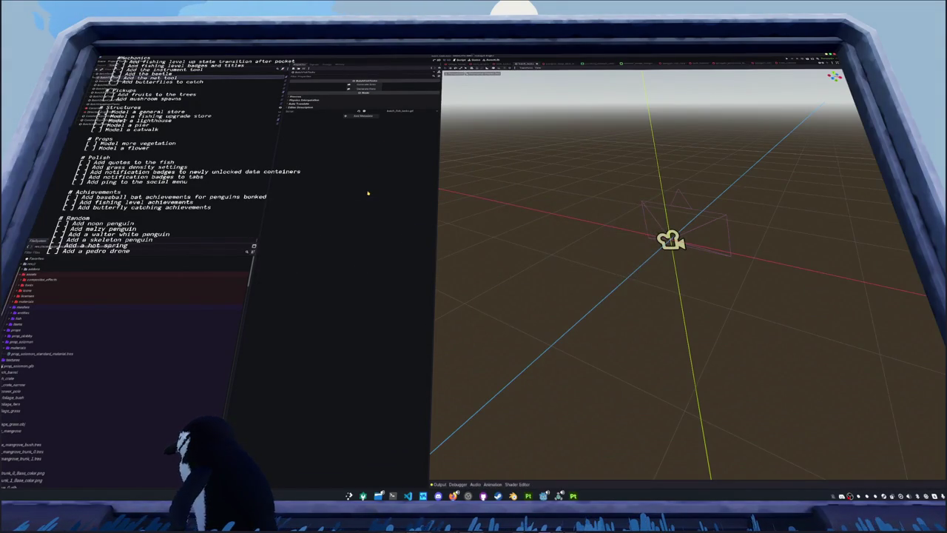
pyautogui.press('F12')
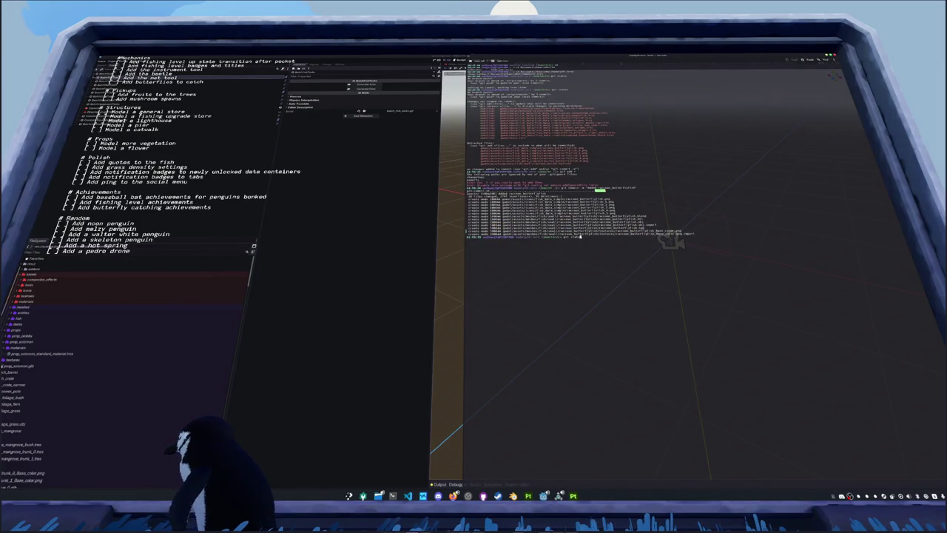
# Re-check git status, stage all changed files, and launch the game from the editor
pyautogui.write('us')
pyautogui.press('Return')
pyautogui.write('g')
pyautogui.press('Return')
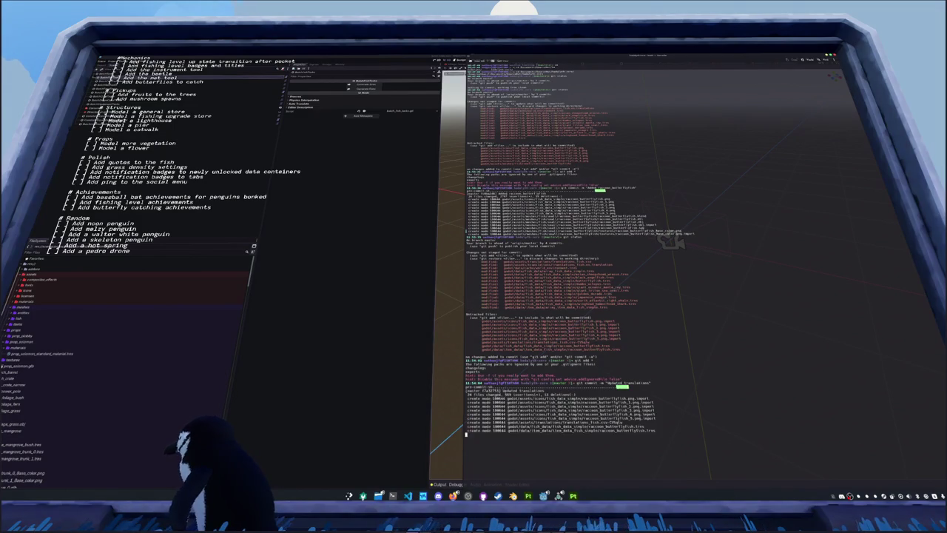
pyautogui.click(402, 283)
pyautogui.hotkey('ctrl', 's')
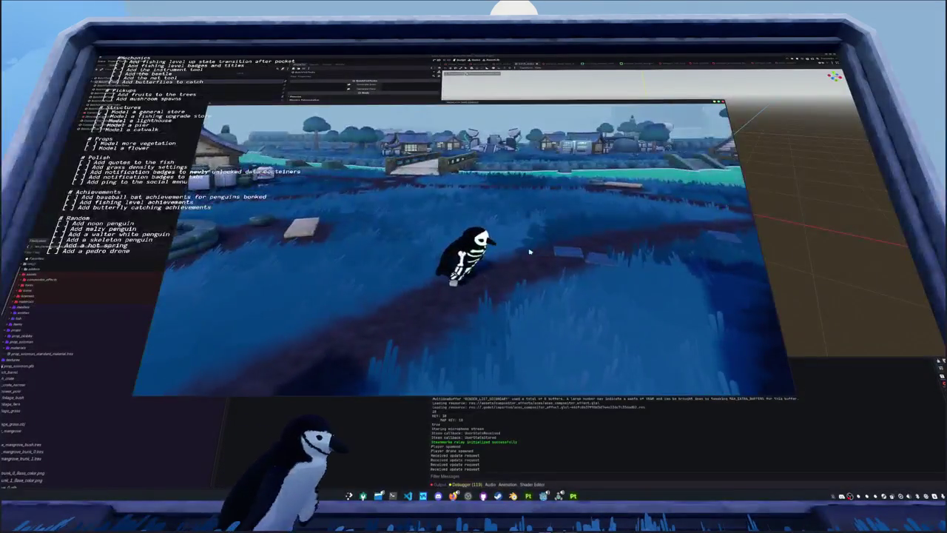
# Open the inventory and have the penguin hold up the butterflyfish via Display
pyautogui.press('d')
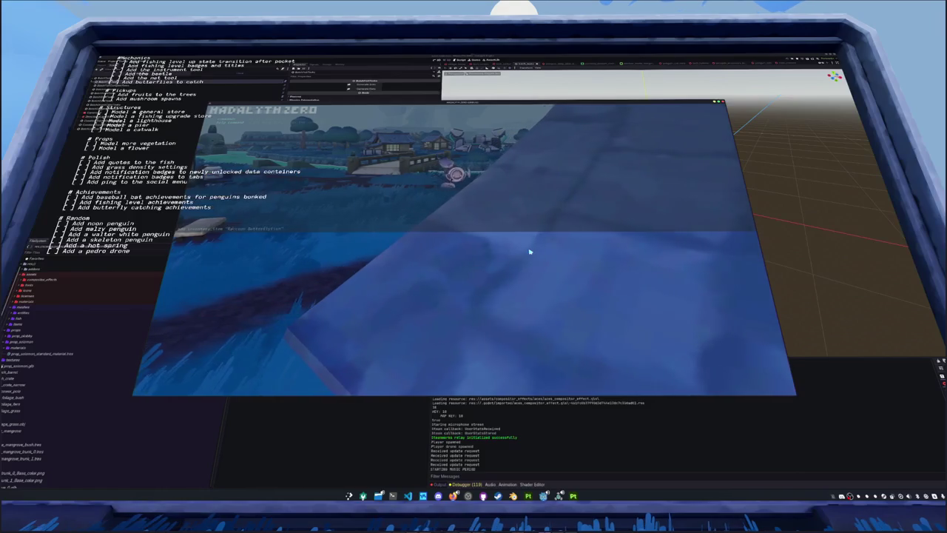
pyautogui.press('Return')
pyautogui.press('Escape')
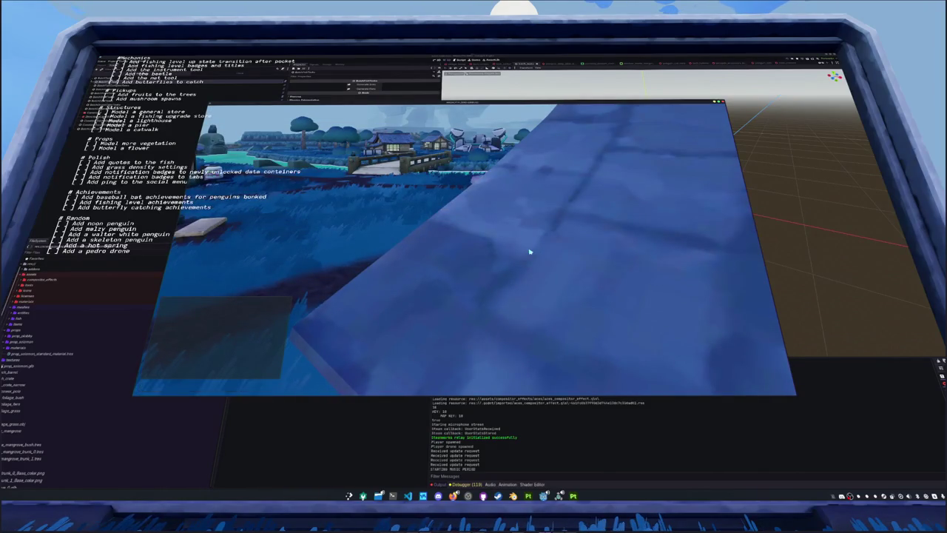
pyautogui.press('i')
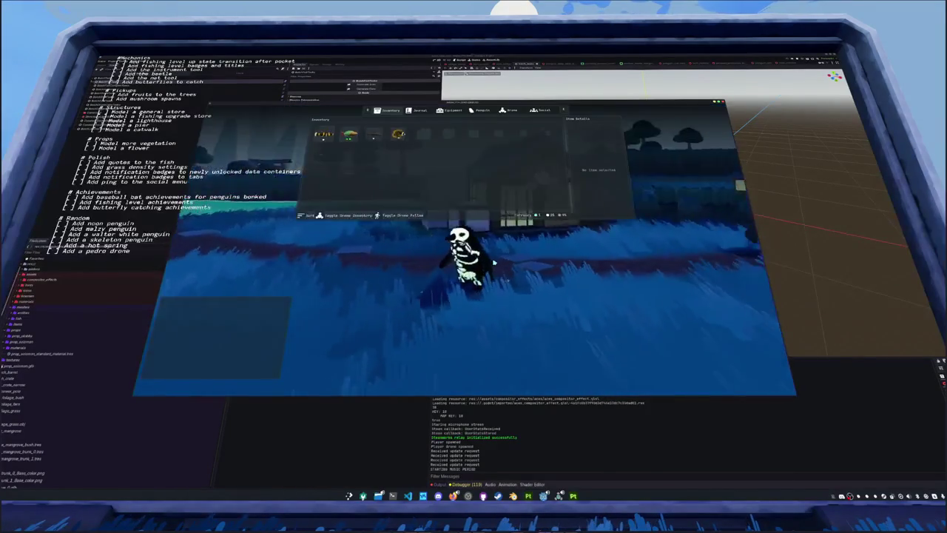
pyautogui.rightClick(400, 135)
pyautogui.click(407, 140)
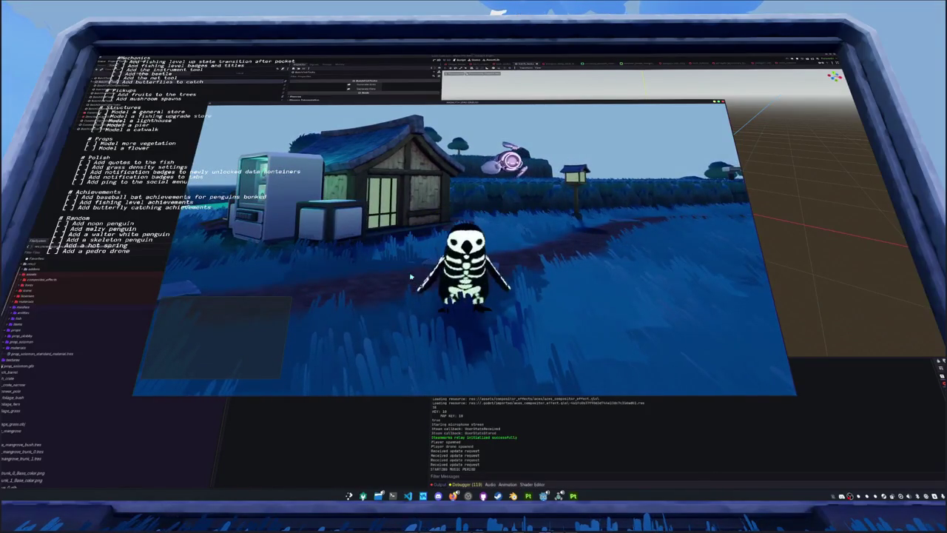
# Browse the journal's fish collection to the Foureye Butterflyfish entry
pyautogui.press('i')
pyautogui.click(419, 111)
pyautogui.scroll(-3, 479, 241)
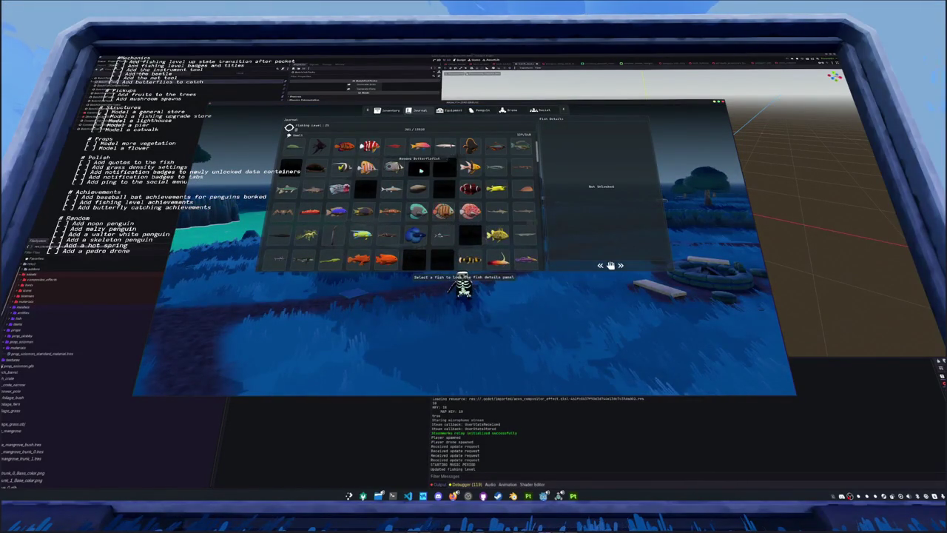
pyautogui.click(330, 259)
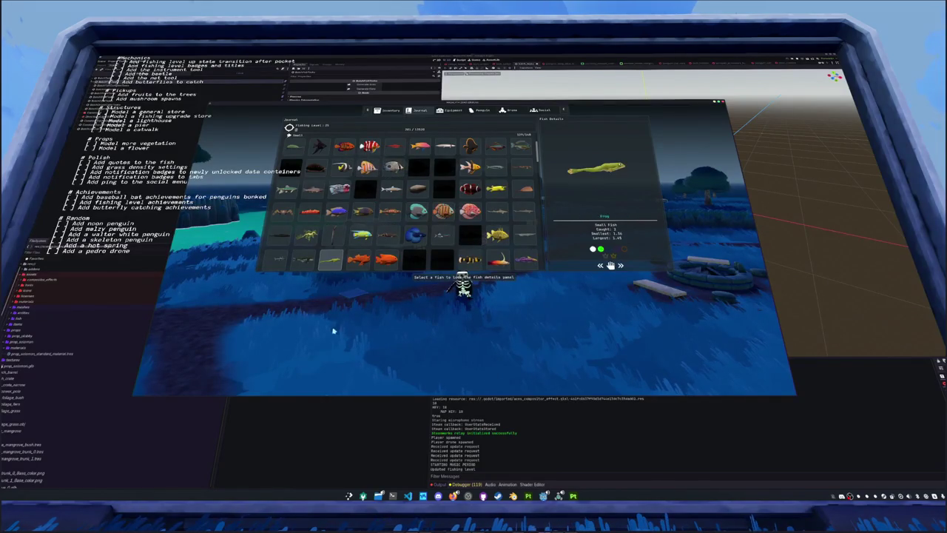
pyautogui.press('Tab')
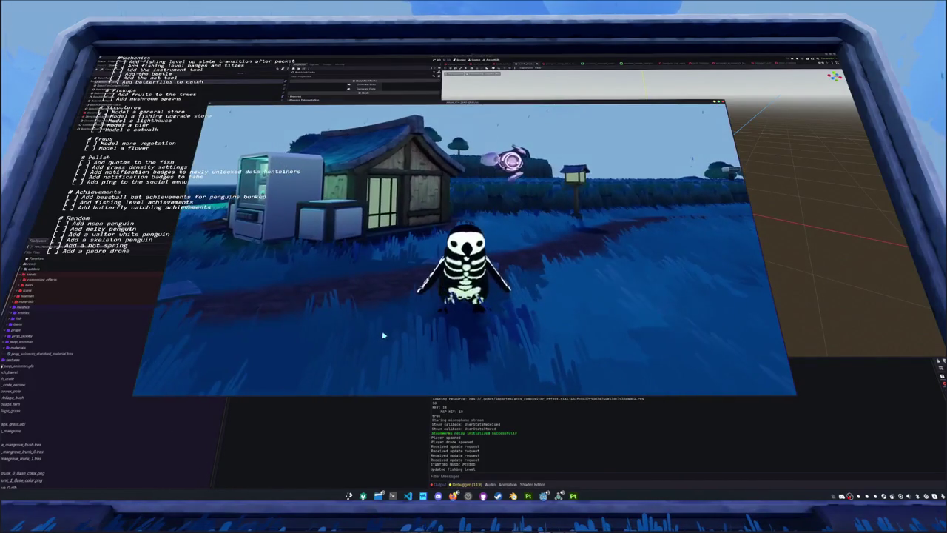
pyautogui.press('Tab')
pyautogui.click(417, 110)
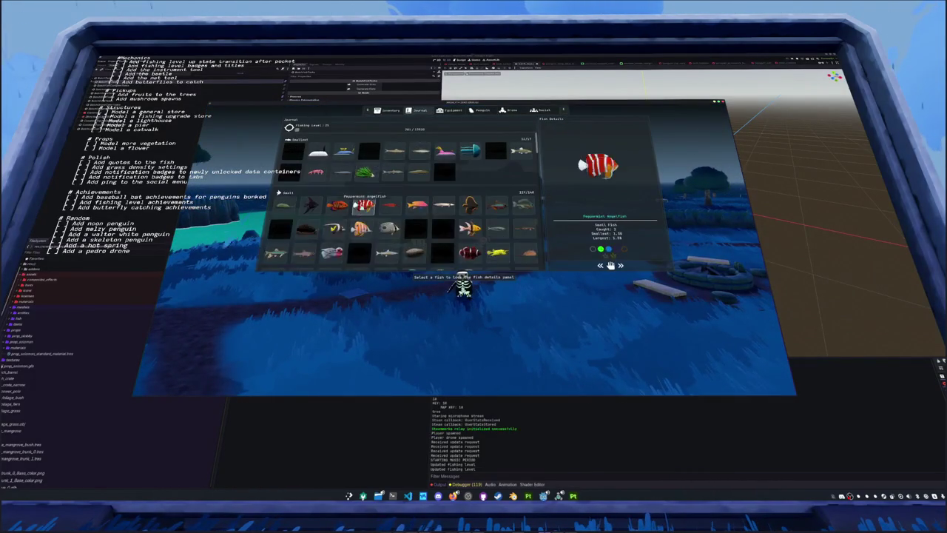
pyautogui.click(611, 264)
pyautogui.press('Up')
pyautogui.press('Up')
pyautogui.press('Left')
pyautogui.press('Right')
pyautogui.press('Right')
pyautogui.press('Right')
pyautogui.press('Up')
# View the butterflyfish in the inventory, then close the menu and walk toward the fire pit
pyautogui.click(389, 110)
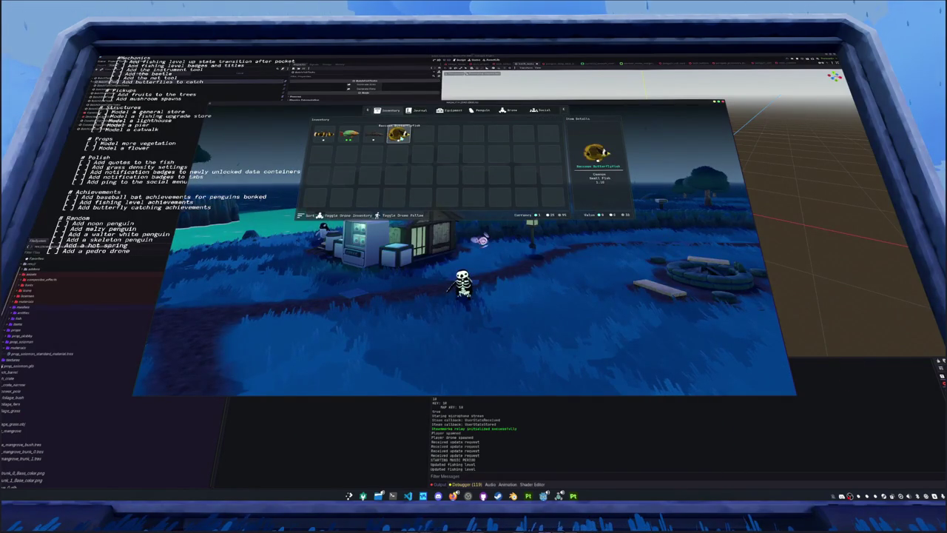
pyautogui.press('Escape')
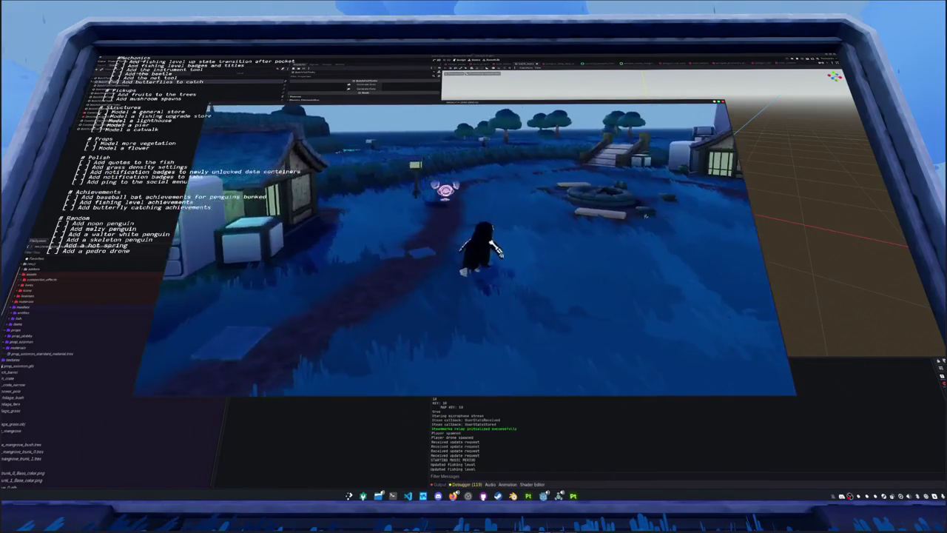
pyautogui.press('w')
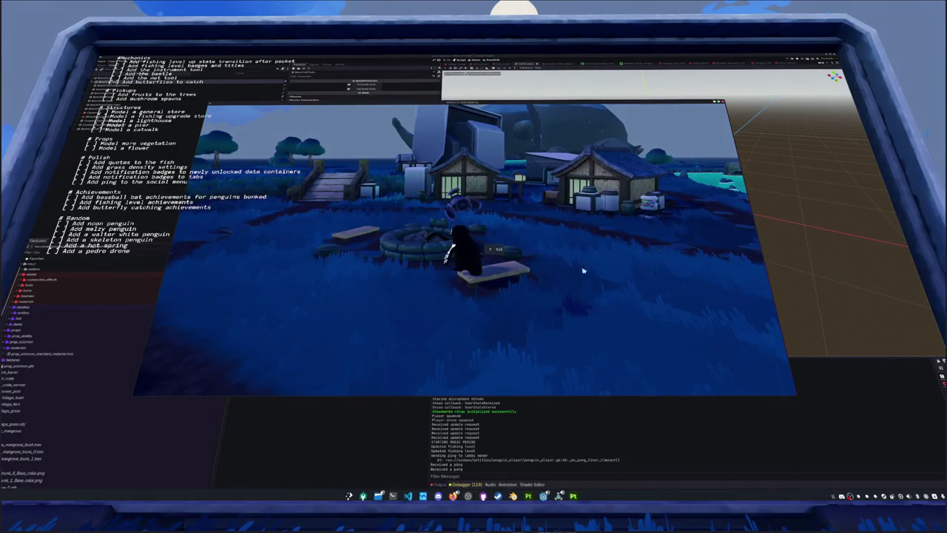
# Walk the penguin from the bench across the meadow and bridge, turning the camera around it
pyautogui.press('w')
pyautogui.press('w')
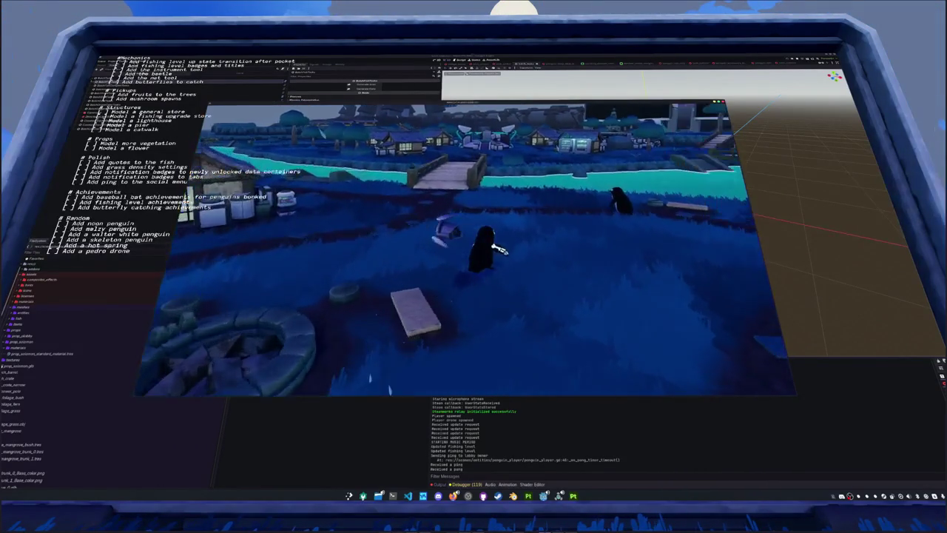
pyautogui.press('w')
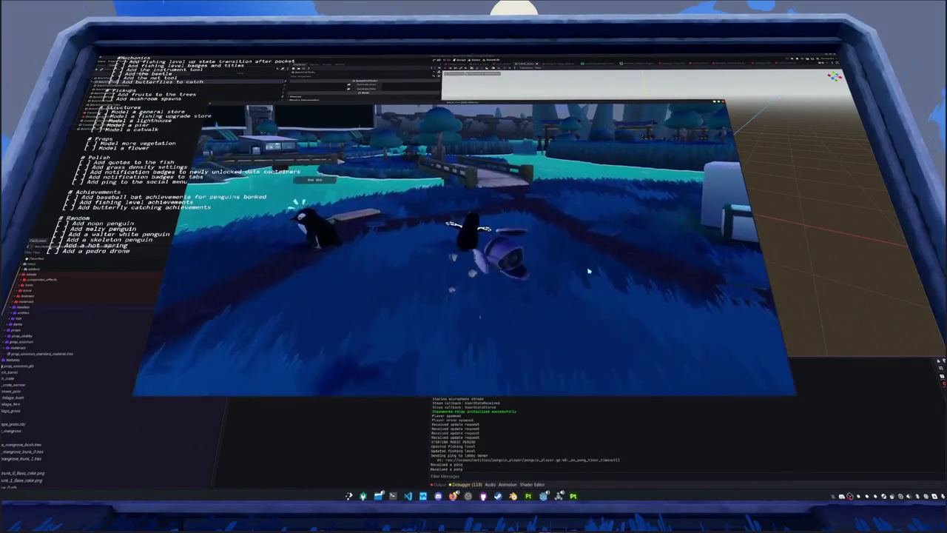
pyautogui.press('w')
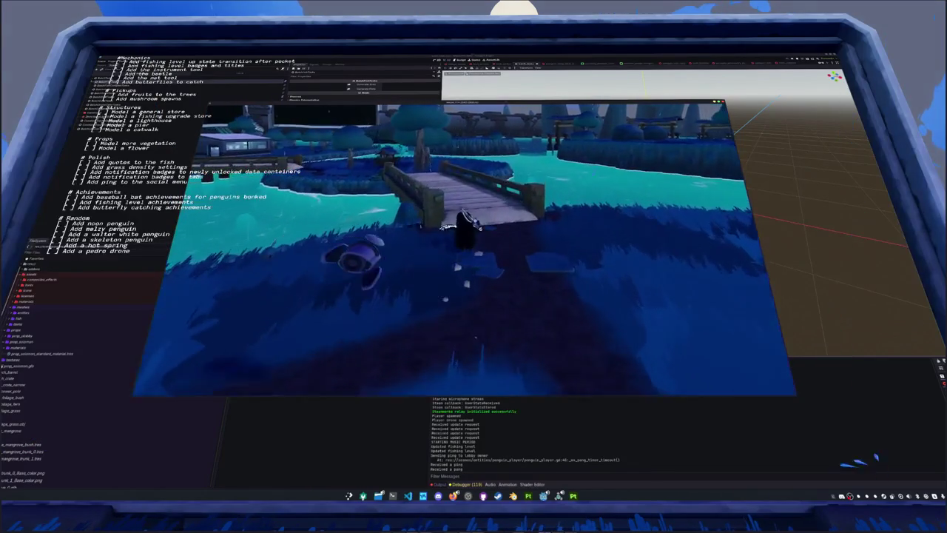
pyautogui.press('w')
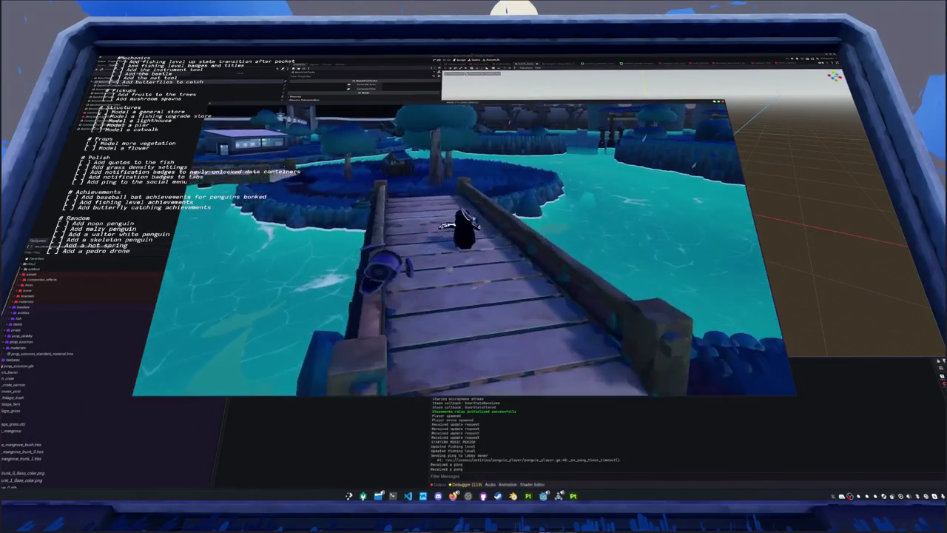
pyautogui.press('w')
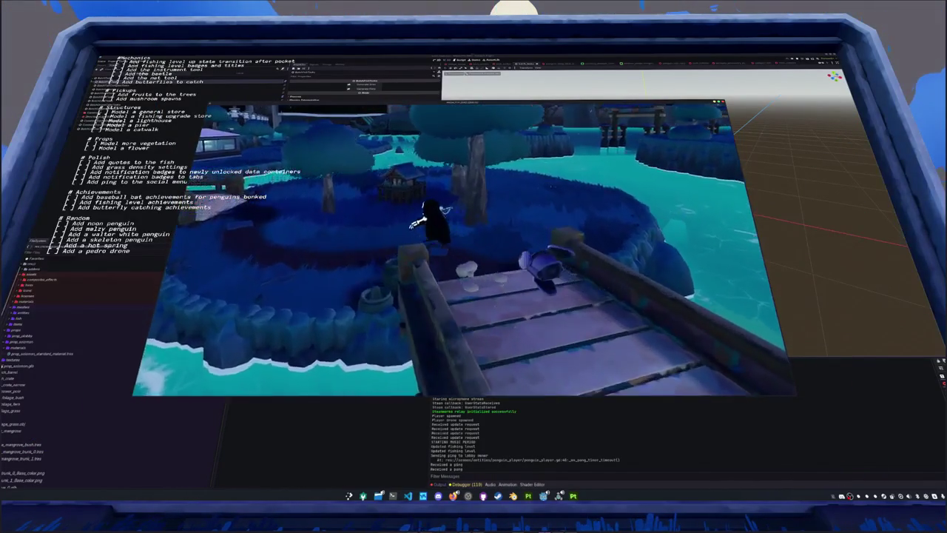
pyautogui.press('w')
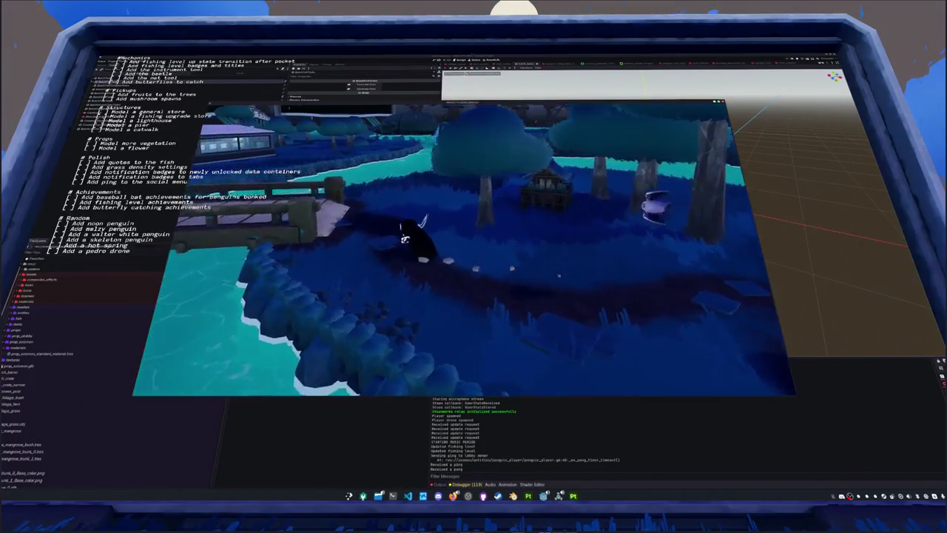
pyautogui.press('w')
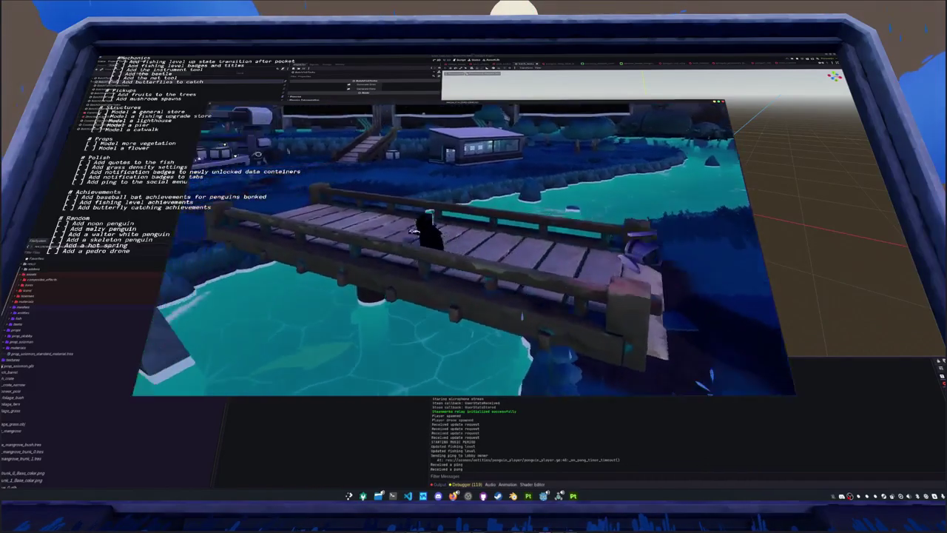
pyautogui.press('w')
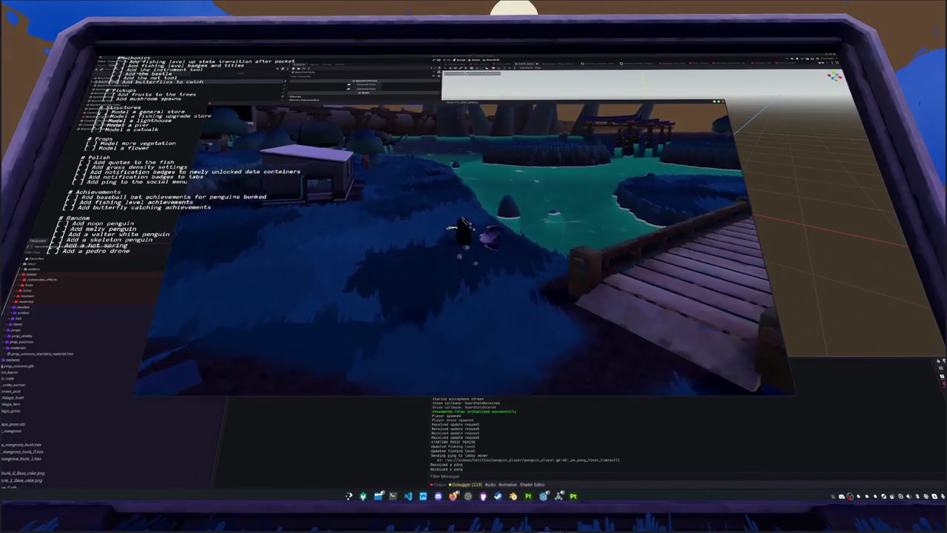
pyautogui.press('w')
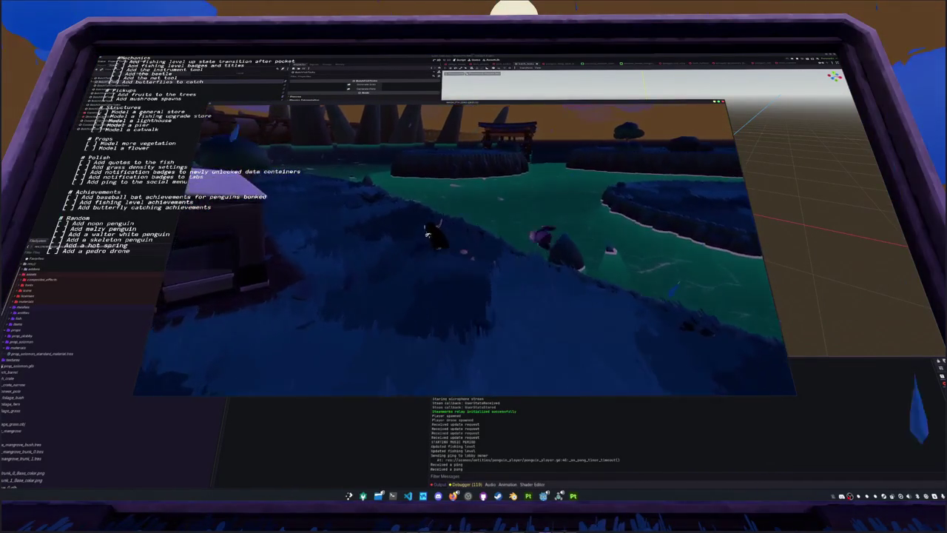
pyautogui.press('w')
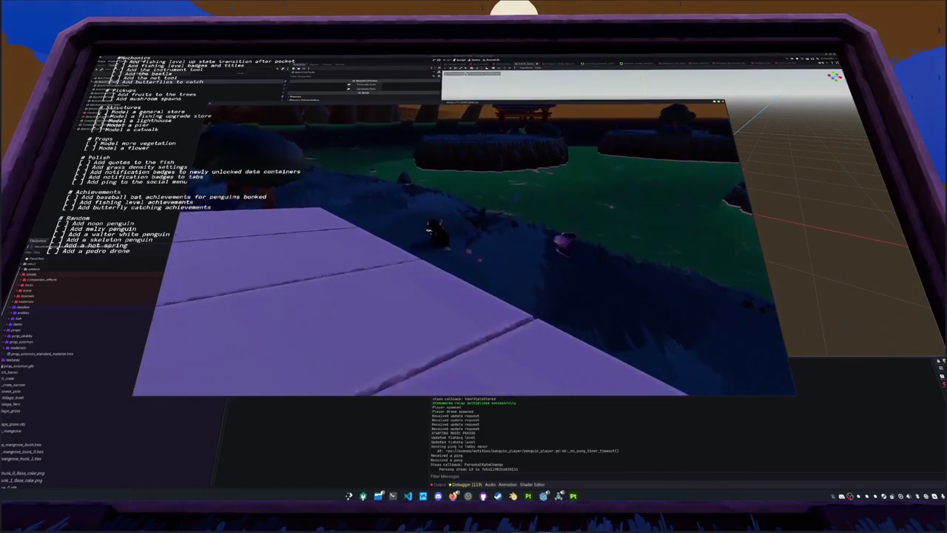
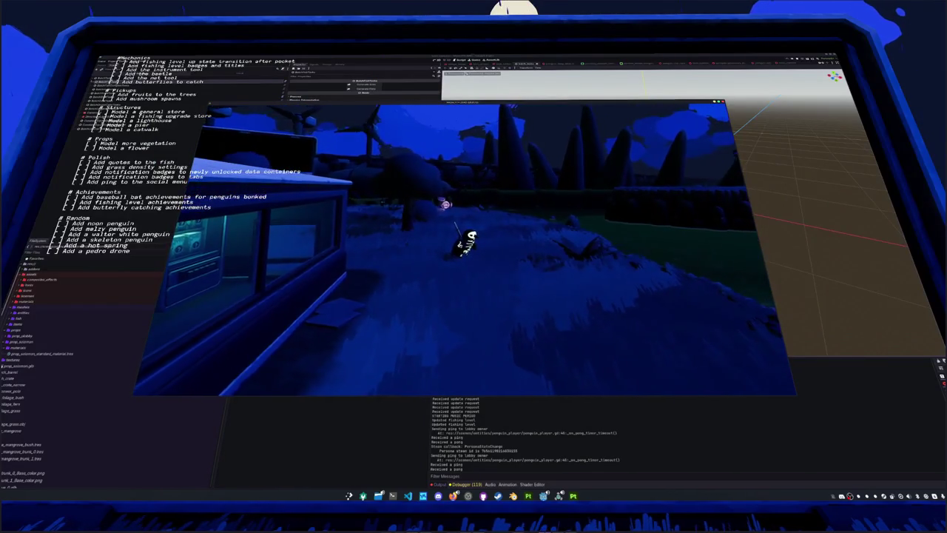
# Switch to the Blender island terrain file and zoom in on a small round object by the cliff
pyautogui.hotkey('alt', 'Tab')
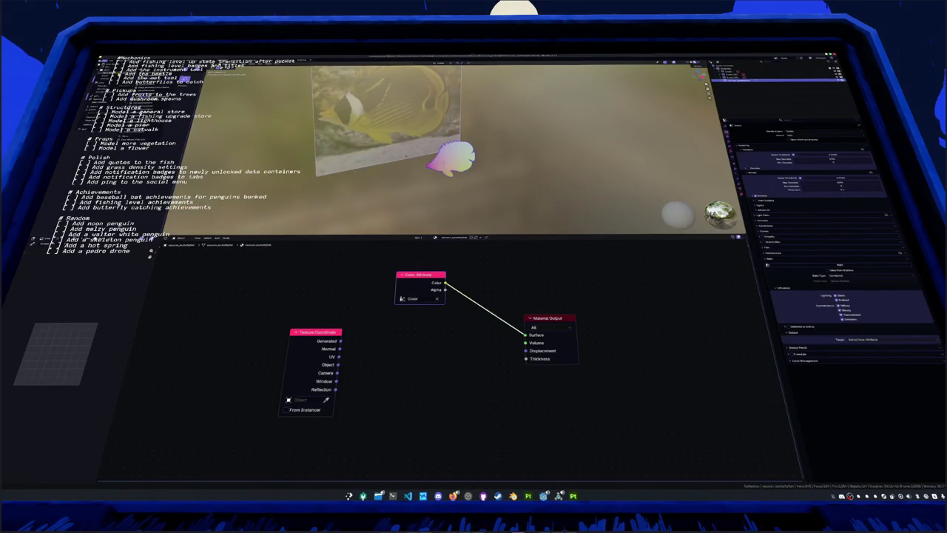
pyautogui.hotkey('alt', 'Tab')
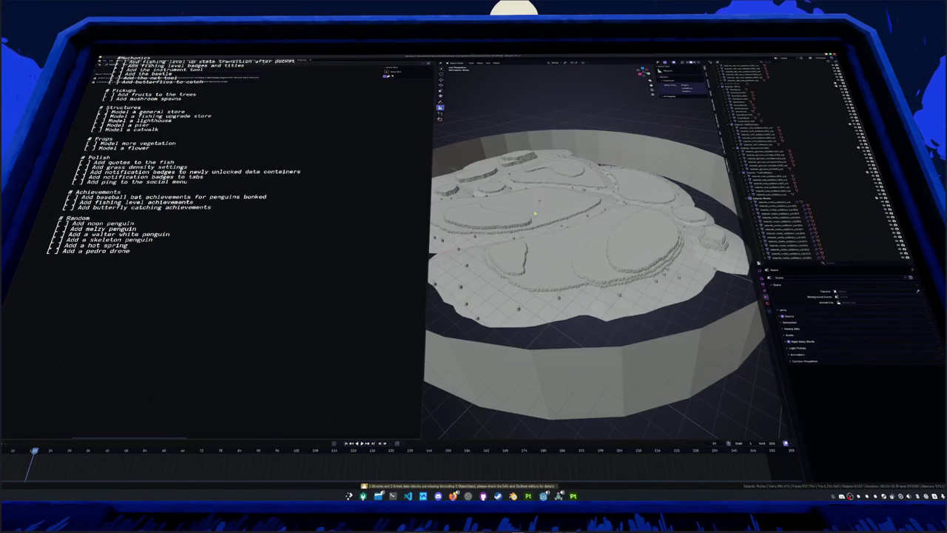
pyautogui.moveTo(592, 281); pyautogui.dragTo(562, 251, button='middle')
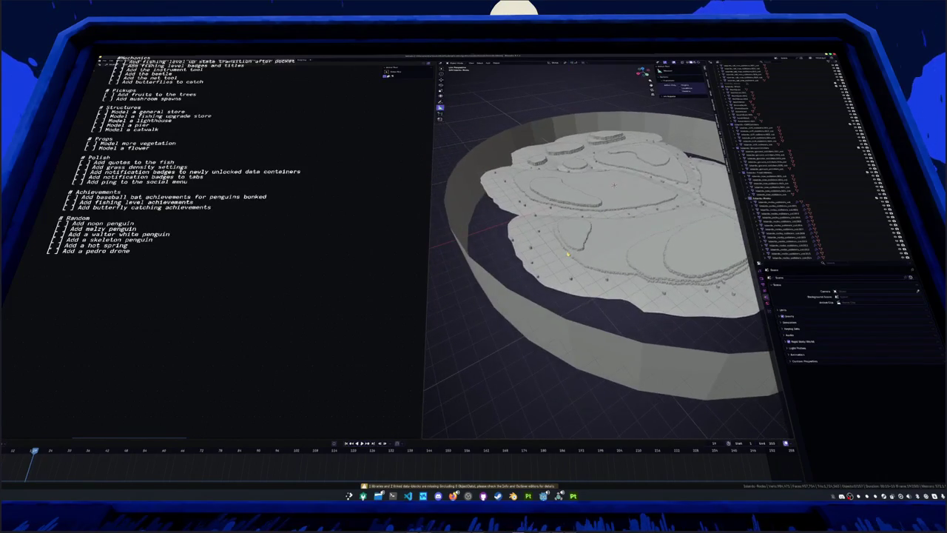
pyautogui.click(583, 201)
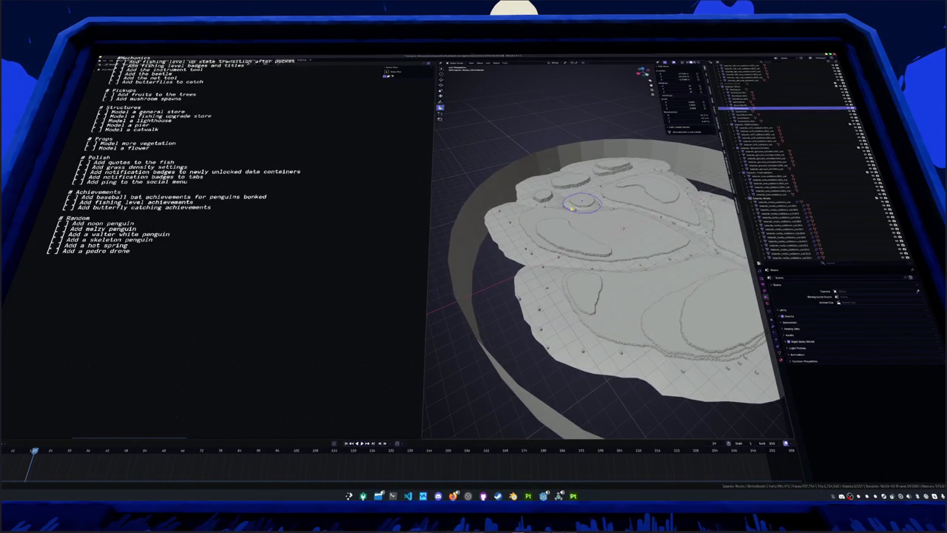
pyautogui.scroll(4, 585, 215)
pyautogui.scroll(3, 570, 211)
pyautogui.moveTo(571, 211)
pyautogui.mouseDown(button='middle')
pyautogui.moveTo(507, 223)
pyautogui.moveTo(522, 216)
pyautogui.mouseUp(button='middle')
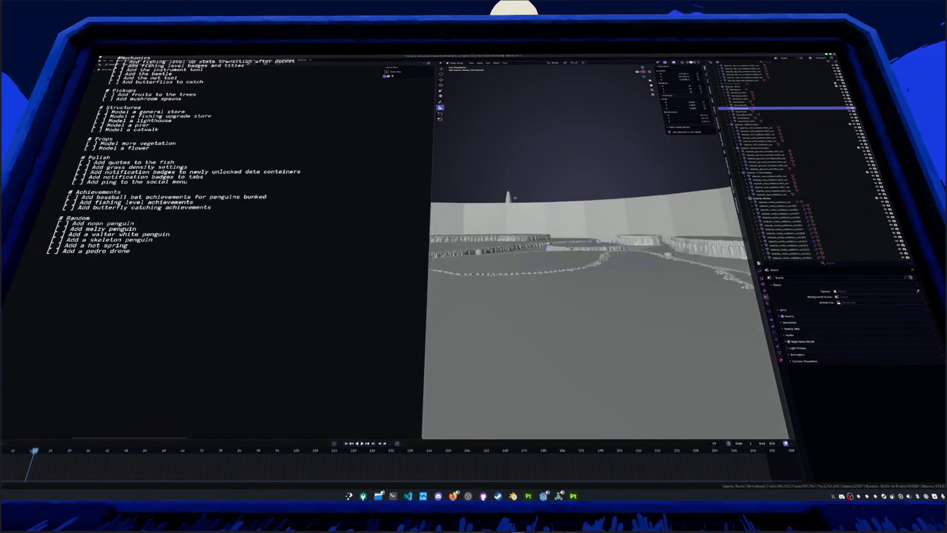
pyautogui.scroll(3, 544, 227)
pyautogui.scroll(-1, 544, 228)
# Select the long cliff-rim object and bring up the Add menu for a new mesh
pyautogui.press('Tab')
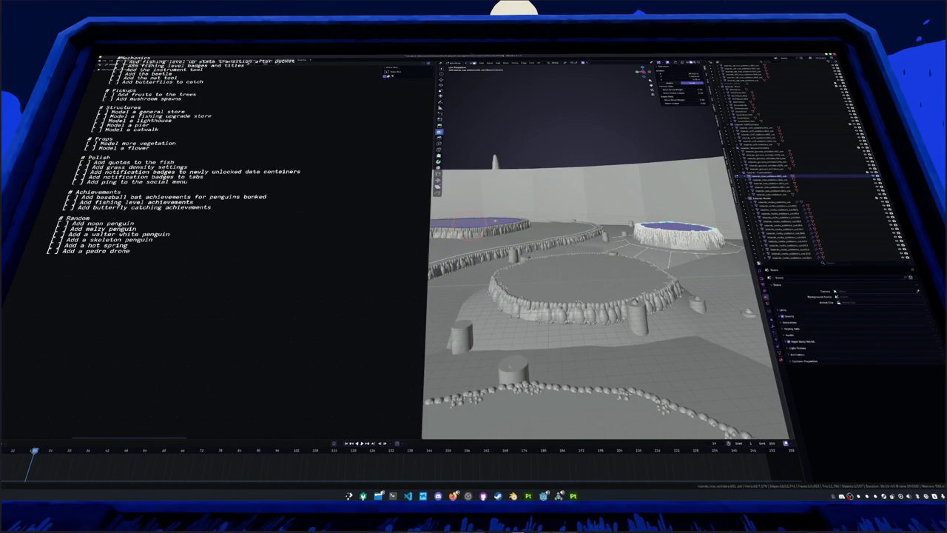
pyautogui.press('Tab')
pyautogui.click(543, 231)
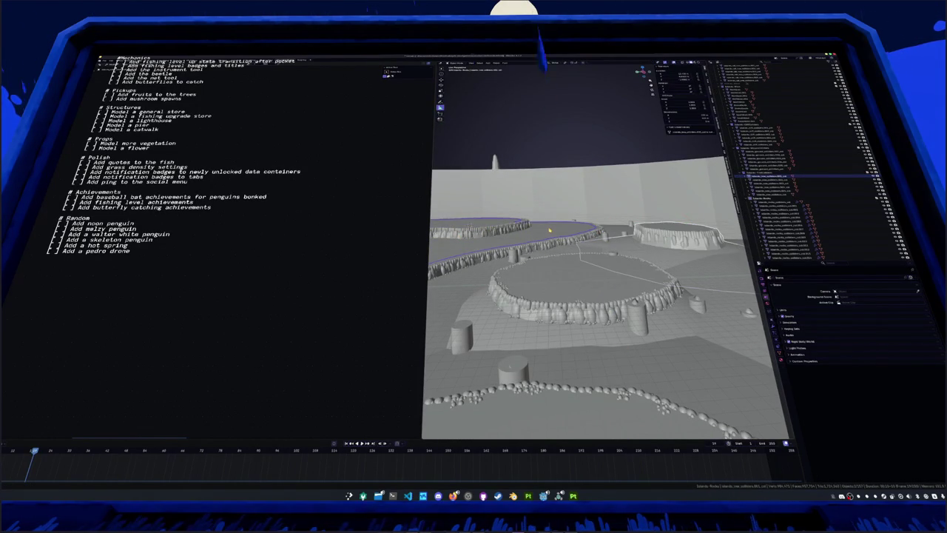
pyautogui.hotkey('shift', 'a')
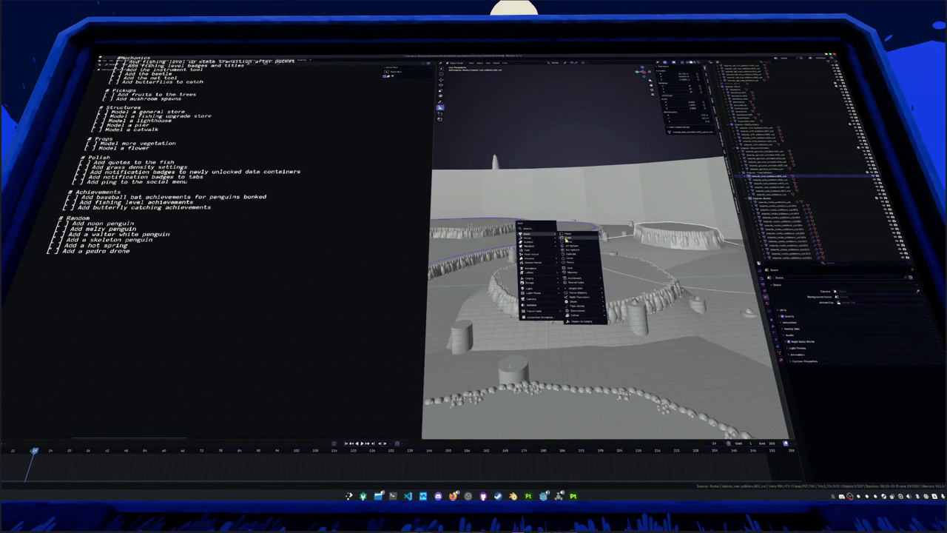
# Add a cube and stretch it along Y into a long bar (about 22.9)
pyautogui.click(567, 238)
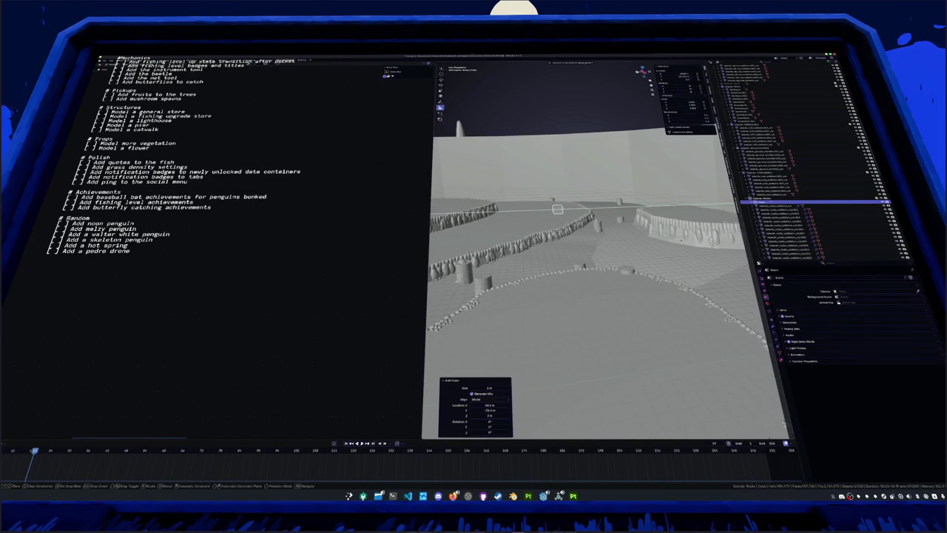
pyautogui.press('Return')
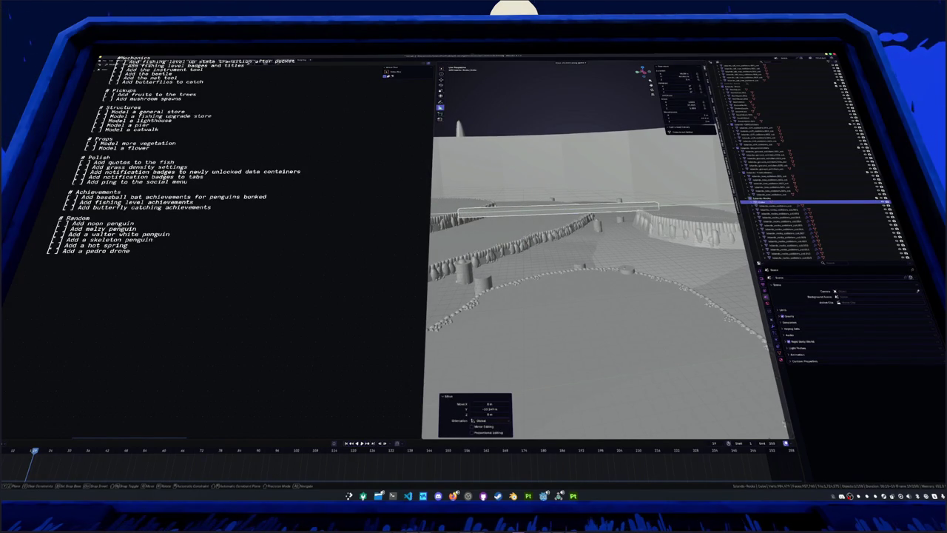
pyautogui.moveTo(605, 267)
pyautogui.mouseDown(button='middle')
pyautogui.moveTo(605, 296)
pyautogui.moveTo(613, 253)
pyautogui.moveTo(553, 222)
pyautogui.moveTo(565, 263)
pyautogui.moveTo(528, 268)
pyautogui.moveTo(652, 270)
pyautogui.moveTo(649, 292)
pyautogui.moveTo(643, 271)
pyautogui.moveTo(664, 279)
pyautogui.mouseUp(button='middle')
pyautogui.press('s')
pyautogui.press('y')
pyautogui.click(604, 295)
# Rotate the bar 90° about Z and move it to span the gap between islands
pyautogui.press('r')
pyautogui.press('z')
pyautogui.press('9')
pyautogui.press('0')
pyautogui.press('Return')
pyautogui.press('g')
pyautogui.click(614, 255)
pyautogui.scroll(3, 553, 222)
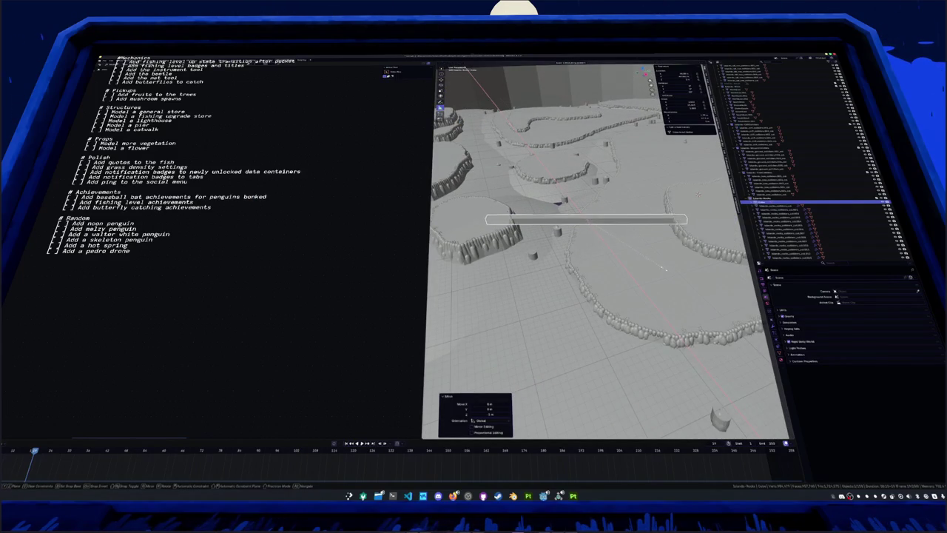
pyautogui.hotkey('alt', 'Tab')
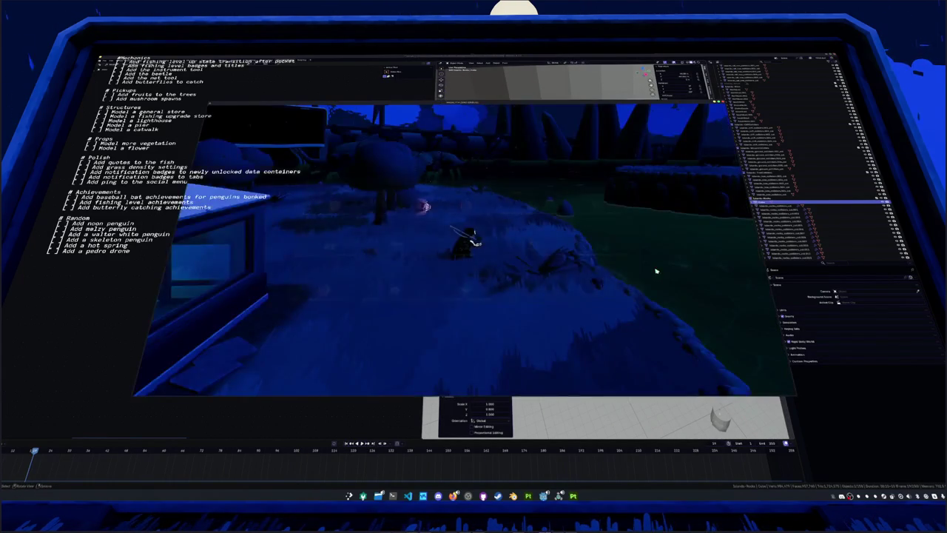
pyautogui.press('d')
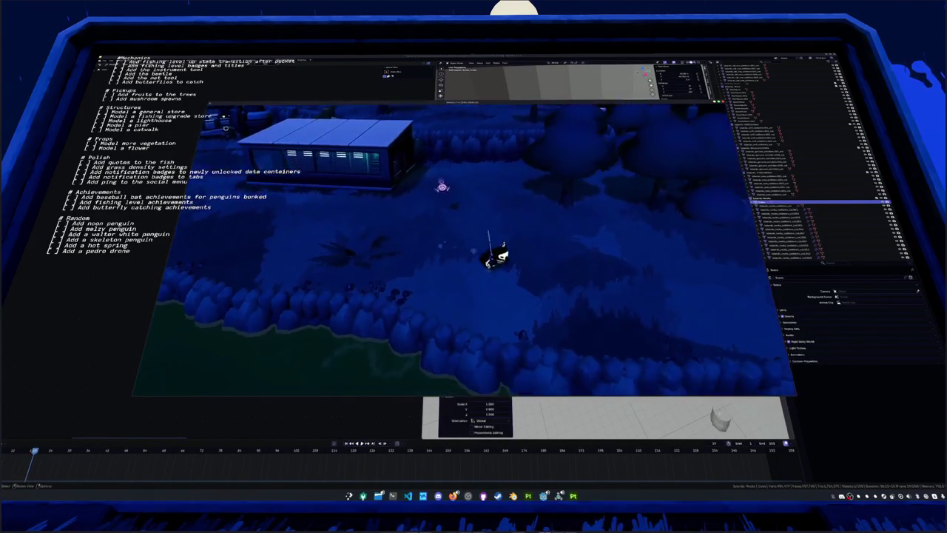
pyautogui.press('w')
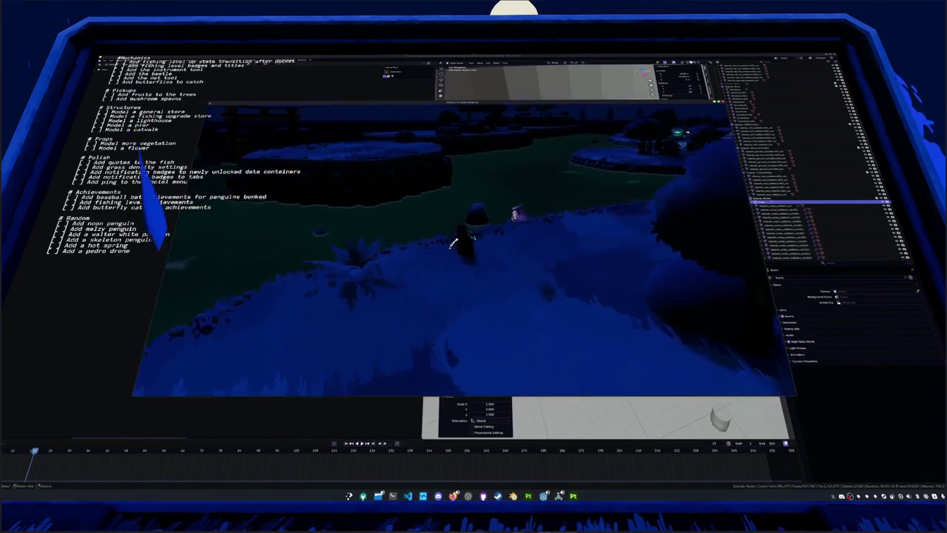
pyautogui.hotkey('alt', 'Tab')
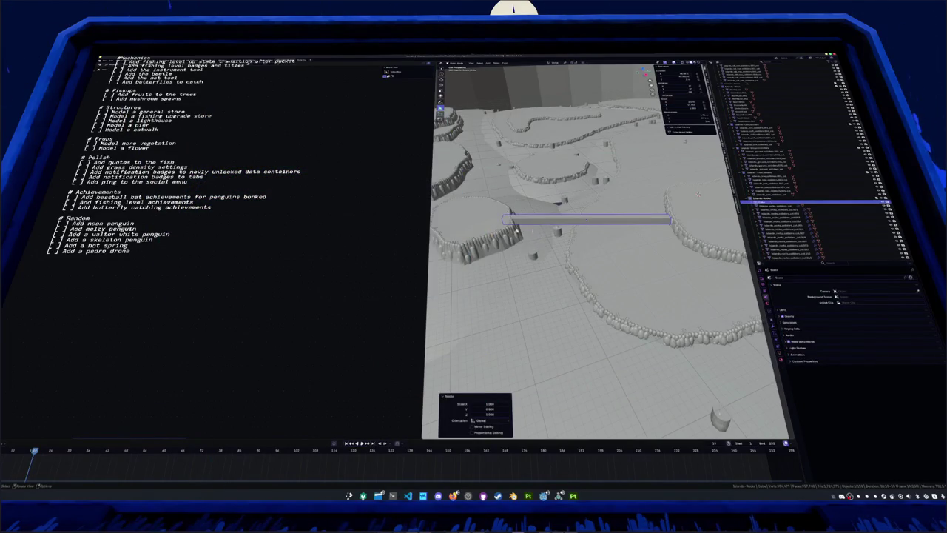
# Slide an edge along the bar in Edit Mode
pyautogui.press('Tab')
pyautogui.moveTo(698, 195); pyautogui.dragTo(699, 148, button='middle')
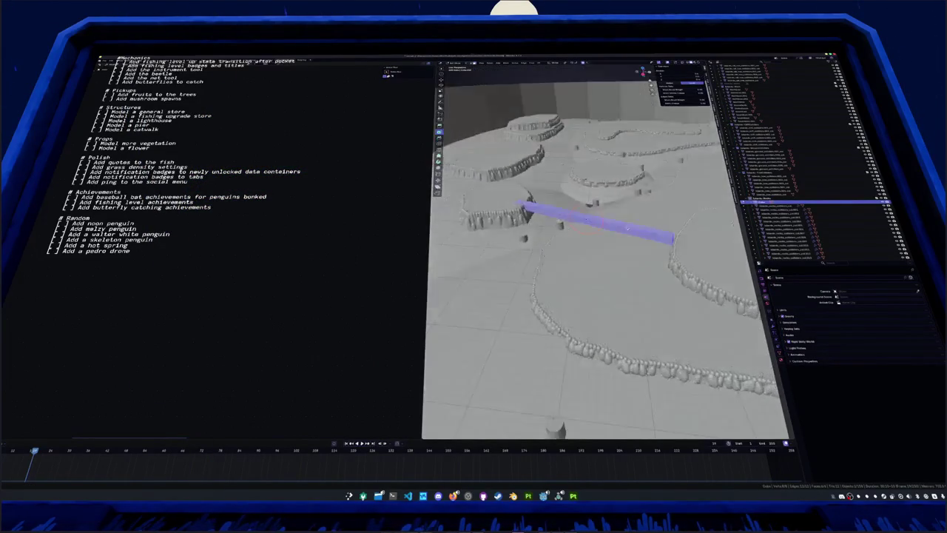
pyautogui.moveTo(656, 238)
pyautogui.mouseDown(button='middle')
pyautogui.moveTo(665, 234)
pyautogui.moveTo(651, 193)
pyautogui.moveTo(582, 159)
pyautogui.mouseUp(button='middle')
pyautogui.press('g')
pyautogui.press('g')
pyautogui.click(664, 234)
pyautogui.press('Tab')
pyautogui.press('Tab')
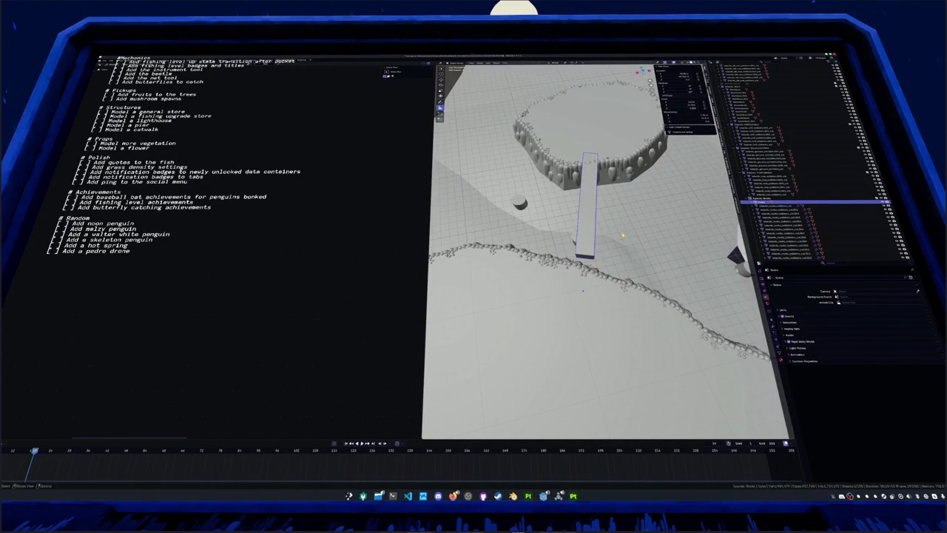
# Tilt the whole bar 15° and move it onto the slope
pyautogui.press('a')
pyautogui.press('r')
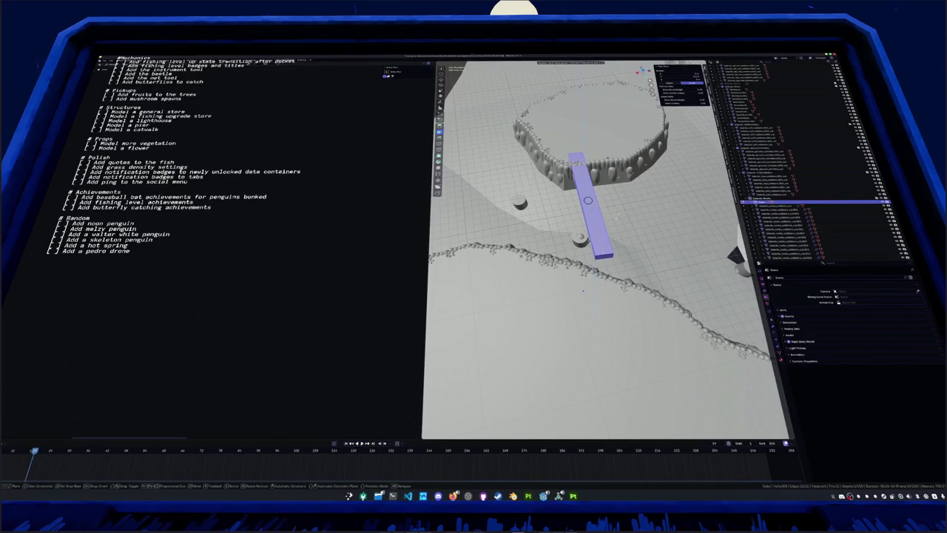
pyautogui.press('Return')
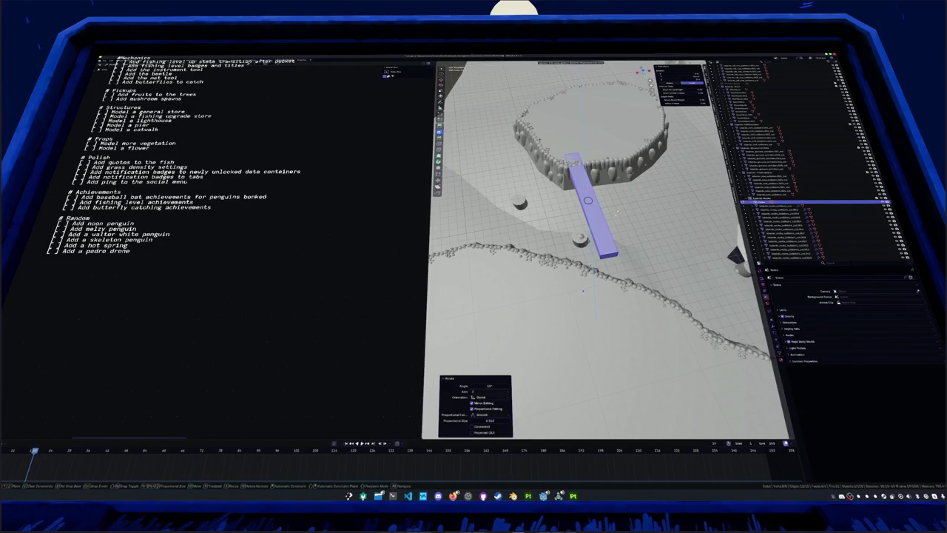
pyautogui.moveTo(582, 291); pyautogui.dragTo(555, 280, button='middle')
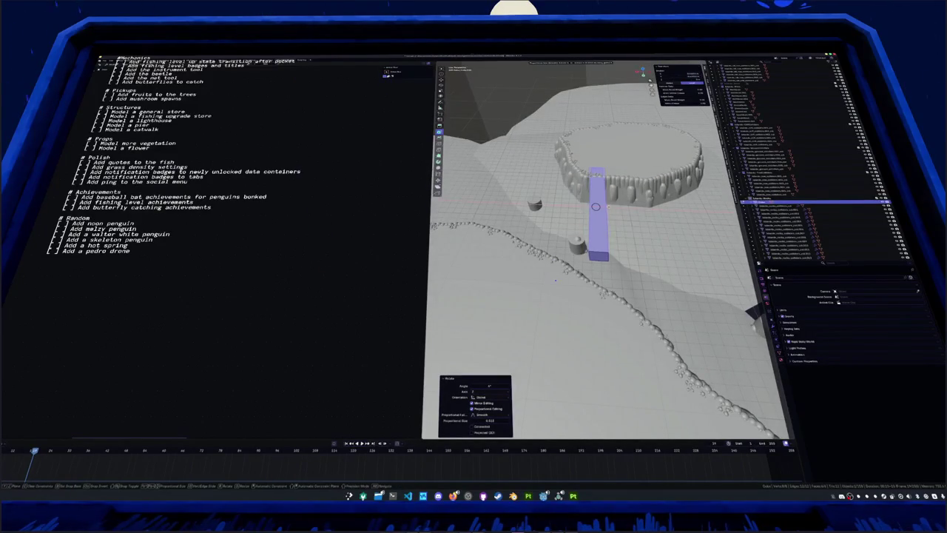
pyautogui.press('g')
pyautogui.moveTo(555, 280)
pyautogui.mouseDown(button='middle')
pyautogui.moveTo(585, 244)
pyautogui.moveTo(514, 220)
pyautogui.moveTo(540, 218)
pyautogui.mouseUp(button='middle')
pyautogui.press('Return')
# Reshape the terrain near the bridge end with proportional editing, using X-ray to check
pyautogui.press('g')
pyautogui.click(545, 235)
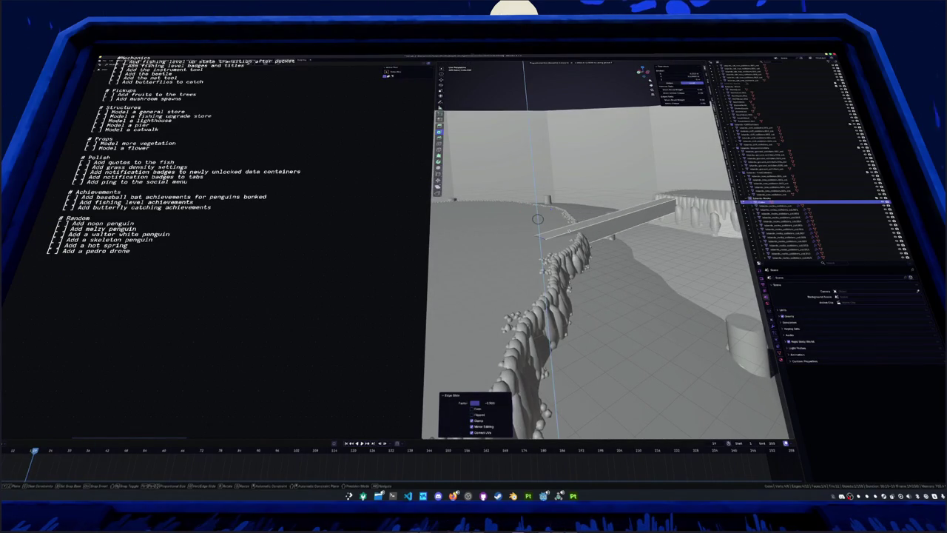
pyautogui.press('g')
pyautogui.click(537, 219)
pyautogui.moveTo(537, 220); pyautogui.dragTo(540, 244, button='middle')
pyautogui.moveTo(558, 209)
pyautogui.mouseDown(button='middle')
pyautogui.moveTo(586, 228)
pyautogui.moveTo(544, 260)
pyautogui.moveTo(570, 304)
pyautogui.moveTo(598, 272)
pyautogui.mouseUp(button='middle')
pyautogui.hotkey('alt', 'z')
pyautogui.press('g')
pyautogui.hotkey('alt', 'z')
pyautogui.click(581, 228)
# Move the whole plank into its final ramp position and view it from the side
pyautogui.press('Tab')
pyautogui.press('a')
pyautogui.press('g')
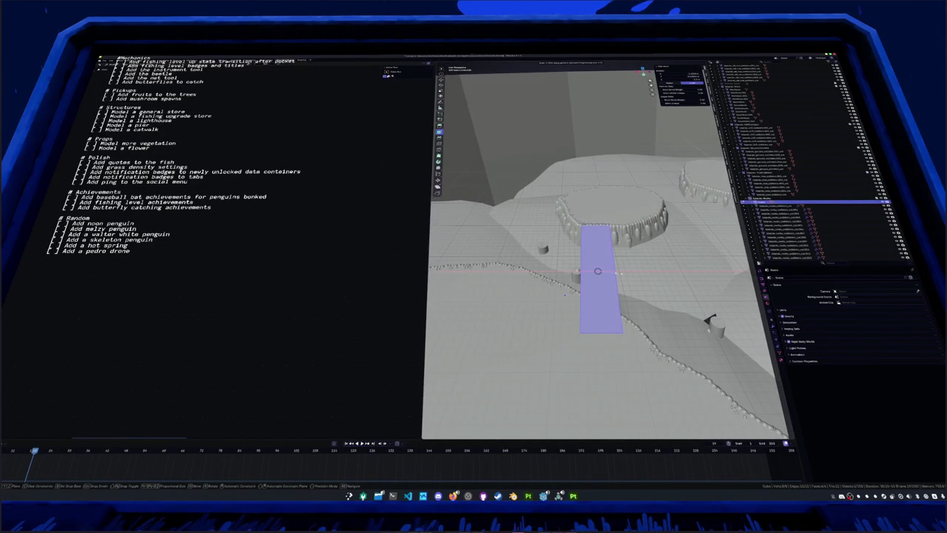
pyautogui.click(598, 272)
pyautogui.press('Tab')
pyautogui.moveTo(598, 272)
pyautogui.mouseDown(button='middle')
pyautogui.moveTo(507, 222)
pyautogui.moveTo(602, 267)
pyautogui.moveTo(585, 268)
pyautogui.mouseUp(button='middle')
pyautogui.scroll(-3, 602, 267)
pyautogui.scroll(-5, 575, 269)
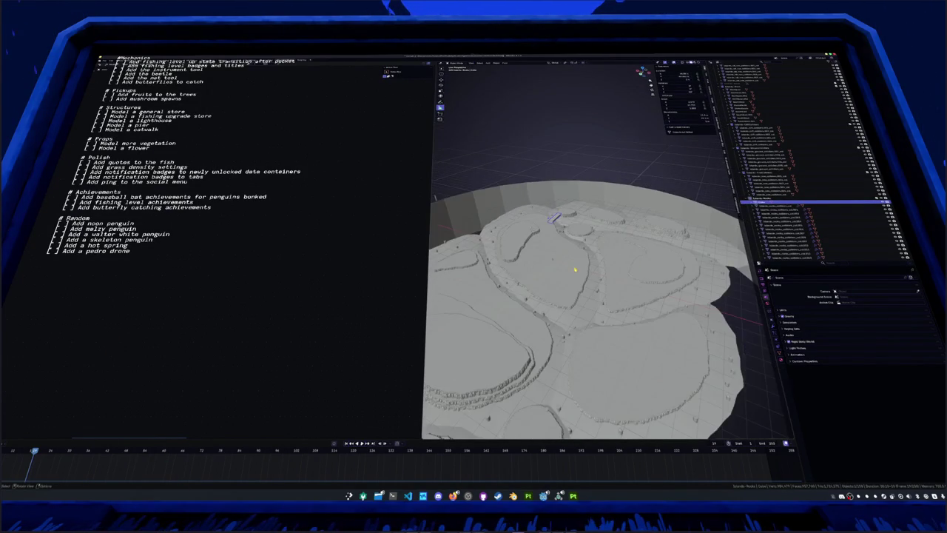
# In the Godot editor, open the island level and select an existing bridge
pyautogui.scroll(5, 575, 268)
pyautogui.scroll(3, 574, 268)
pyautogui.hotkey('alt', 'Tab')
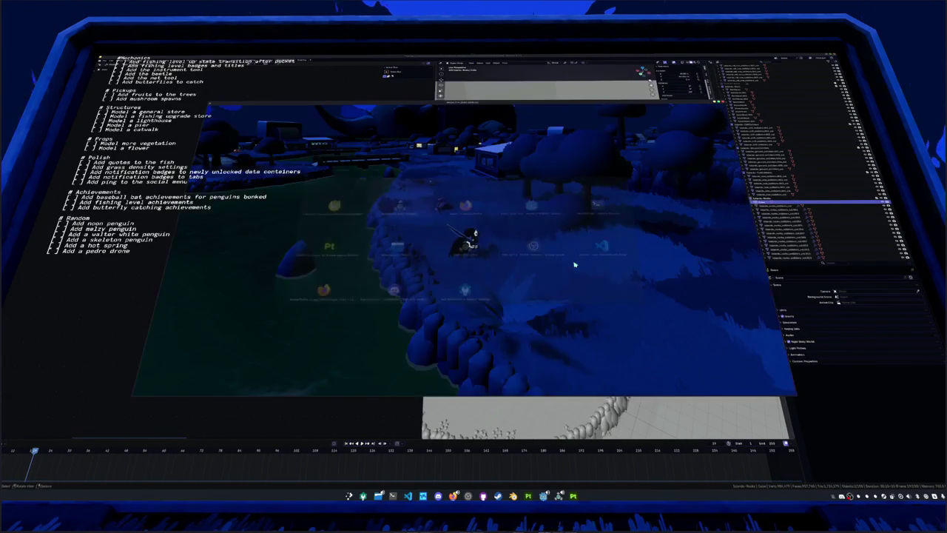
pyautogui.hotkey('alt', 'Tab')
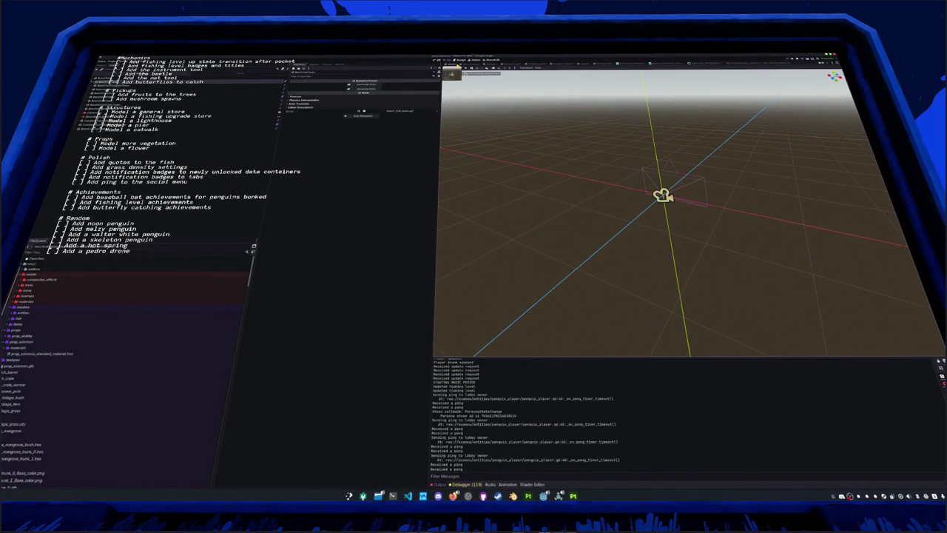
pyautogui.hotkey('ctrl', 'Tab')
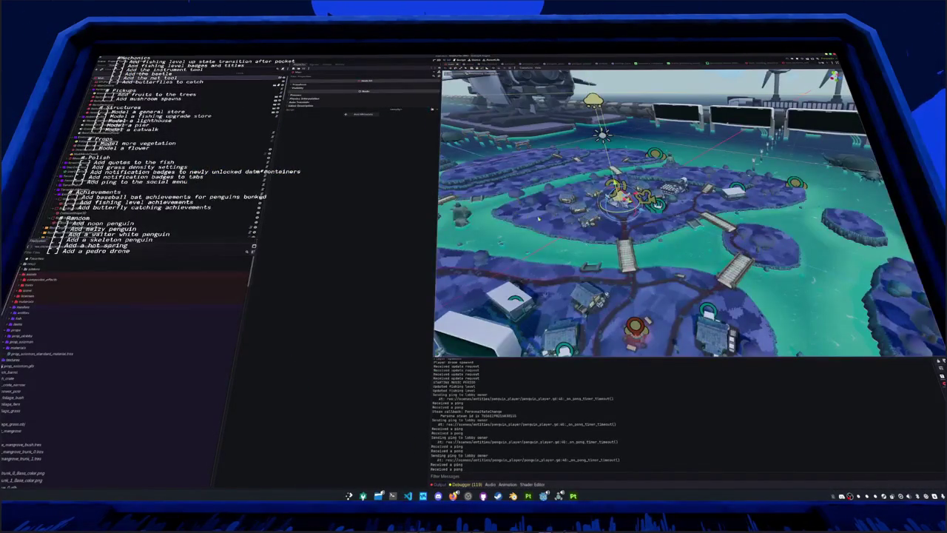
pyautogui.click(729, 268)
pyautogui.moveTo(729, 268); pyautogui.dragTo(783, 222, button='middle')
pyautogui.moveTo(782, 222); pyautogui.dragTo(783, 172)
pyautogui.moveTo(783, 172)
pyautogui.mouseDown(button='middle')
pyautogui.moveTo(627, 222)
pyautogui.moveTo(666, 239)
pyautogui.mouseUp(button='middle')
# Duplicate the bridge, move the copy between two outer islands and rotate it about Y
pyautogui.hotkey('ctrl', 'd')
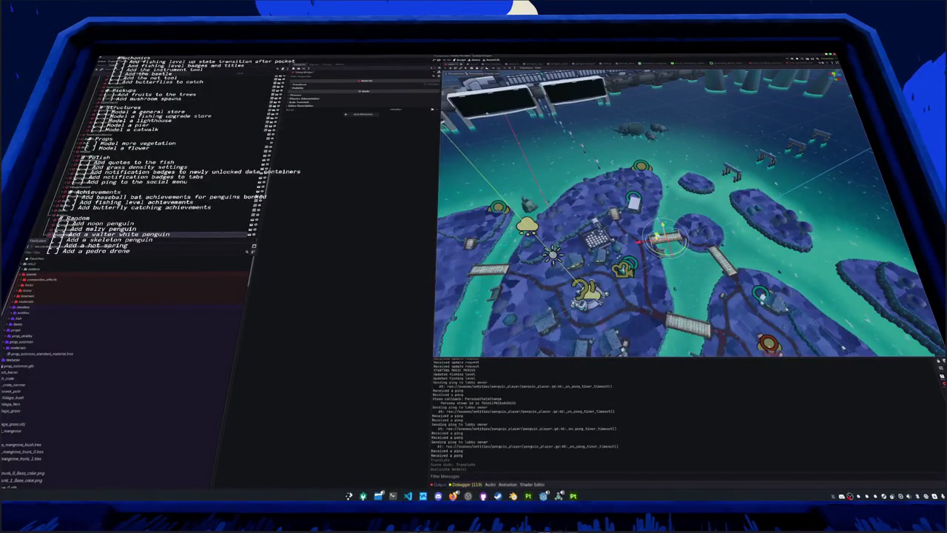
pyautogui.moveTo(666, 239); pyautogui.dragTo(722, 194)
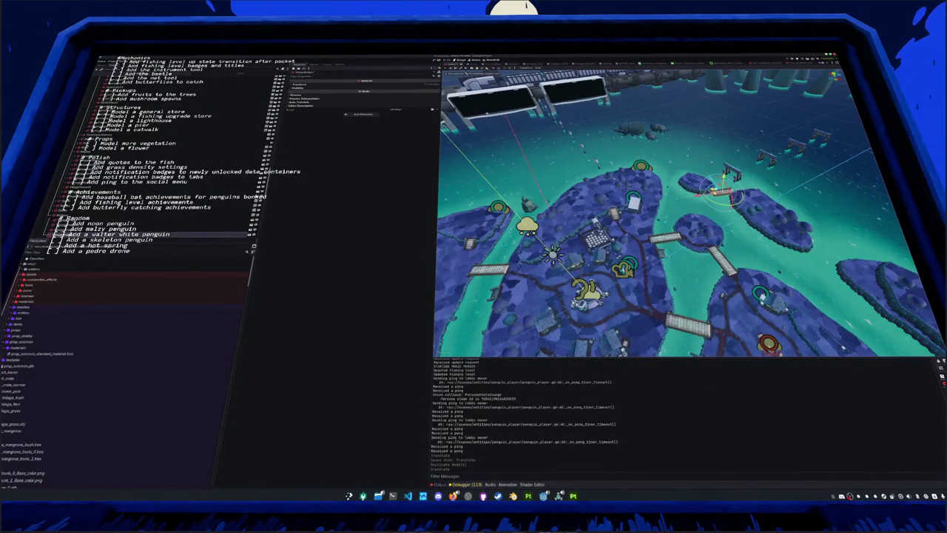
pyautogui.press('f')
pyautogui.press('r')
pyautogui.press('y')
pyautogui.press('Return')
pyautogui.moveTo(666, 185); pyautogui.dragTo(666, 237, button='middle')
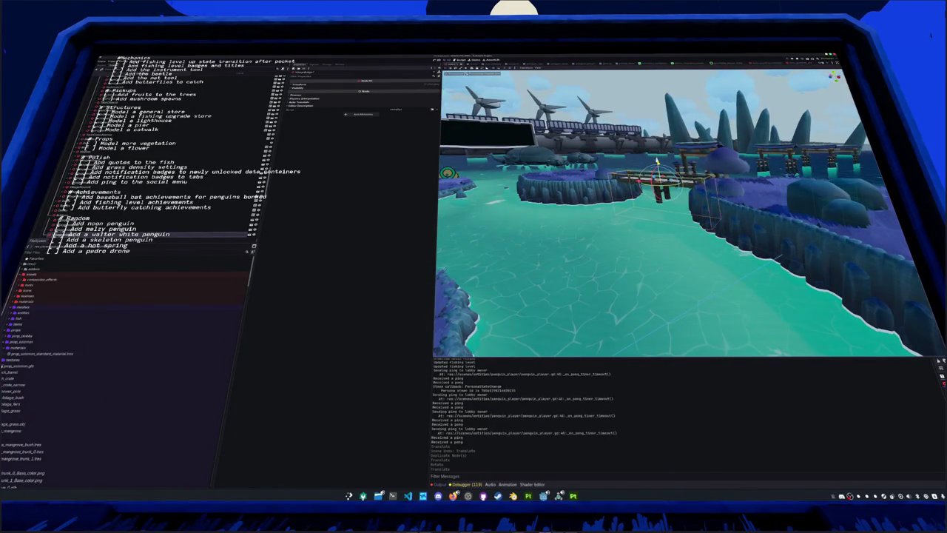
# Undo the bridge's last moves and lift it slightly with the Y gizmo arrow
pyautogui.moveTo(666, 222); pyautogui.dragTo(667, 148, button='middle')
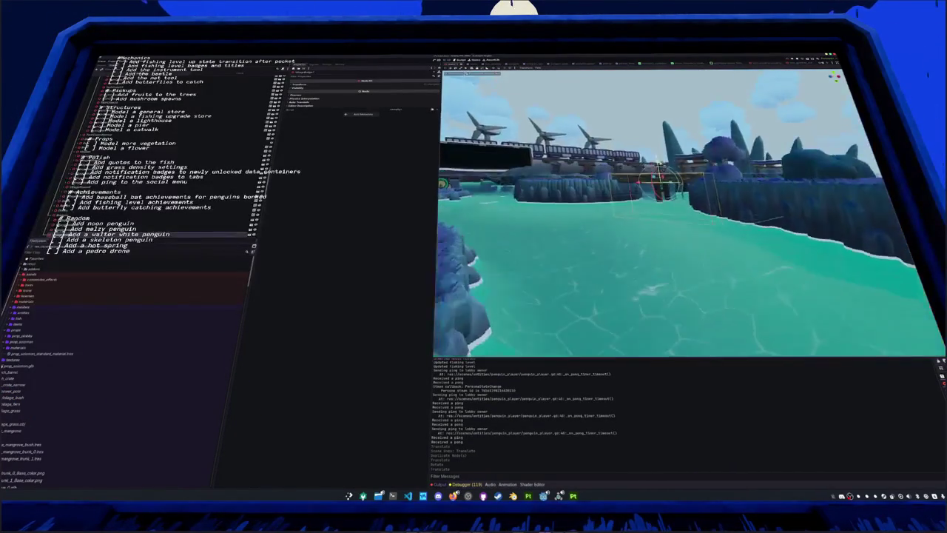
pyautogui.moveTo(666, 222); pyautogui.dragTo(667, 163, button='middle')
pyautogui.moveTo(666, 208); pyautogui.dragTo(710, 207, button='middle')
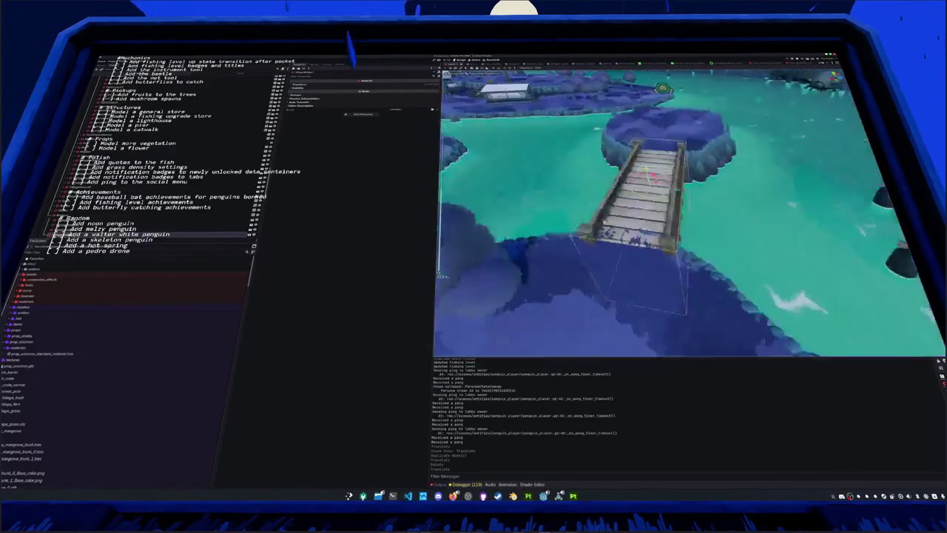
pyautogui.moveTo(650, 157); pyautogui.dragTo(650, 154)
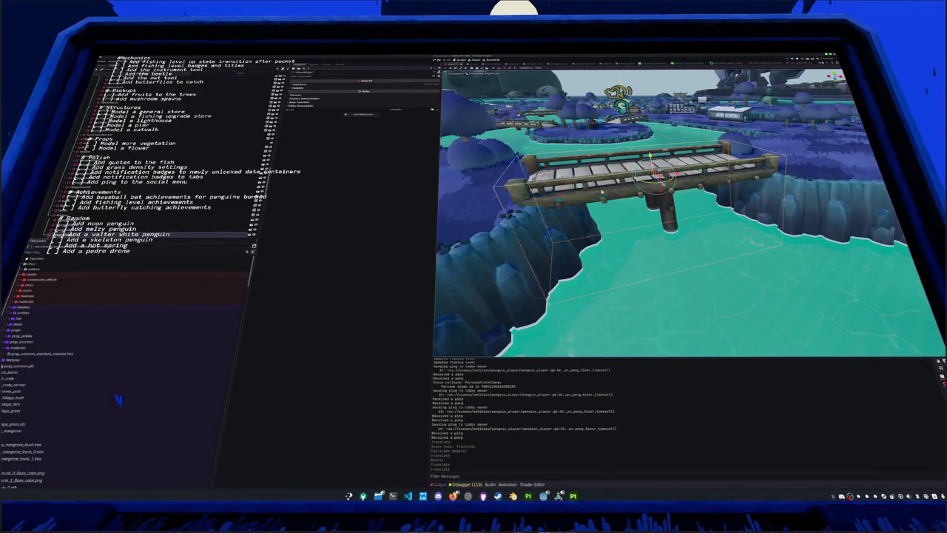
pyautogui.hotkey('ctrl', 'z')
pyautogui.hotkey('ctrl', 'z')
pyautogui.hotkey('ctrl', 'z')
pyautogui.hotkey('ctrl', 'z')
pyautogui.moveTo(654, 187); pyautogui.dragTo(649, 152)
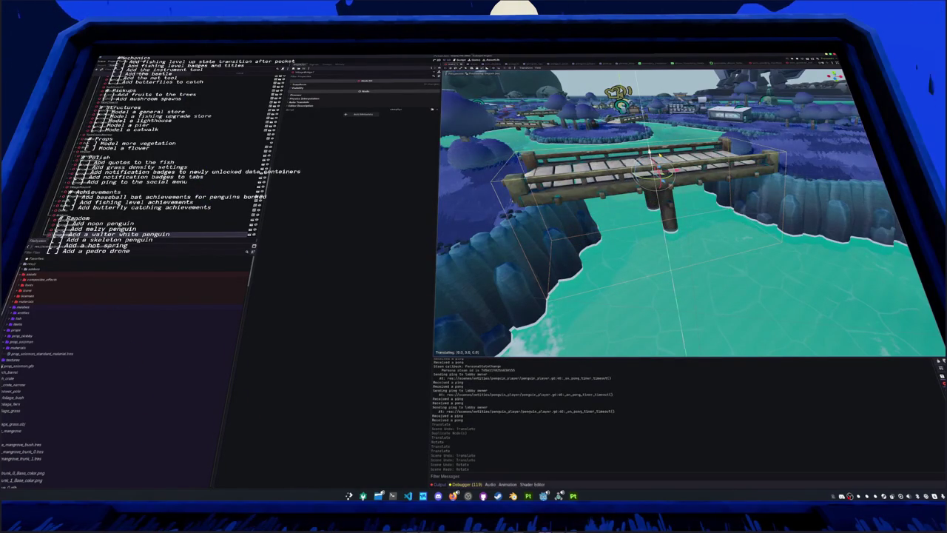
# Orbit and zoom around the islands to inspect the raised bridge
pyautogui.moveTo(649, 151)
pyautogui.mouseDown(button='middle')
pyautogui.moveTo(579, 167)
pyautogui.moveTo(592, 245)
pyautogui.mouseUp(button='middle')
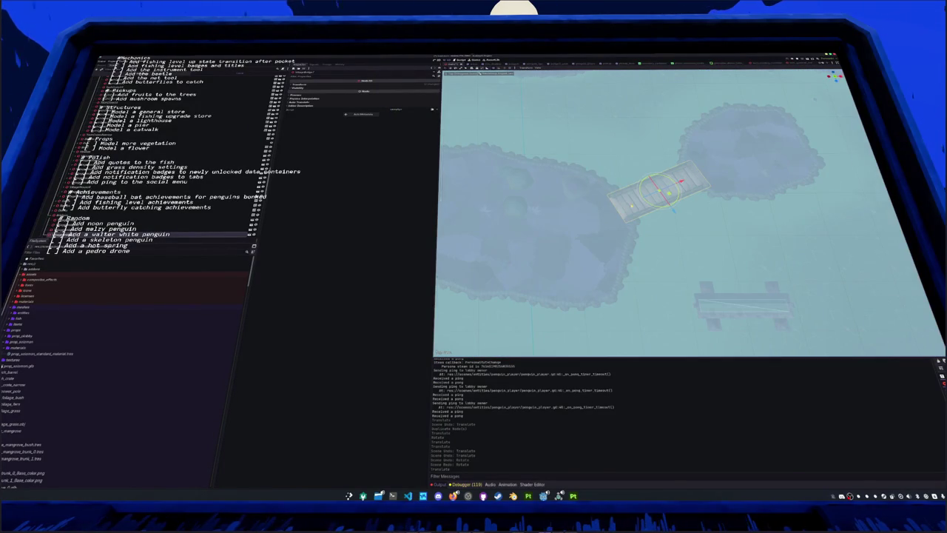
pyautogui.scroll(2, 659, 191)
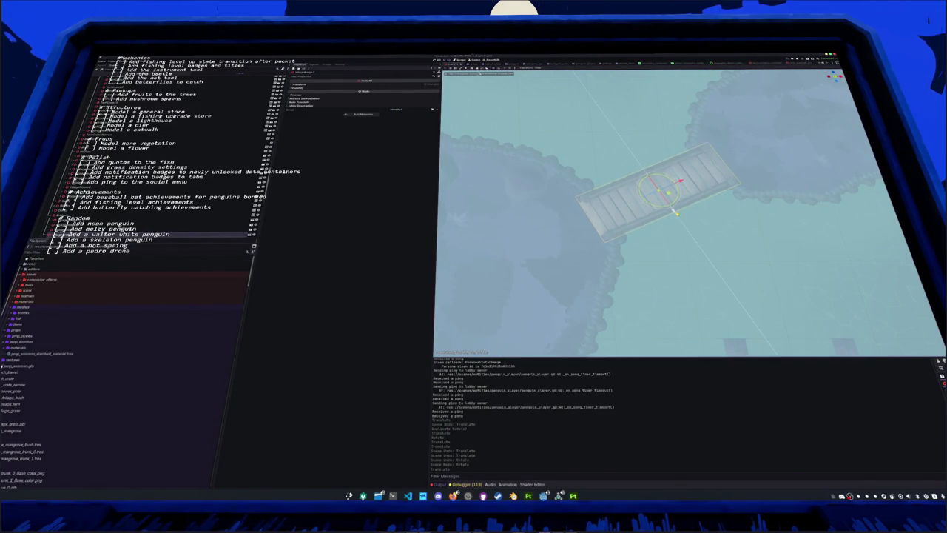
pyautogui.press('KP_5')
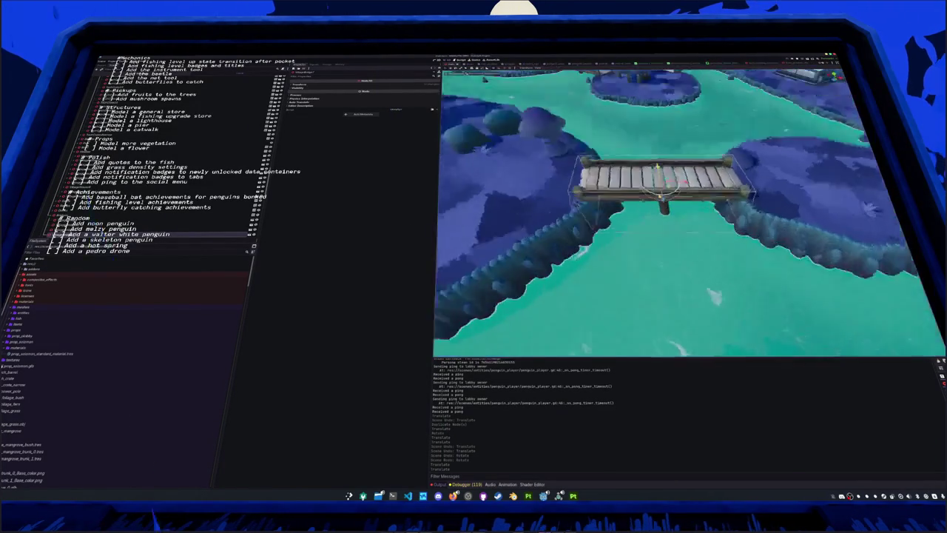
pyautogui.moveTo(688, 222)
pyautogui.mouseDown(button='middle')
pyautogui.moveTo(688, 185)
pyautogui.moveTo(710, 200)
pyautogui.moveTo(666, 207)
pyautogui.mouseUp(button='middle')
pyautogui.scroll(-3, 689, 215)
pyautogui.scroll(-2, 689, 215)
pyautogui.scroll(1, 688, 214)
pyautogui.scroll(1, 688, 215)
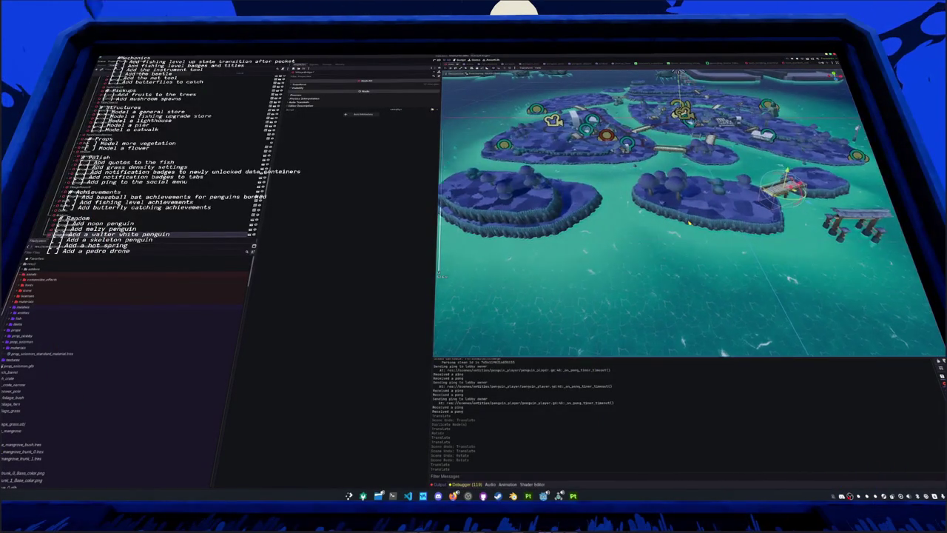
# View VillageBridge2 from above and confirm deleting it
pyautogui.scroll(1, 688, 215)
pyautogui.scroll(1, 689, 214)
pyautogui.scroll(2, 688, 214)
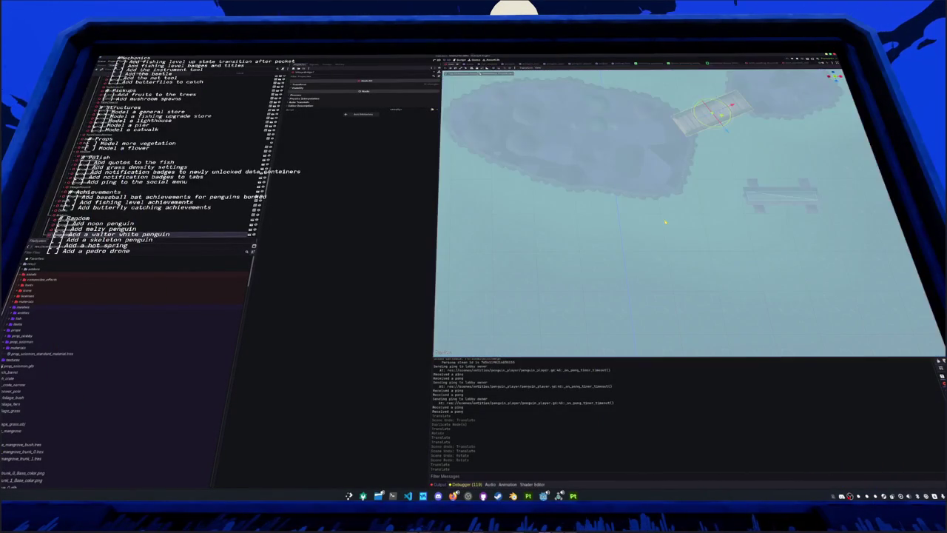
pyautogui.scroll(-3, 598, 176)
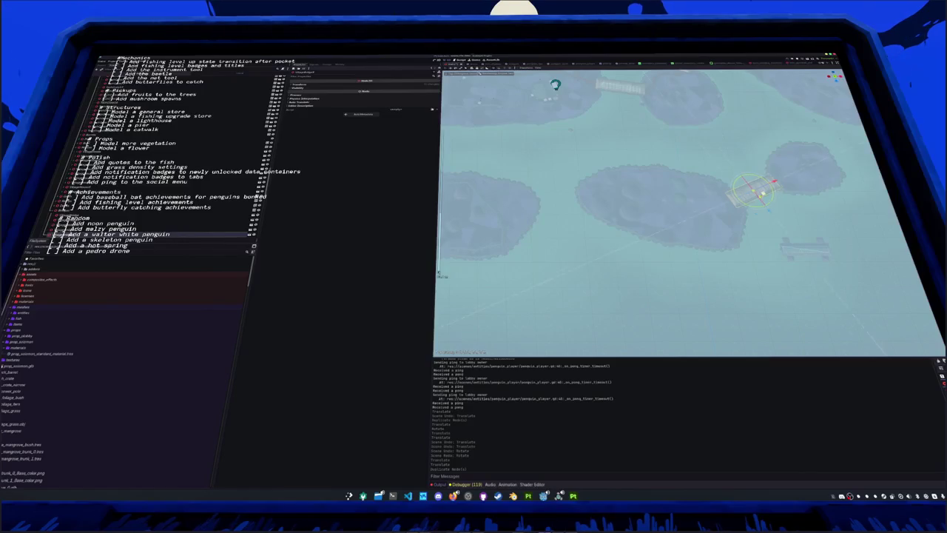
pyautogui.scroll(2, 571, 203)
pyautogui.scroll(1, 572, 203)
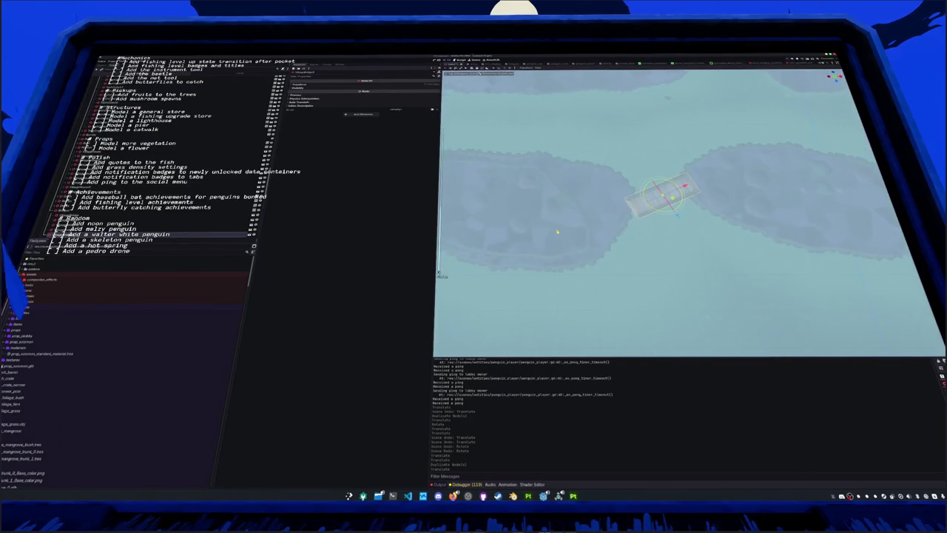
pyautogui.moveTo(572, 222); pyautogui.dragTo(571, 177, button='middle')
pyautogui.scroll(2, 571, 203)
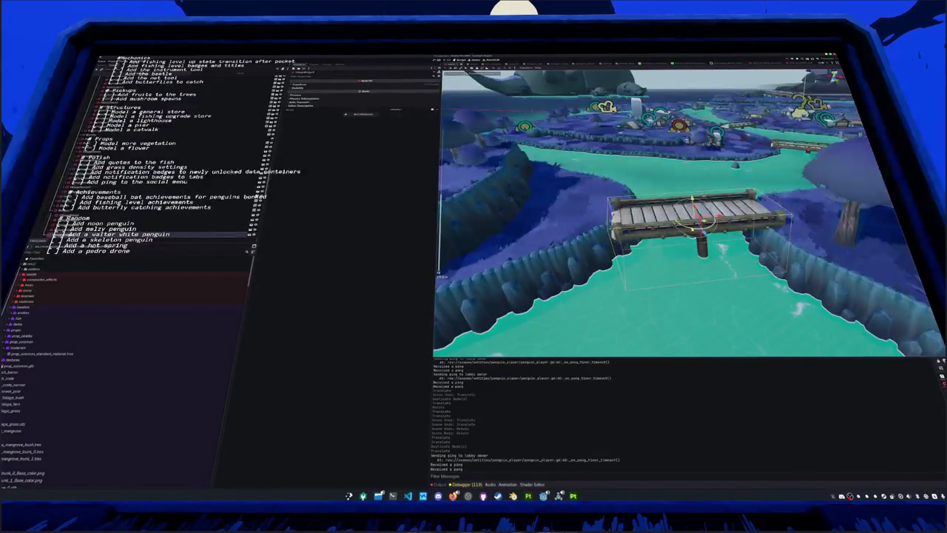
pyautogui.moveTo(696, 207)
pyautogui.mouseDown(button='middle')
pyautogui.moveTo(696, 252)
pyautogui.moveTo(696, 207)
pyautogui.moveTo(695, 237)
pyautogui.mouseUp(button='middle')
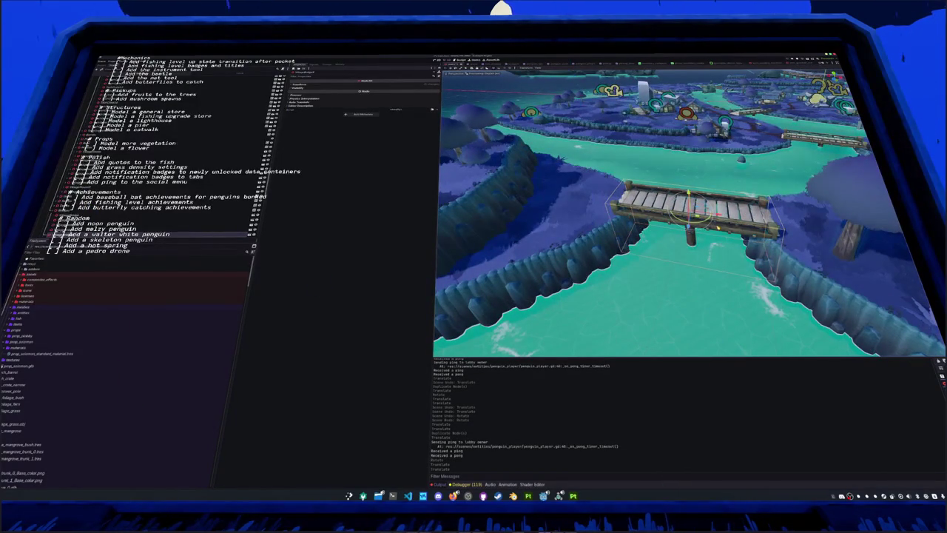
pyautogui.press('Return')
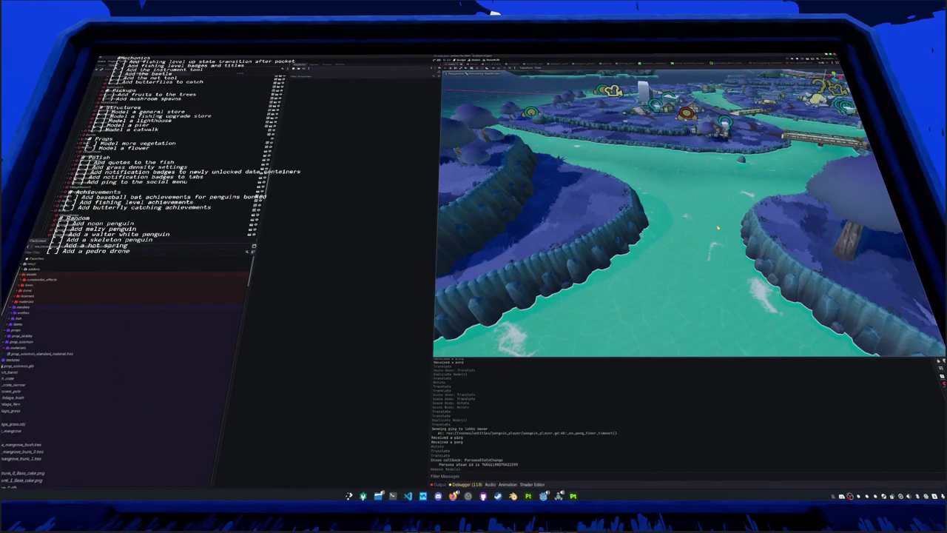
# Navigate down to the river and select the small bridge between the upper islands
pyautogui.moveTo(718, 227)
pyautogui.mouseDown(button='middle')
pyautogui.moveTo(718, 182)
pyautogui.moveTo(695, 211)
pyautogui.moveTo(696, 200)
pyautogui.moveTo(664, 198)
pyautogui.moveTo(652, 215)
pyautogui.moveTo(517, 204)
pyautogui.moveTo(515, 252)
pyautogui.moveTo(487, 240)
pyautogui.moveTo(548, 235)
pyautogui.moveTo(598, 252)
pyautogui.mouseUp(button='middle')
pyautogui.scroll(-5, 522, 227)
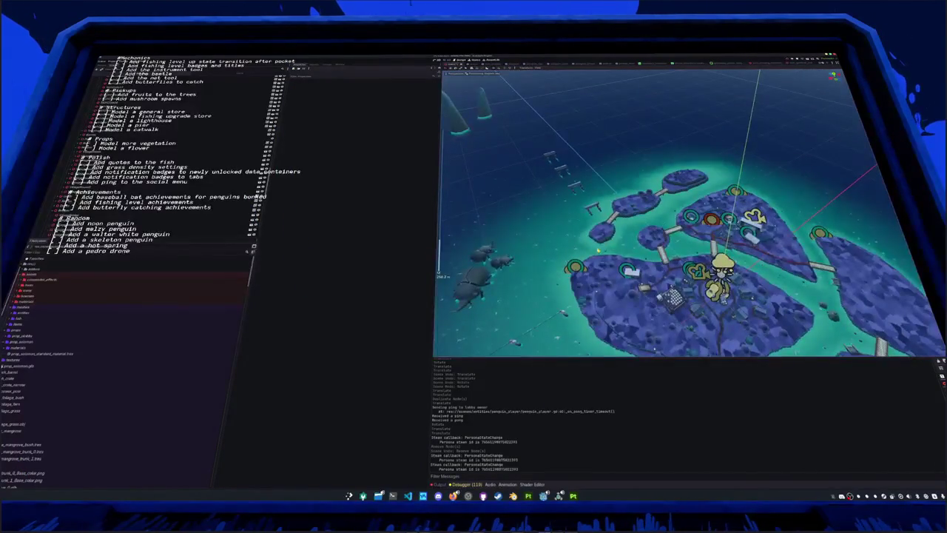
pyautogui.scroll(-3, 598, 252)
pyautogui.scroll(-2, 598, 252)
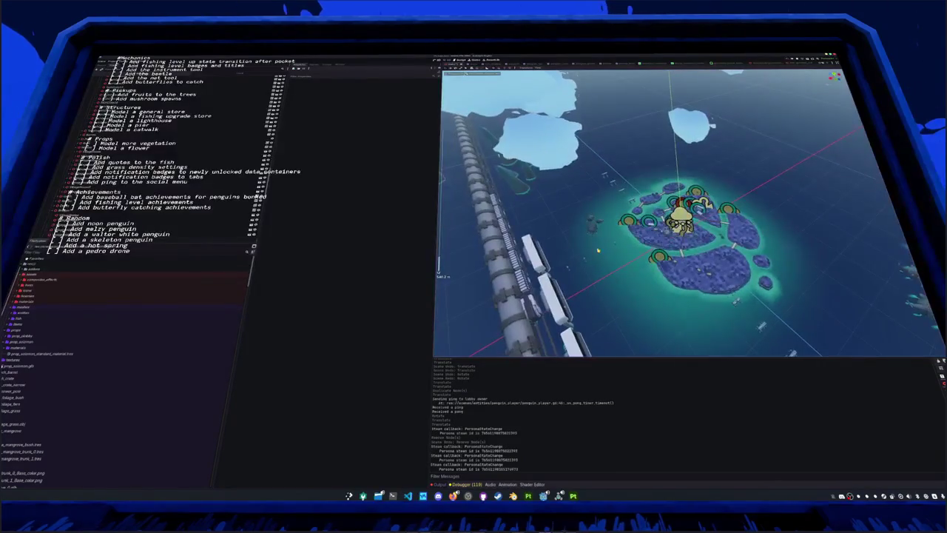
pyautogui.moveTo(598, 252); pyautogui.dragTo(629, 245, button='middle')
pyautogui.scroll(3, 629, 245)
pyautogui.scroll(4, 666, 237)
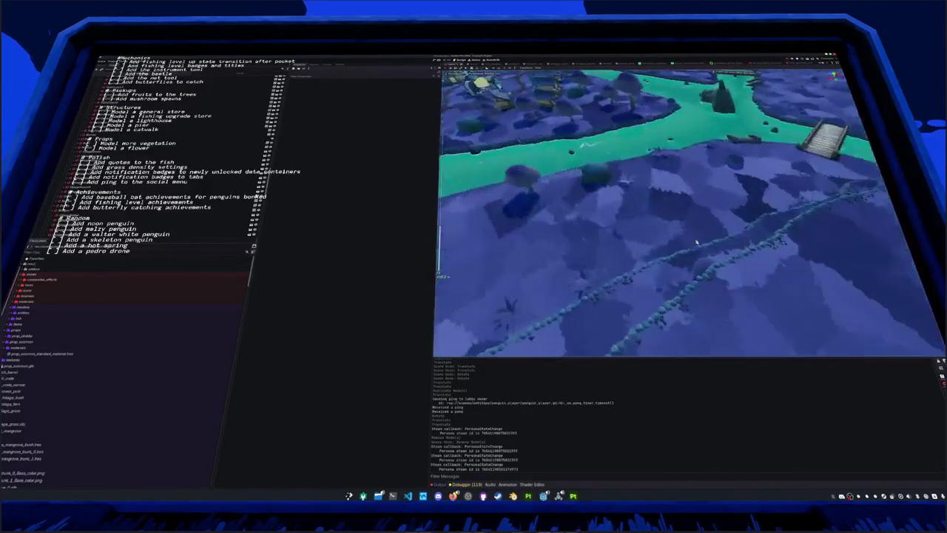
pyautogui.scroll(-5, 694, 232)
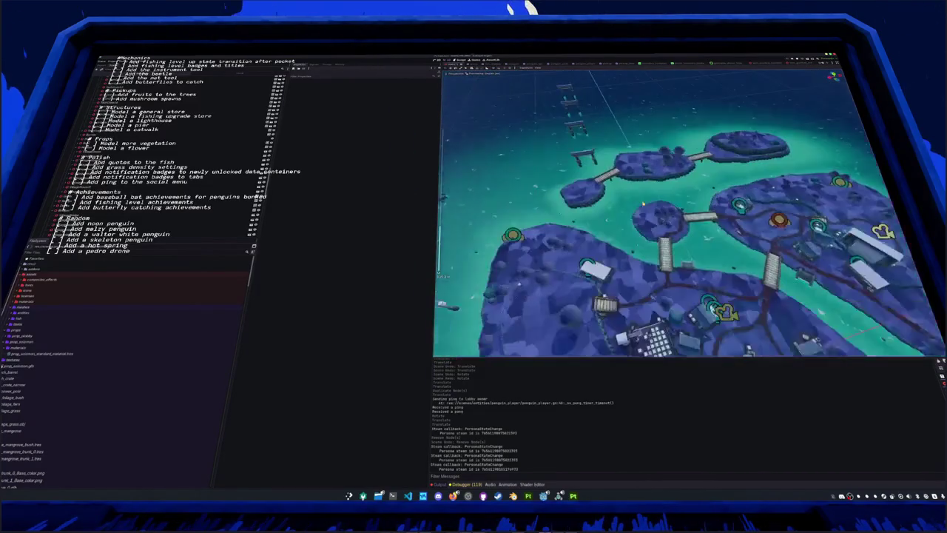
pyautogui.moveTo(688, 222); pyautogui.dragTo(673, 200, button='middle')
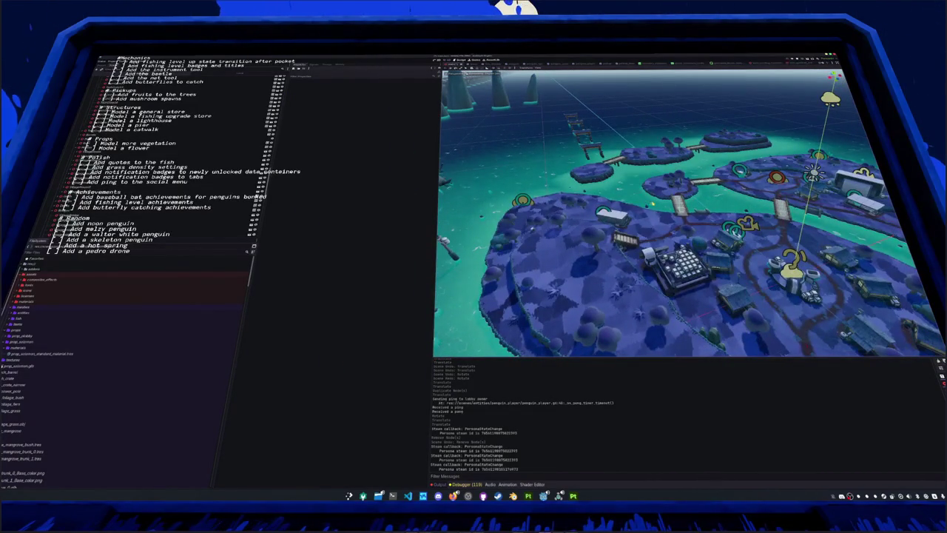
pyautogui.click(696, 147)
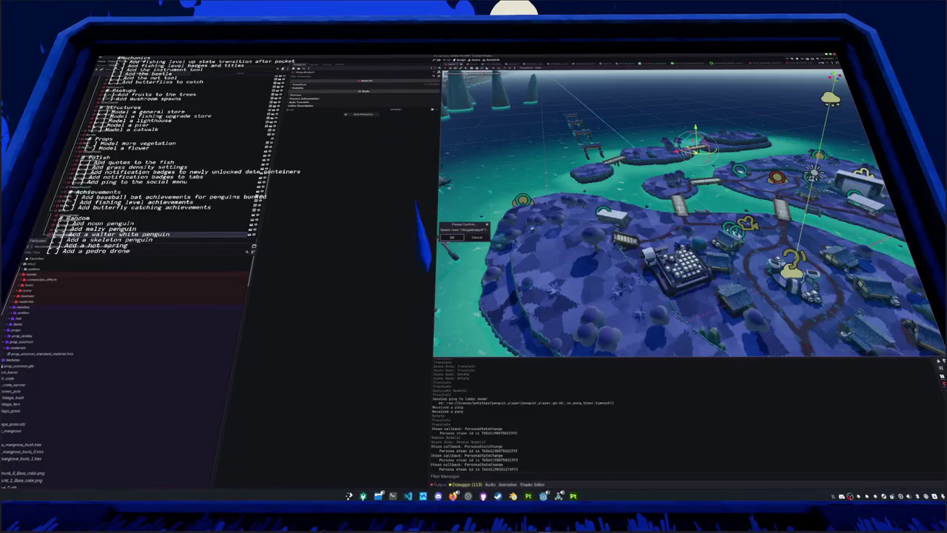
pyautogui.moveTo(688, 215)
pyautogui.mouseDown(button='right')
pyautogui.moveTo(671, 180)
pyautogui.moveTo(654, 191)
pyautogui.moveTo(777, 148)
pyautogui.moveTo(753, 161)
pyautogui.mouseUp(button='right')
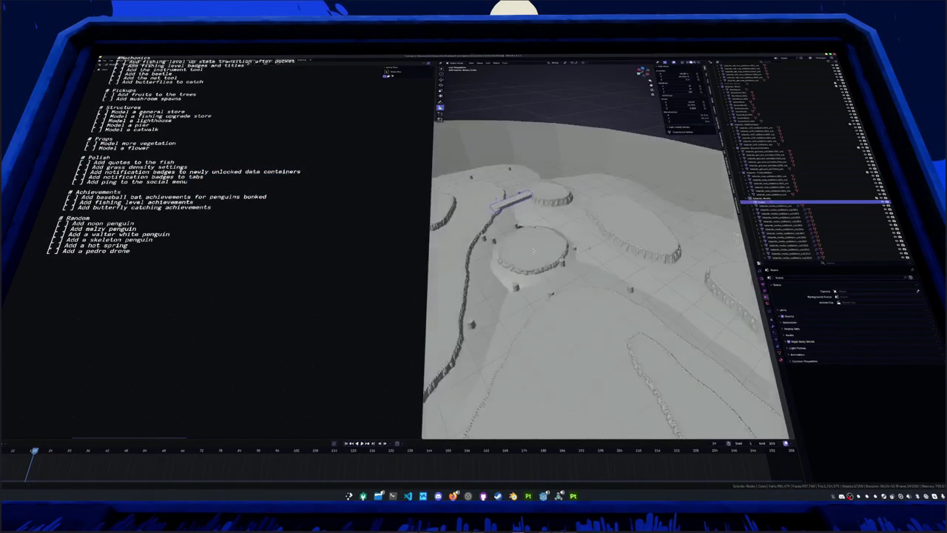
# Mirror the bridge block and walk-navigate low over the terrain
pyautogui.moveTo(607, 296); pyautogui.dragTo(563, 281, button='middle')
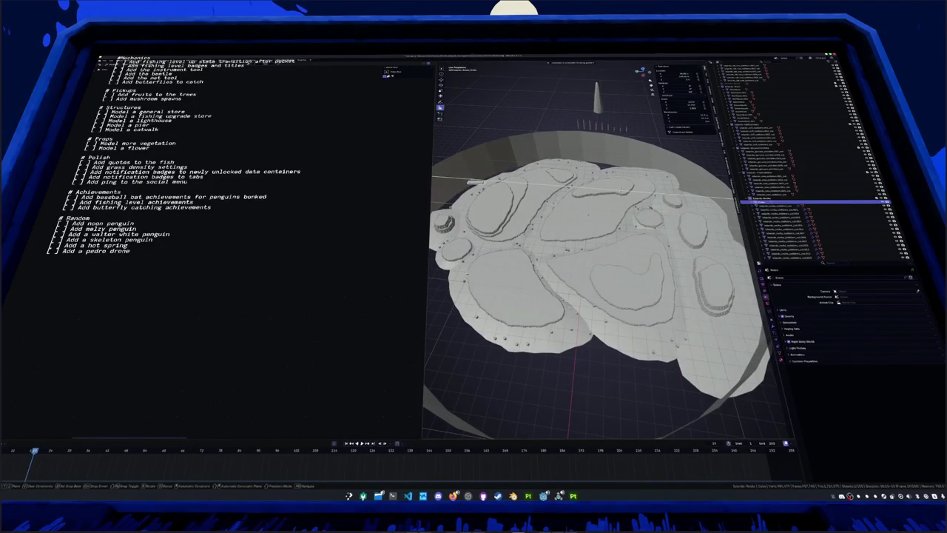
pyautogui.press('Return')
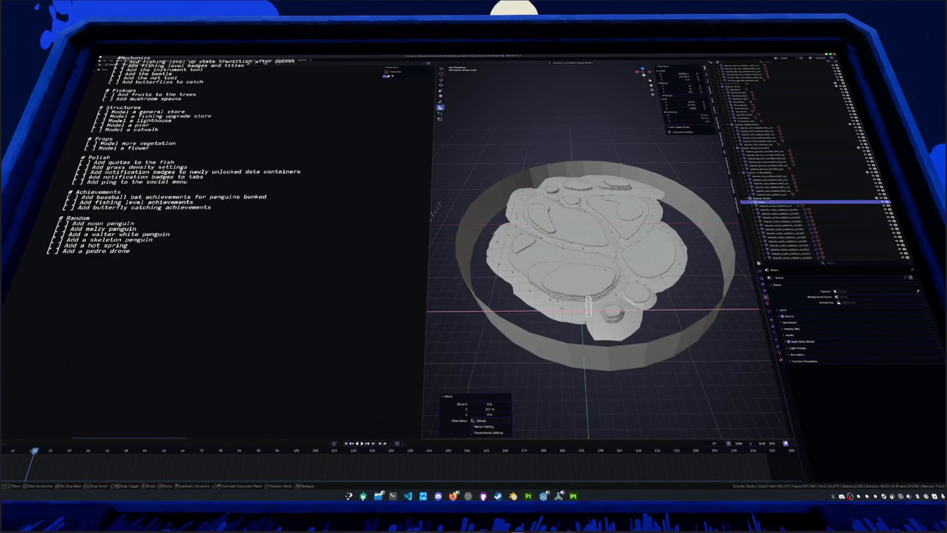
pyautogui.scroll(3, 585, 274)
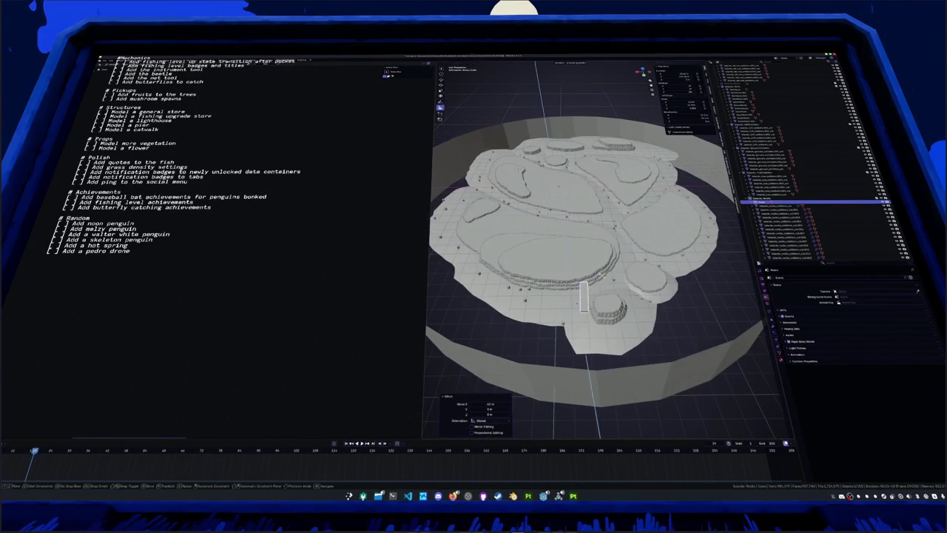
pyautogui.hotkey('shift', '`')
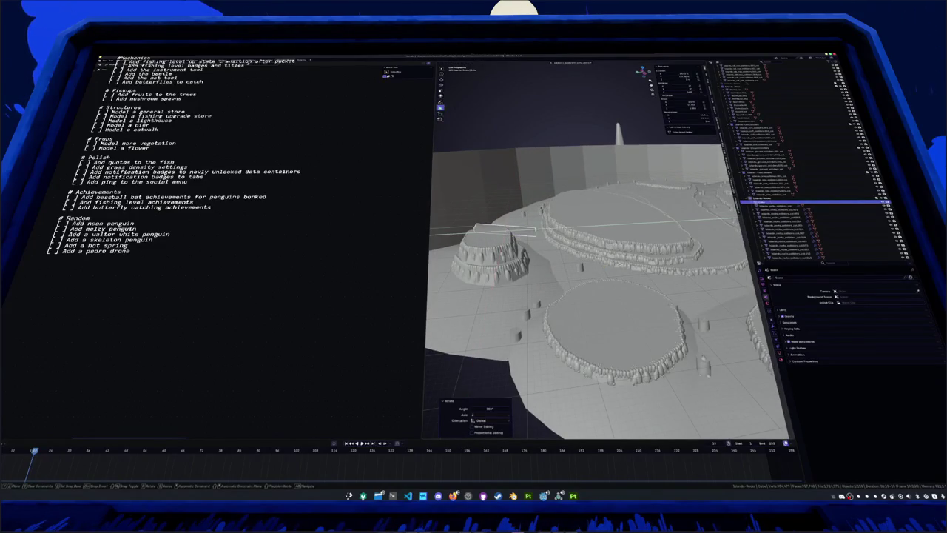
pyautogui.hotkey('shift', '`')
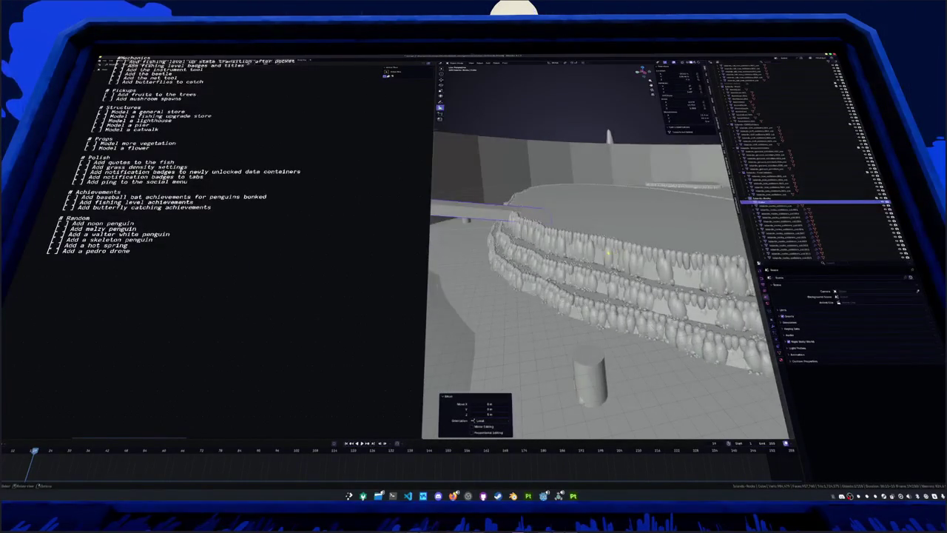
pyautogui.click(699, 187)
pyautogui.hotkey('shift', '`')
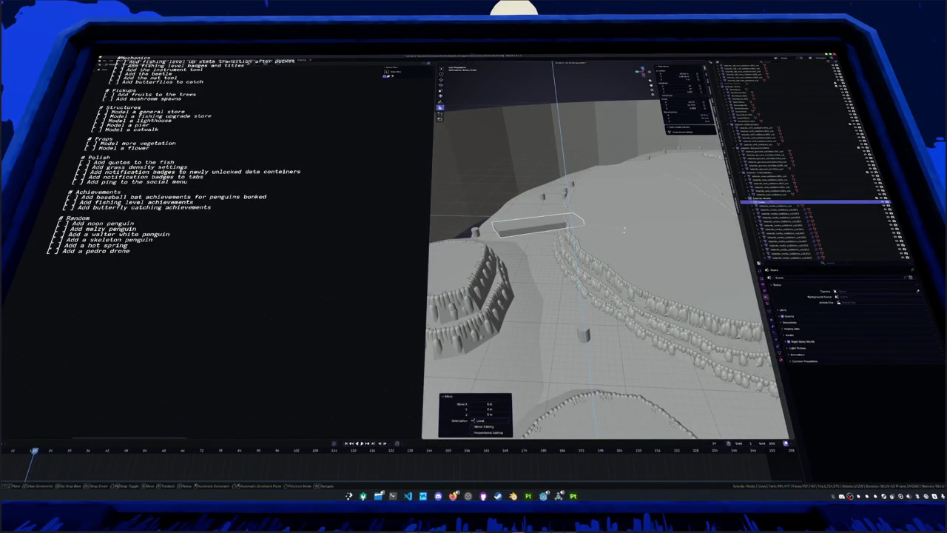
# Rotate the bridge block 90° about Z
pyautogui.press('r')
pyautogui.press('z')
pyautogui.press('9')
pyautogui.press('0')
pyautogui.press('Return')
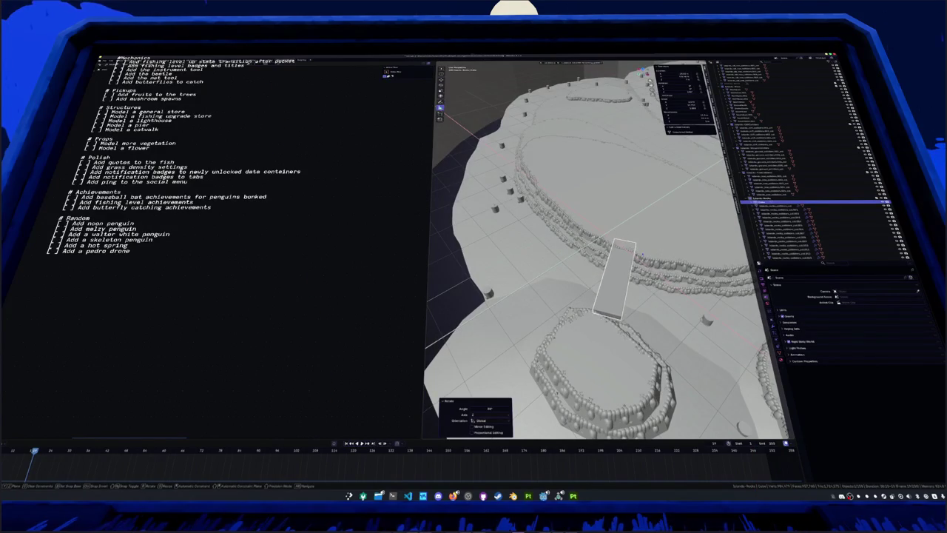
# Walk up to the block to check its fit, then reset it to the origin and frame all
pyautogui.hotkey('shift', '`')
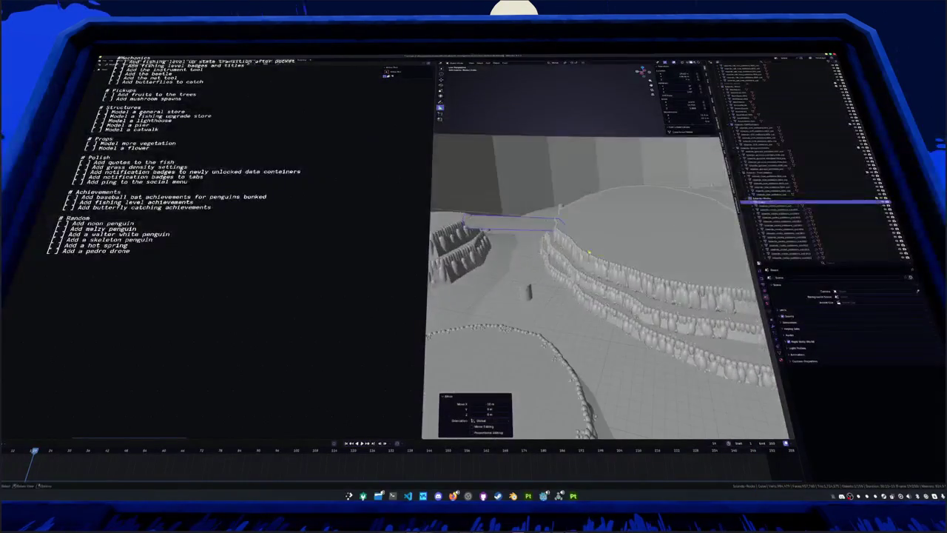
pyautogui.press('w')
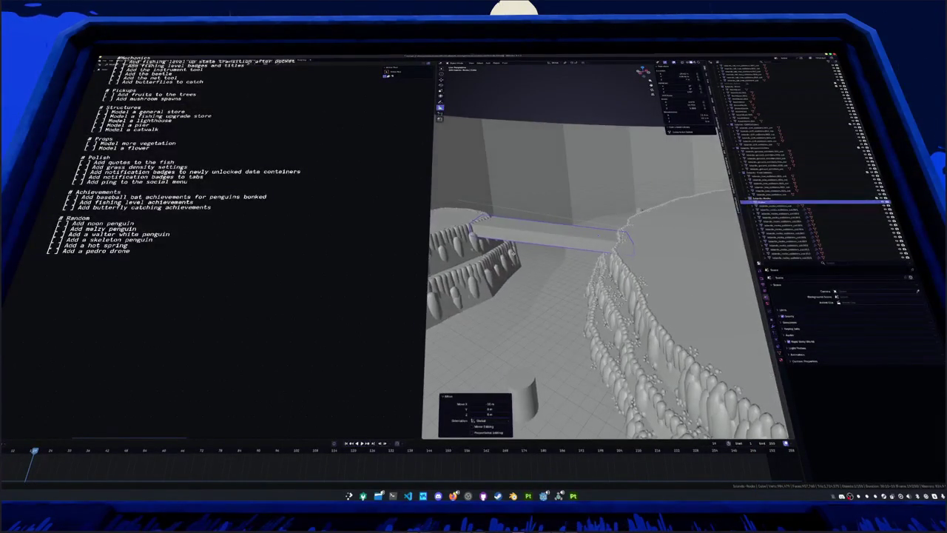
pyautogui.press('w')
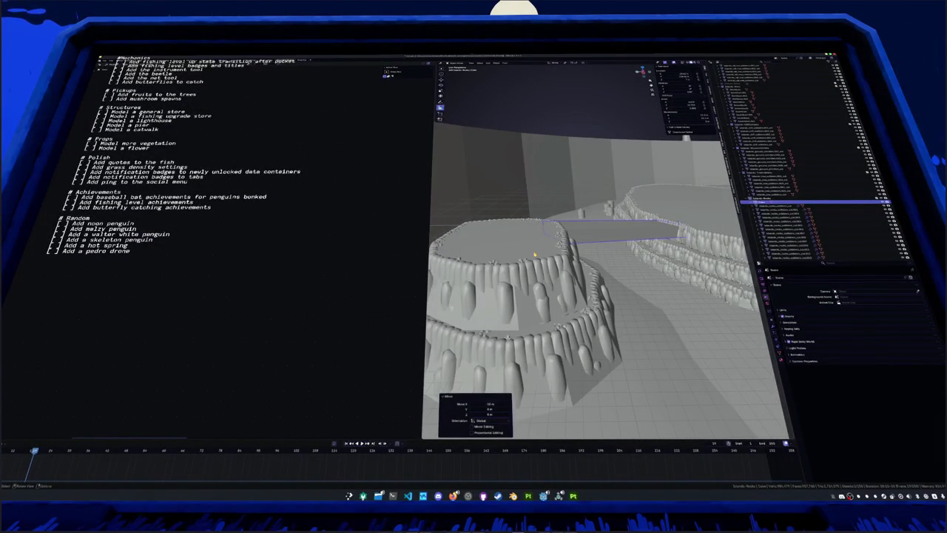
pyautogui.press('w')
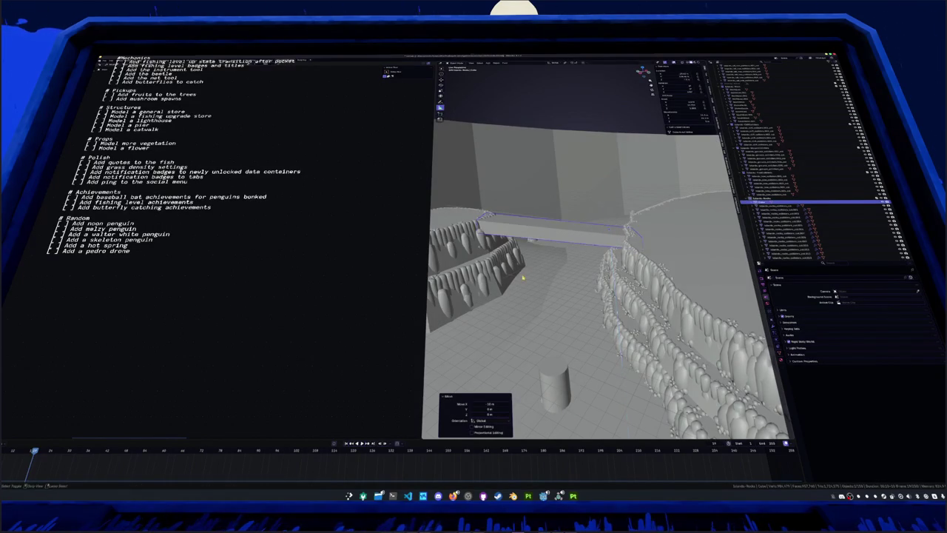
pyautogui.press('s')
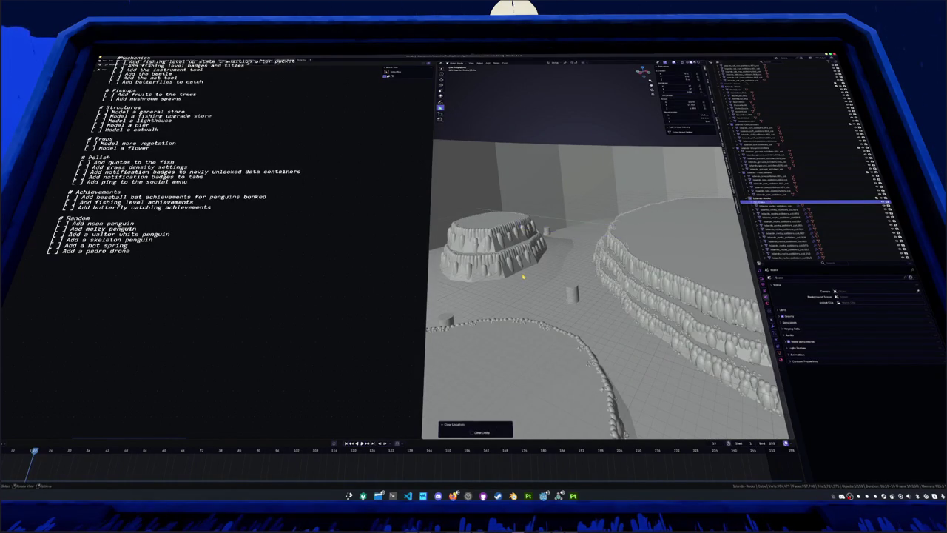
pyautogui.press('Home')
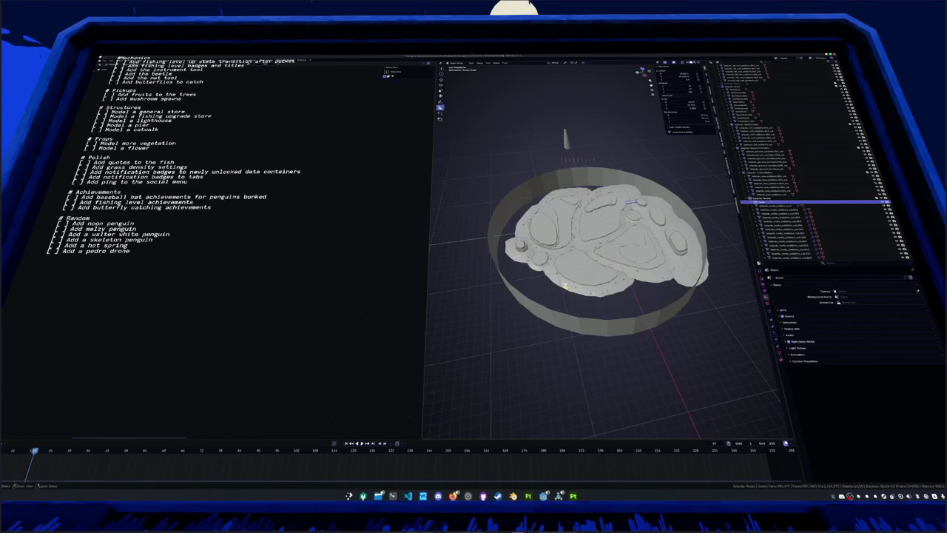
pyautogui.press('w')
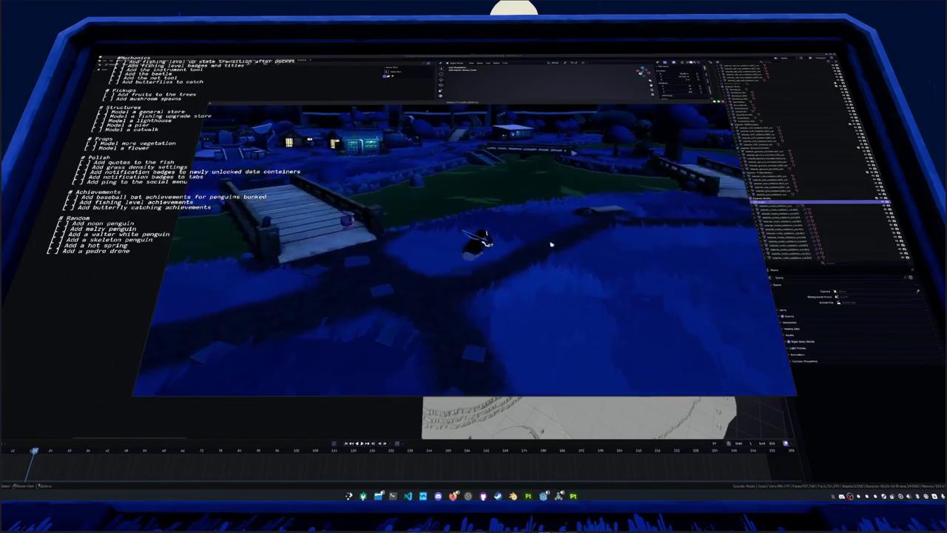
# Close the running game window with Alt+F4
pyautogui.hotkey('alt', 'F4')
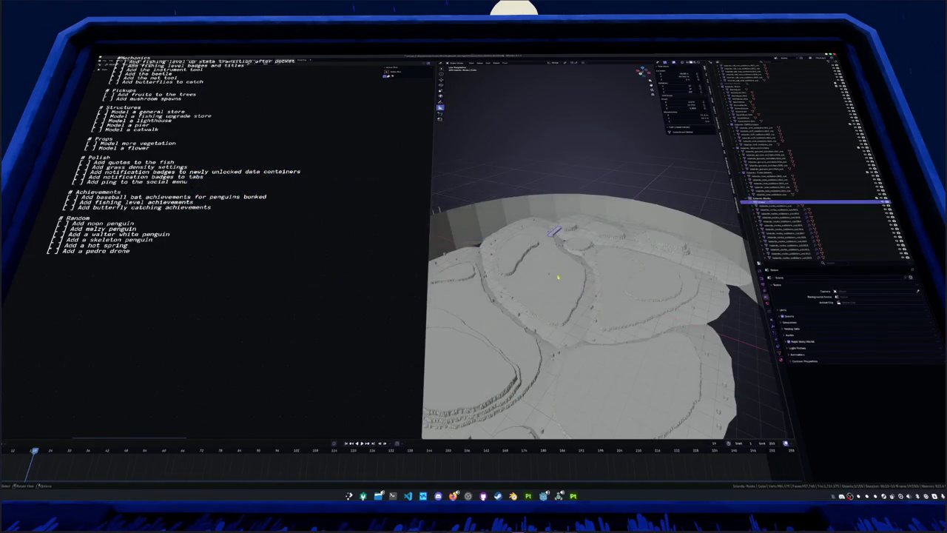
# Move the bridge bar into the Scene Collection
pyautogui.moveTo(577, 296)
pyautogui.mouseDown(button='middle')
pyautogui.moveTo(593, 282)
pyautogui.moveTo(585, 311)
pyautogui.mouseUp(button='middle')
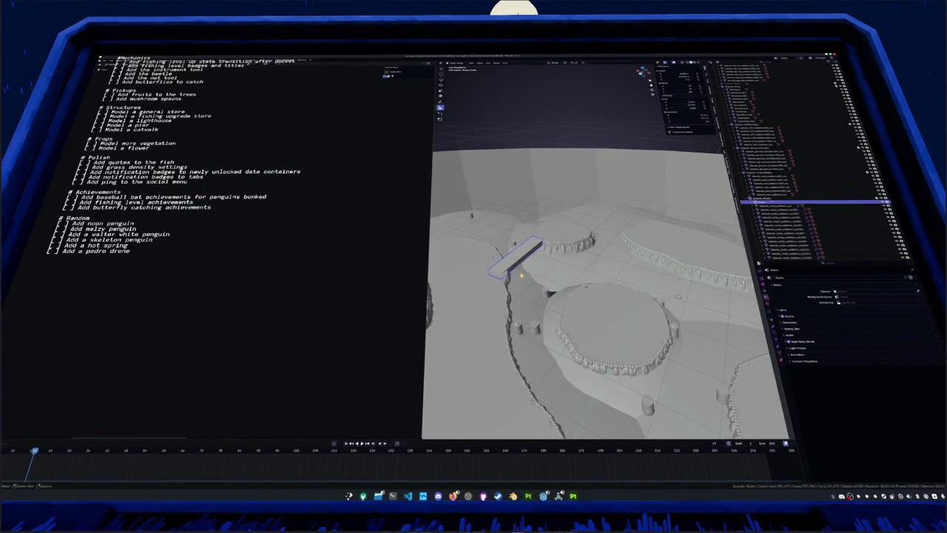
pyautogui.rightClick(524, 242)
pyautogui.press('Escape')
pyautogui.moveTo(524, 252)
pyautogui.mouseDown(button='middle')
pyautogui.moveTo(562, 244)
pyautogui.moveTo(592, 273)
pyautogui.mouseUp(button='middle')
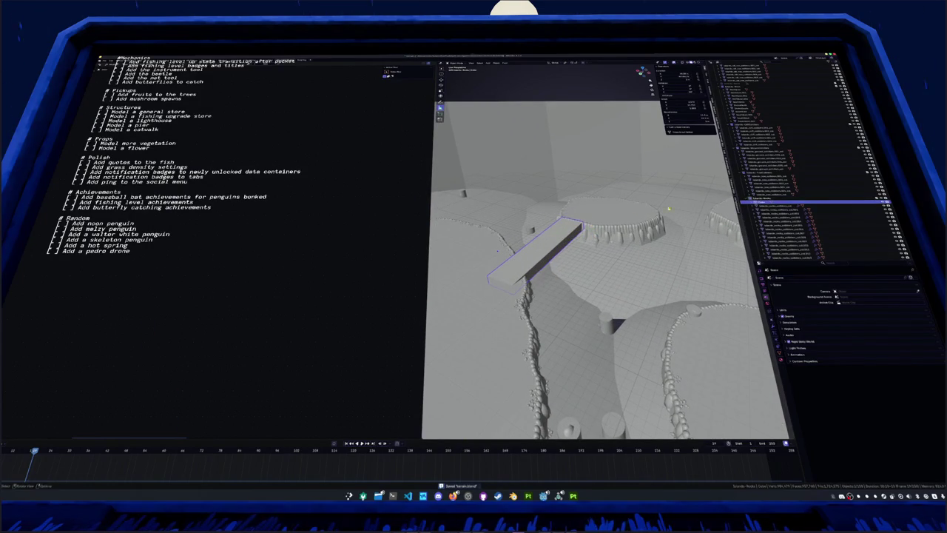
pyautogui.click(580, 226)
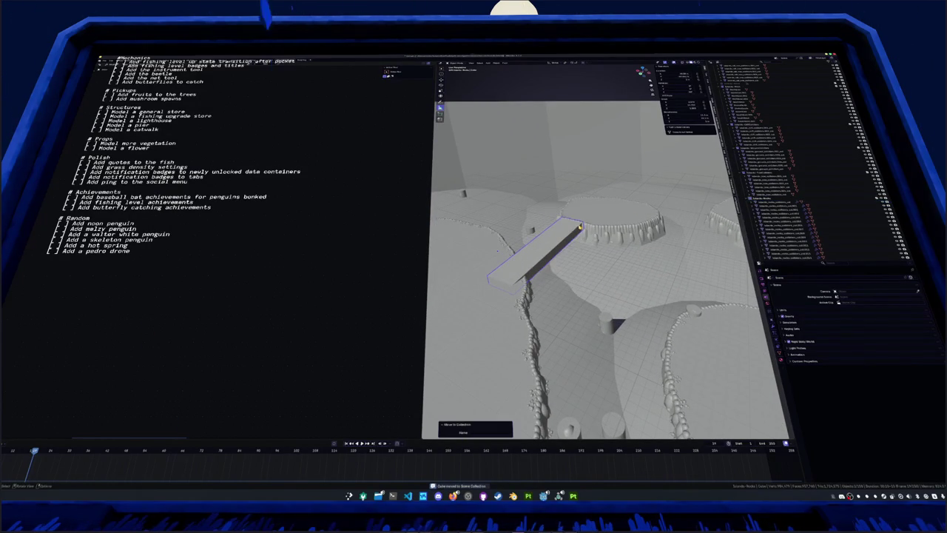
# Set the bridge bar's origin to the 3D cursor from the Object menu
pyautogui.moveTo(498, 250); pyautogui.dragTo(605, 172, button='middle')
pyautogui.moveTo(592, 222); pyautogui.dragTo(577, 237, button='middle')
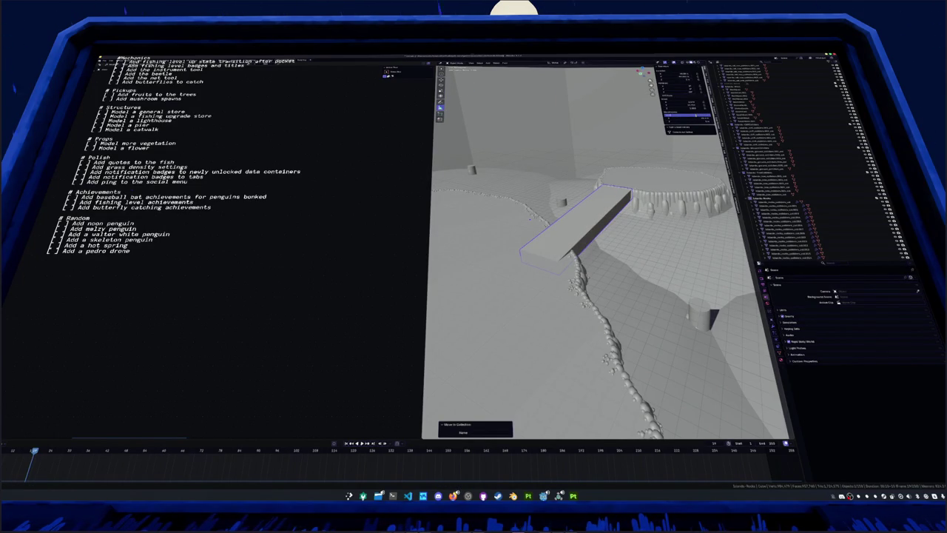
pyautogui.moveTo(529, 219)
pyautogui.mouseDown(button='middle')
pyautogui.moveTo(487, 247)
pyautogui.moveTo(557, 154)
pyautogui.moveTo(568, 162)
pyautogui.mouseUp(button='middle')
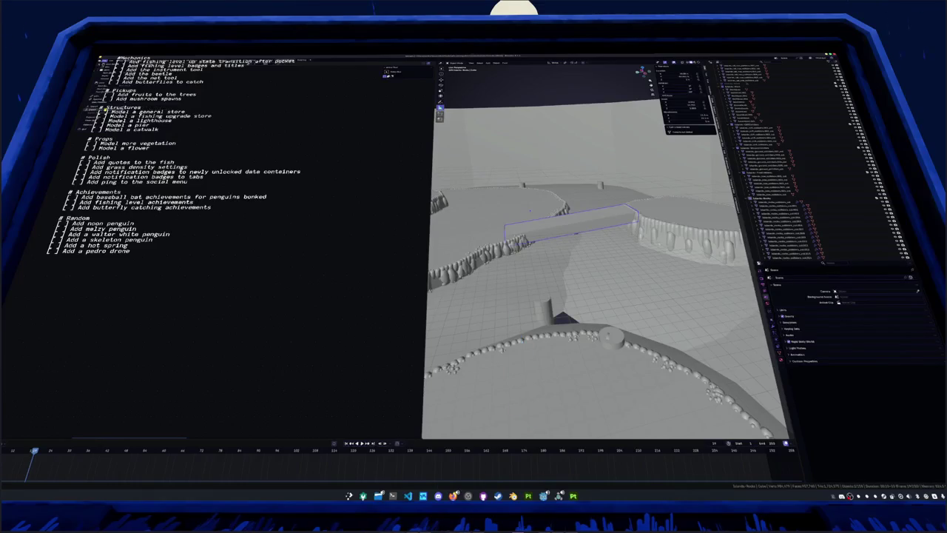
pyautogui.click(497, 63)
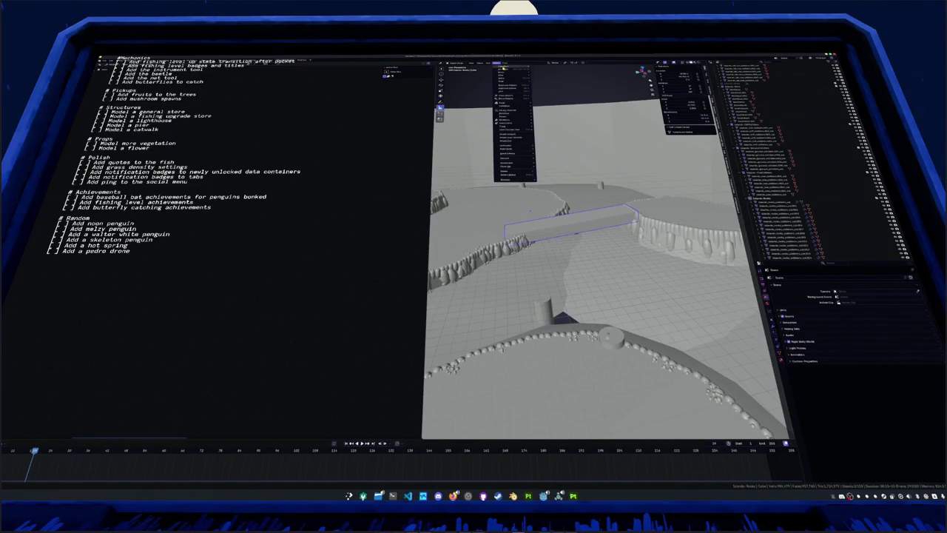
pyautogui.click(557, 82)
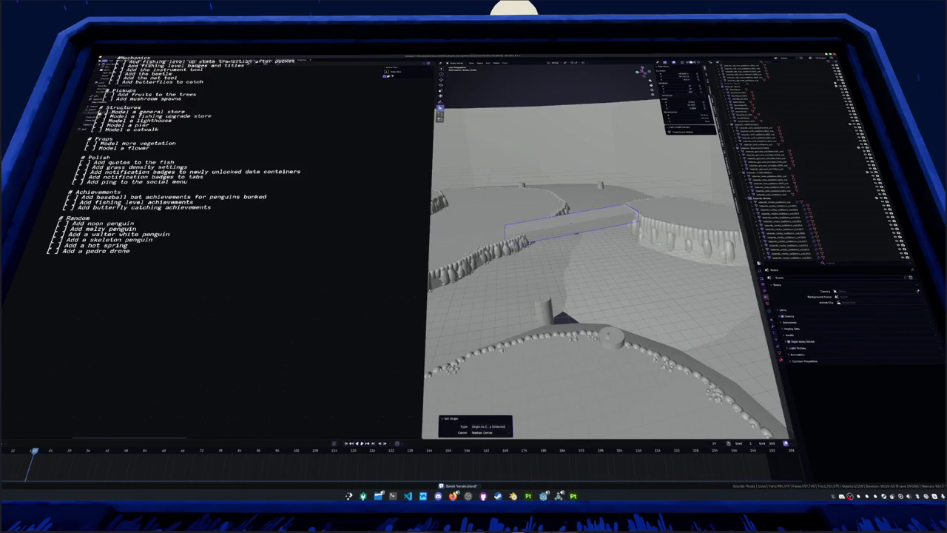
pyautogui.click(100, 112)
# Start Save As and locate the assets/meshes/structures/village_incline_bridge folder
pyautogui.hotkey('ctrl', 'shift', 's')
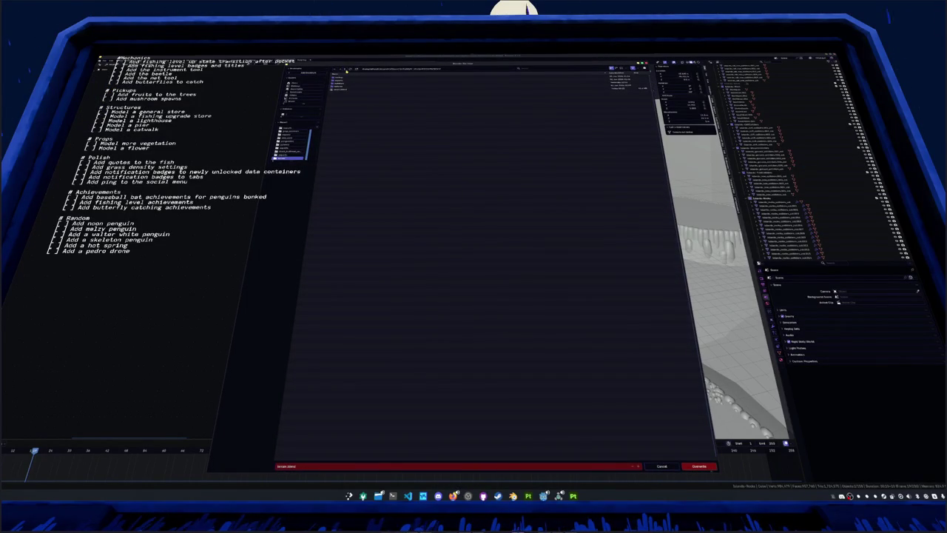
pyautogui.click(346, 71)
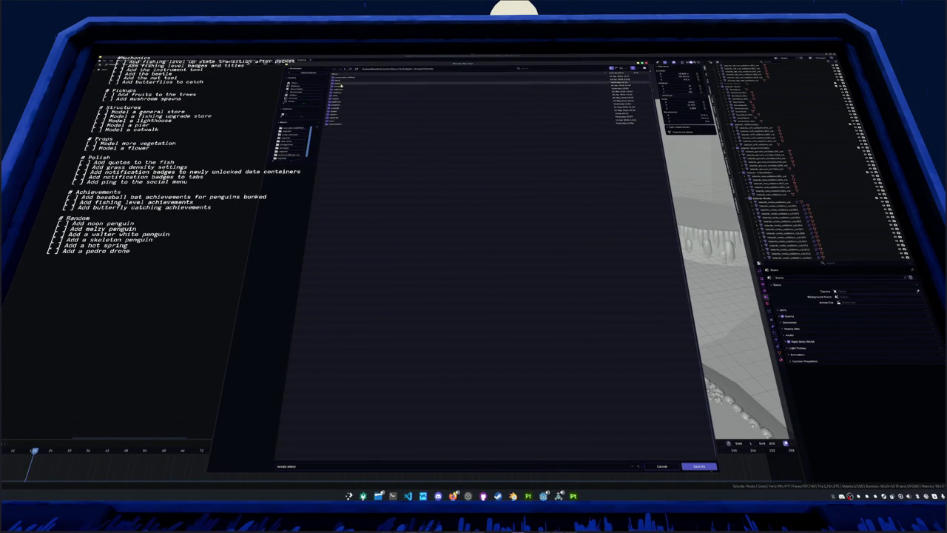
pyautogui.click(340, 88)
pyautogui.click(340, 88)
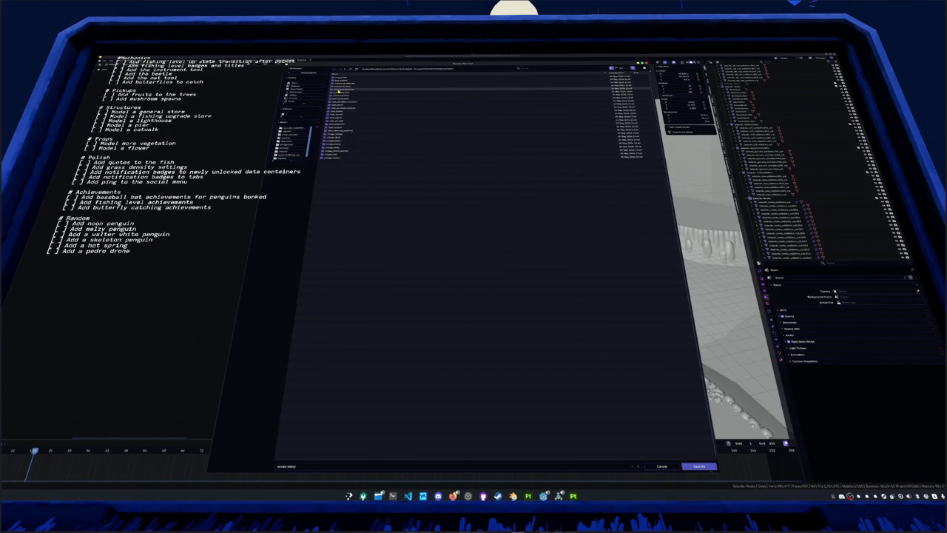
pyautogui.click(348, 132)
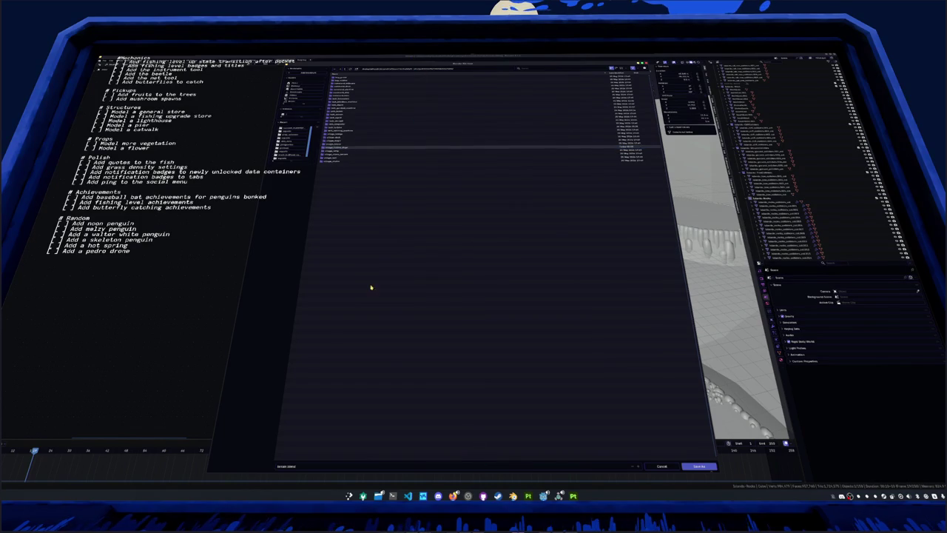
pyautogui.click(378, 495)
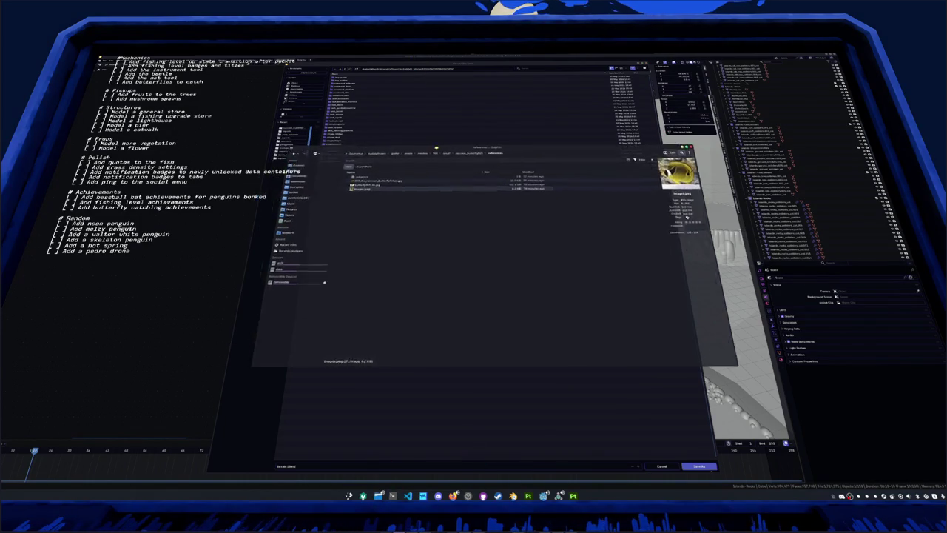
pyautogui.click(447, 171)
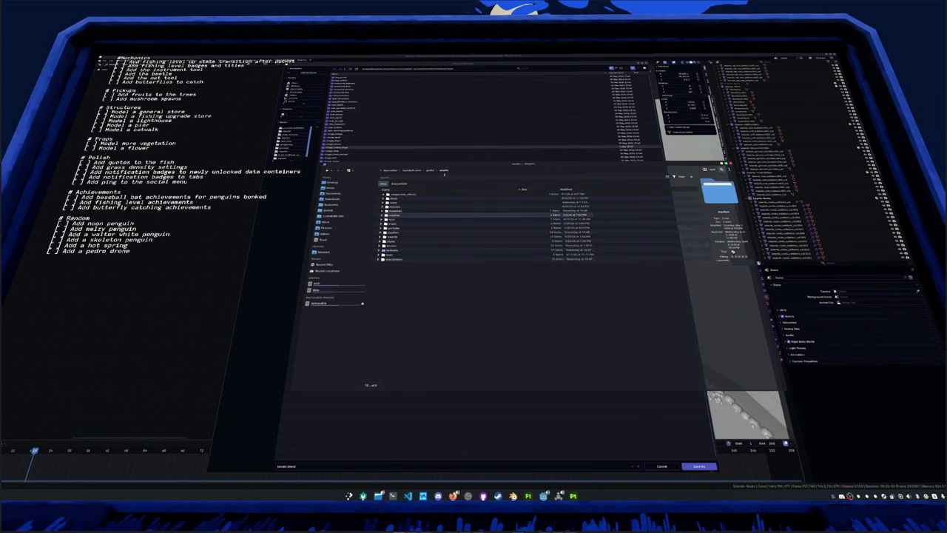
pyautogui.doubleClick(396, 215)
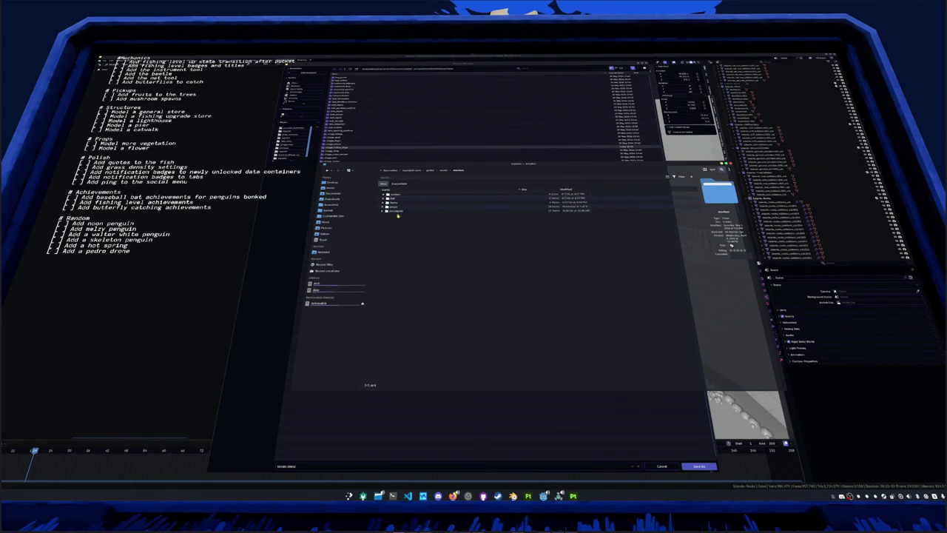
pyautogui.doubleClick(398, 211)
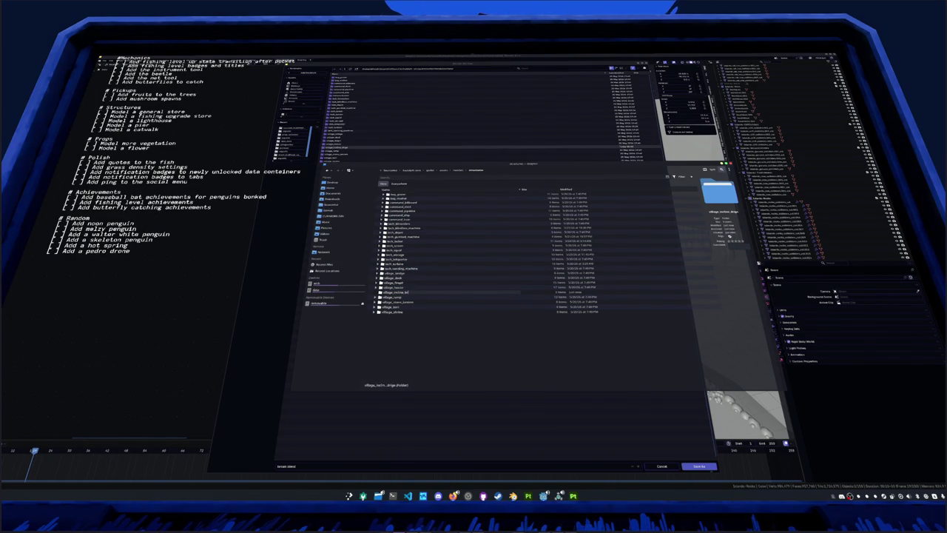
pyautogui.doubleClick(405, 293)
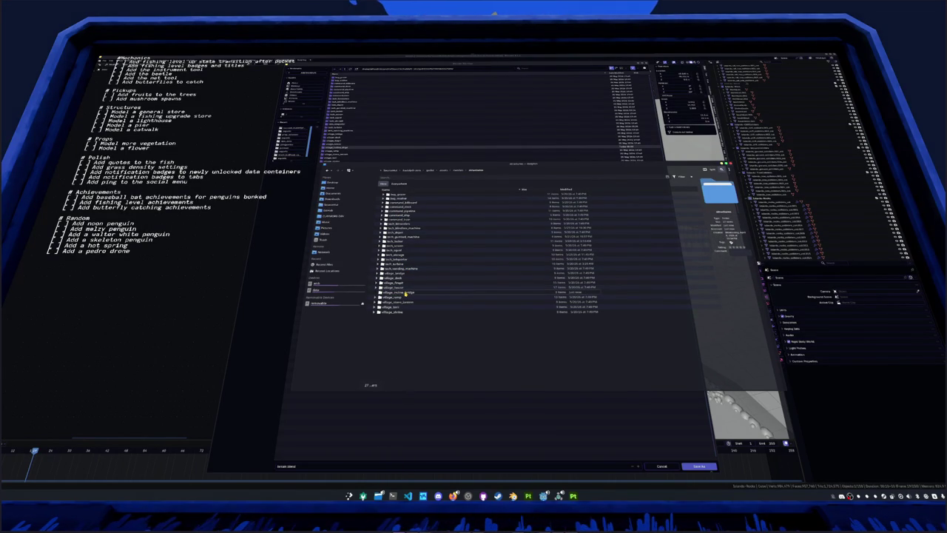
pyautogui.doubleClick(407, 293)
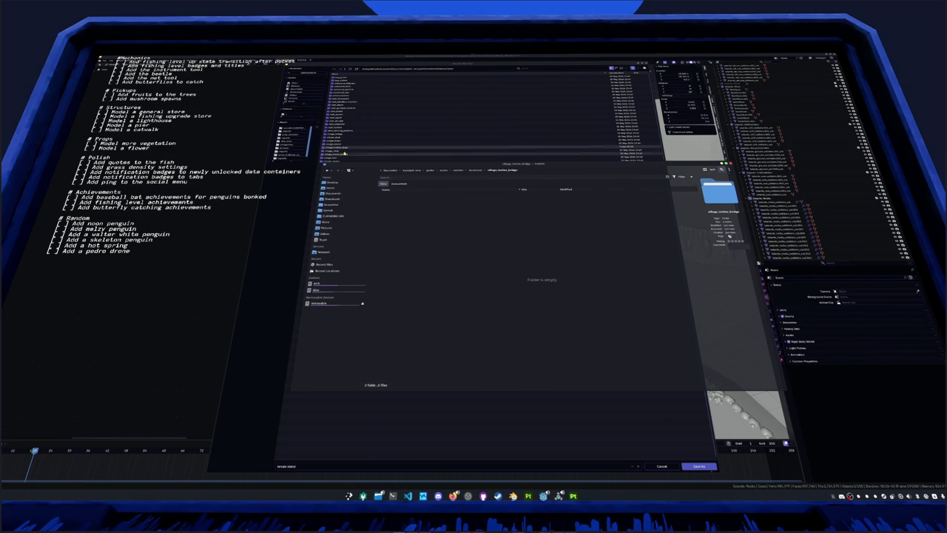
# Save the scene as village_incline_bridge.blend inside the empty village_incline_bridge folder
pyautogui.click(343, 148)
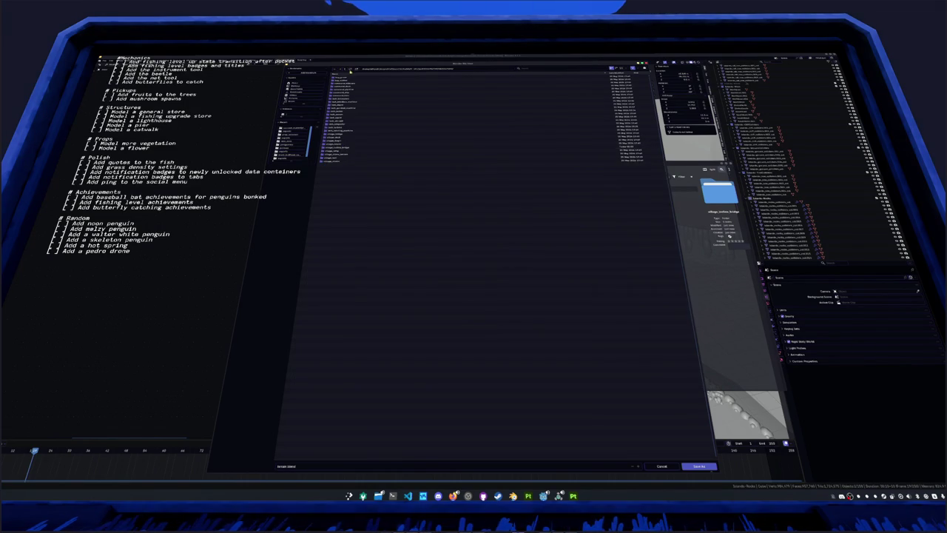
pyautogui.doubleClick(343, 150)
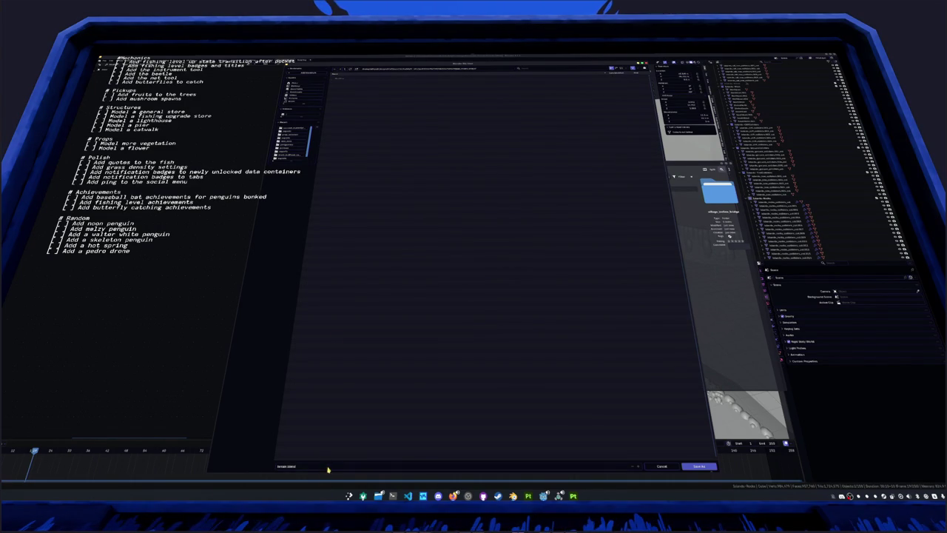
pyautogui.write('village_incline_bridge')
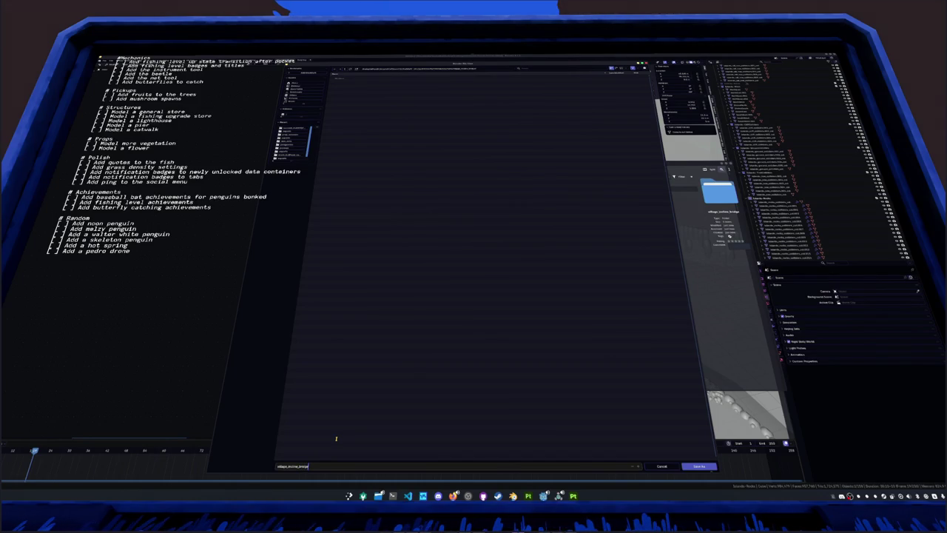
pyautogui.press('Return')
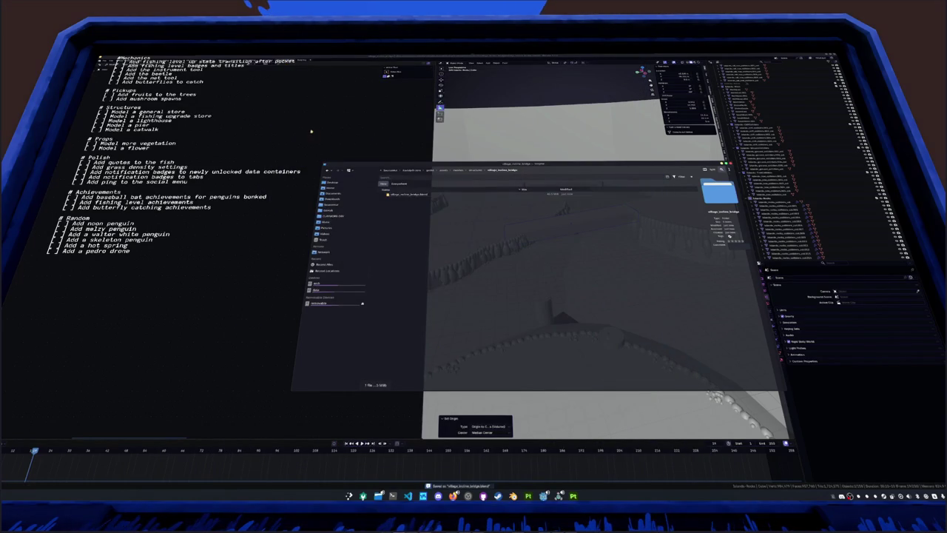
# Delete all 167 objects except the bridge block
pyautogui.moveTo(478, 199); pyautogui.dragTo(534, 226, button='middle')
pyautogui.hotkey('ctrl', 'i')
pyautogui.press('x')
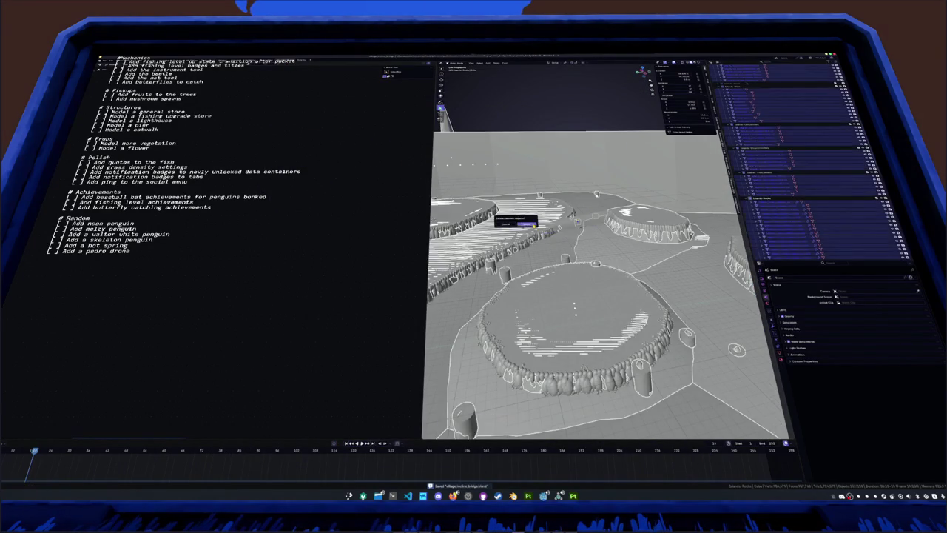
pyautogui.click(532, 225)
# Move the bridge block to the world origin and delete the leftover Outliner entries
pyautogui.click(551, 222)
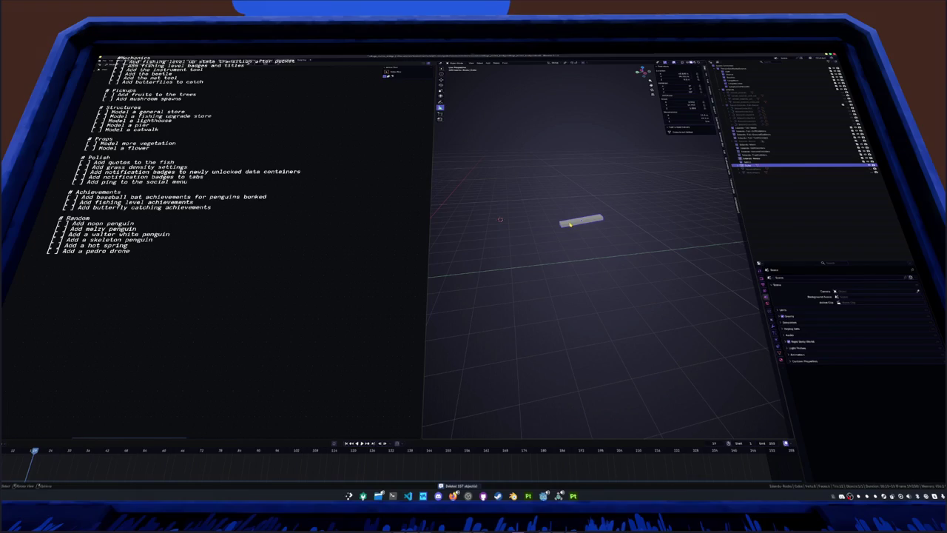
pyautogui.hotkey('alt', 'g')
pyautogui.press('KP_Decimal')
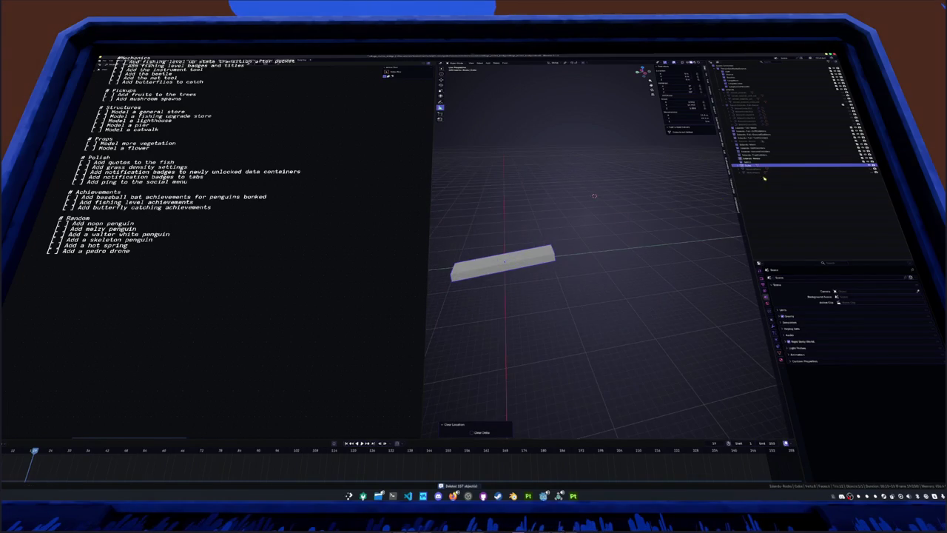
pyautogui.click(755, 170)
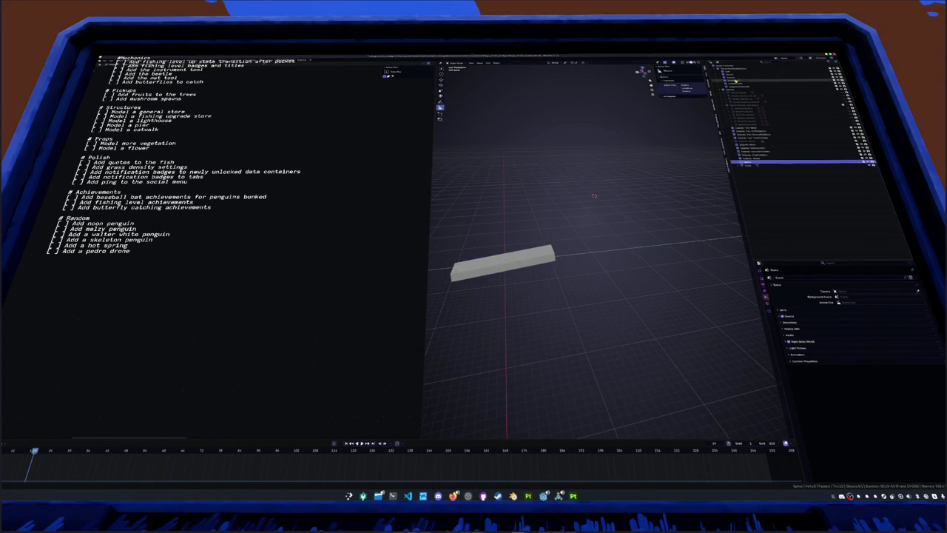
pyautogui.press('a')
pyautogui.rightClick(738, 84)
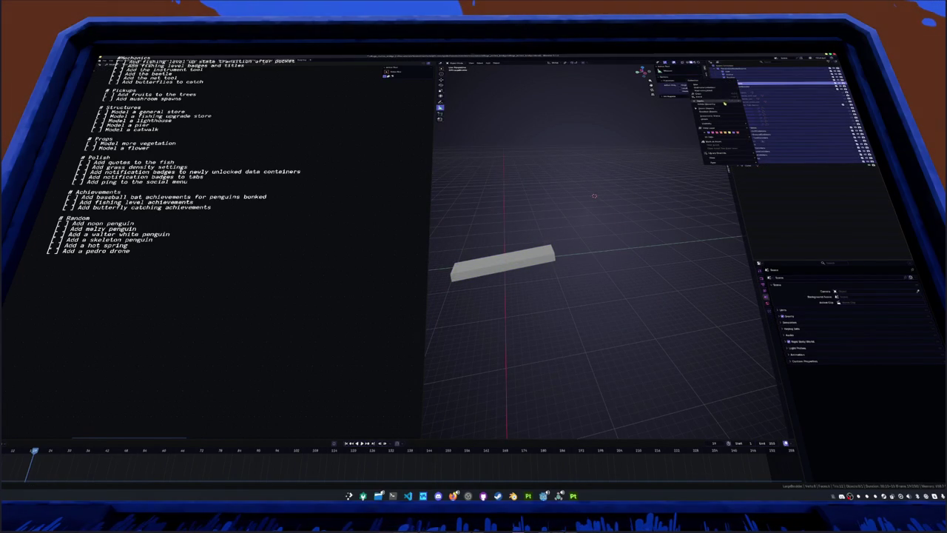
pyautogui.click(715, 103)
# Frame the block, save the file, and clear its location to the origin
pyautogui.moveTo(593, 197); pyautogui.dragTo(551, 219, button='middle')
pyautogui.press('Home')
pyautogui.click(611, 205)
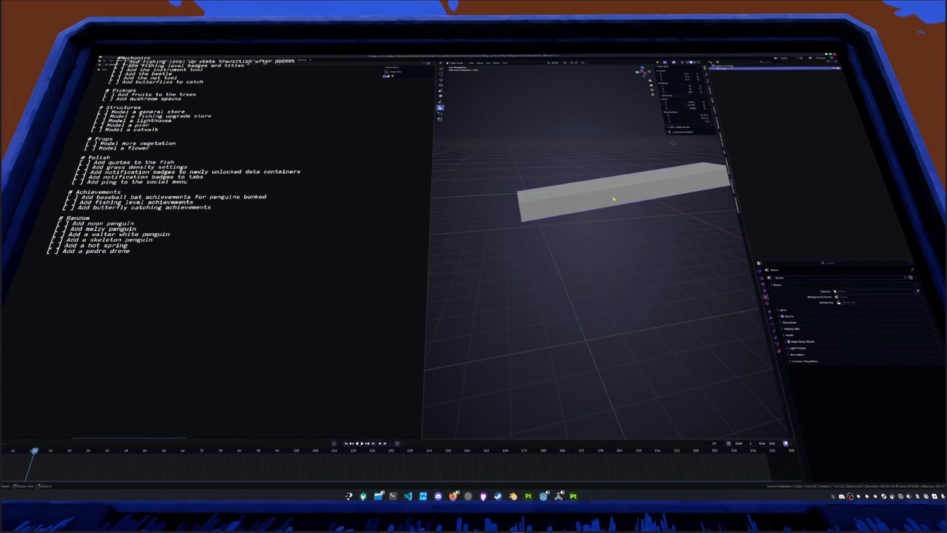
pyautogui.press('KP_Decimal')
pyautogui.hotkey('ctrl', 's')
pyautogui.hotkey('alt', 'g')
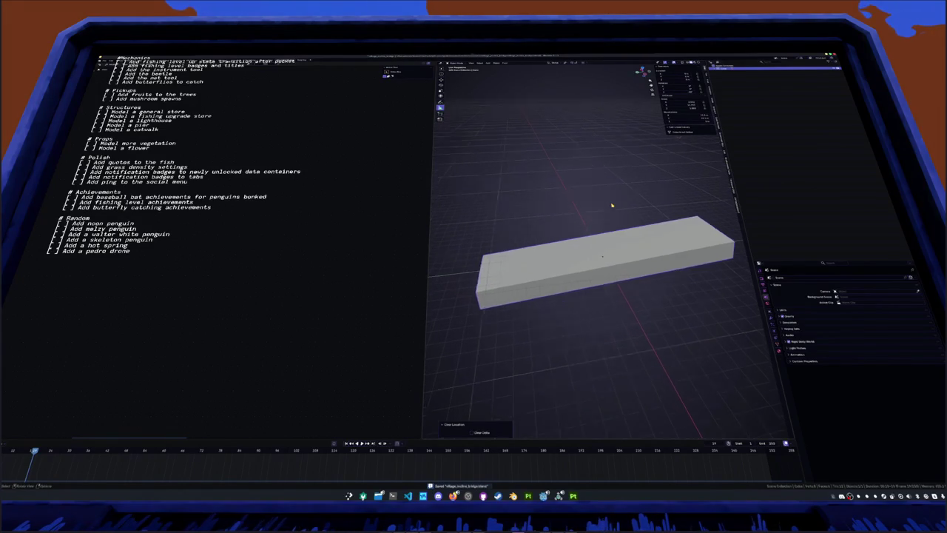
# Maximize the 3D view and frame the block in its centre
pyautogui.moveTo(611, 205); pyautogui.dragTo(377, 119, button='middle')
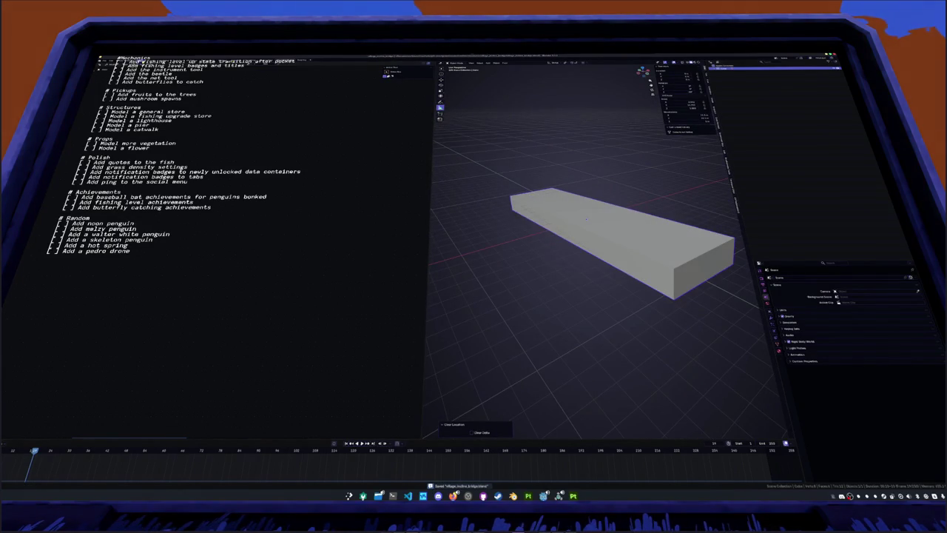
pyautogui.hotkey('ctrl', 'space')
pyautogui.press('KP_Decimal')
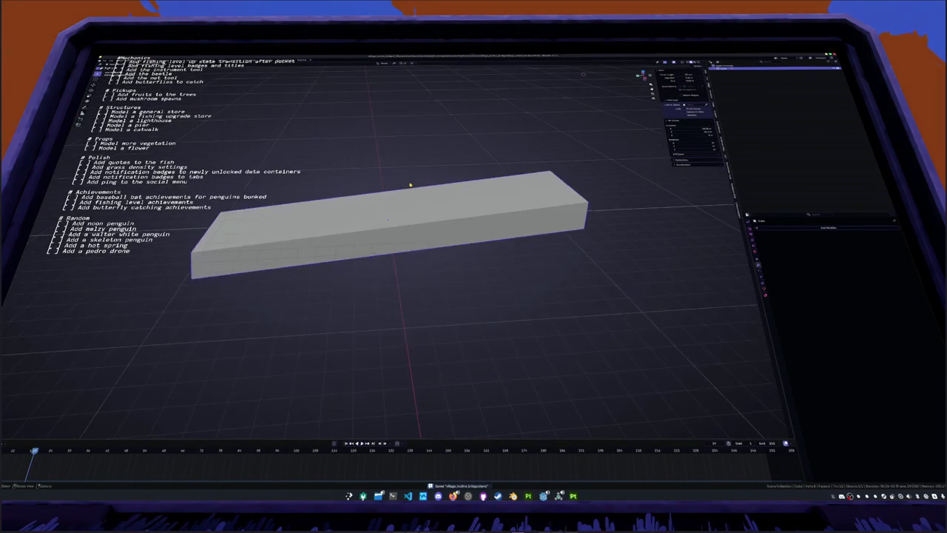
pyautogui.scroll(-3, 410, 185)
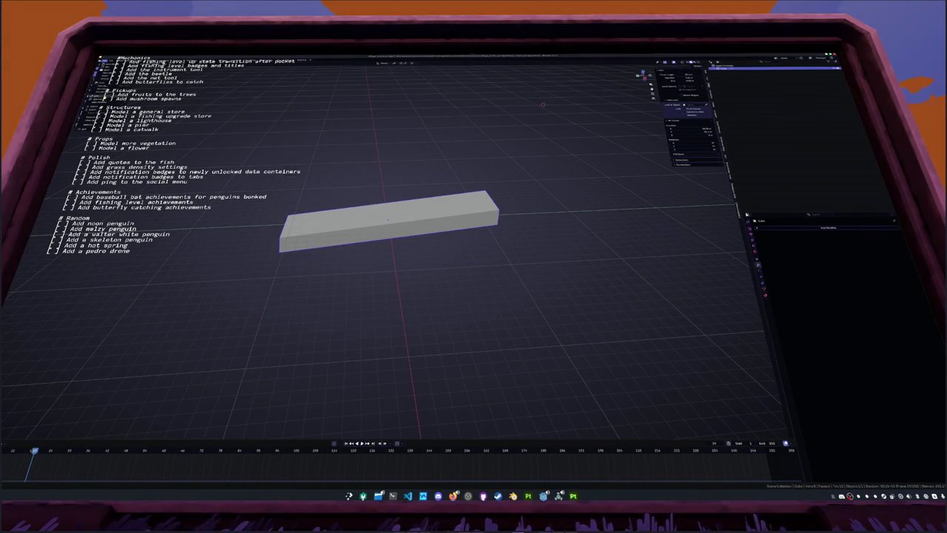
# Append the bridge object from the bridge .blend file's Object folder
pyautogui.hotkey('ctrl', 'o')
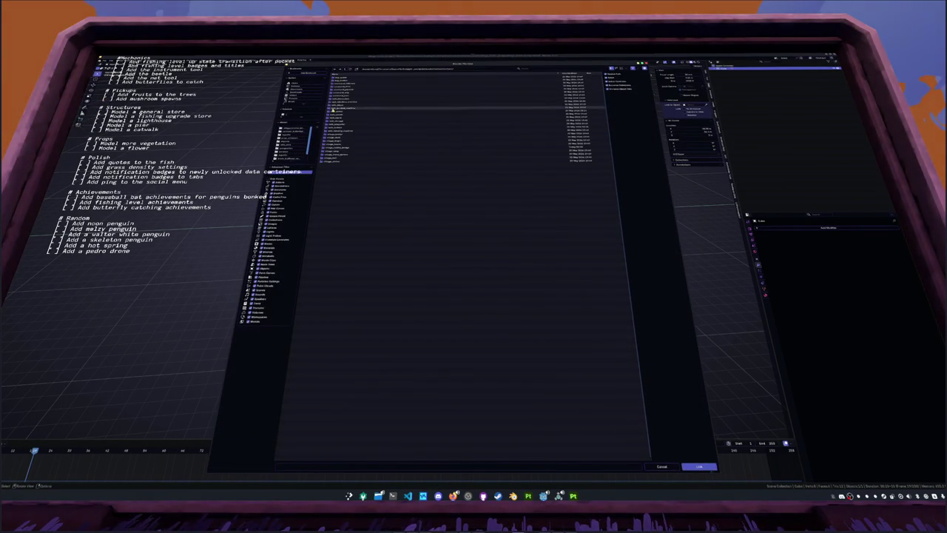
pyautogui.doubleClick(334, 126)
pyautogui.doubleClick(337, 86)
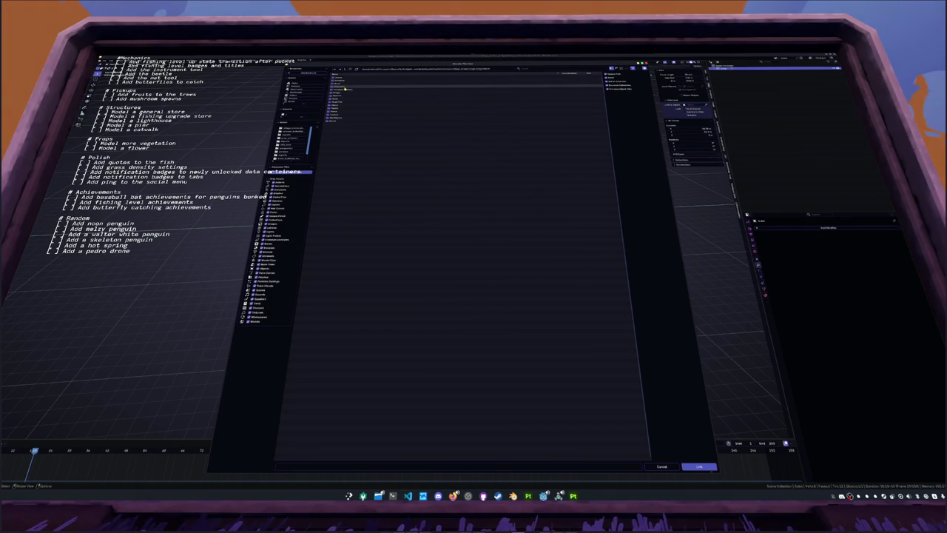
pyautogui.doubleClick(339, 100)
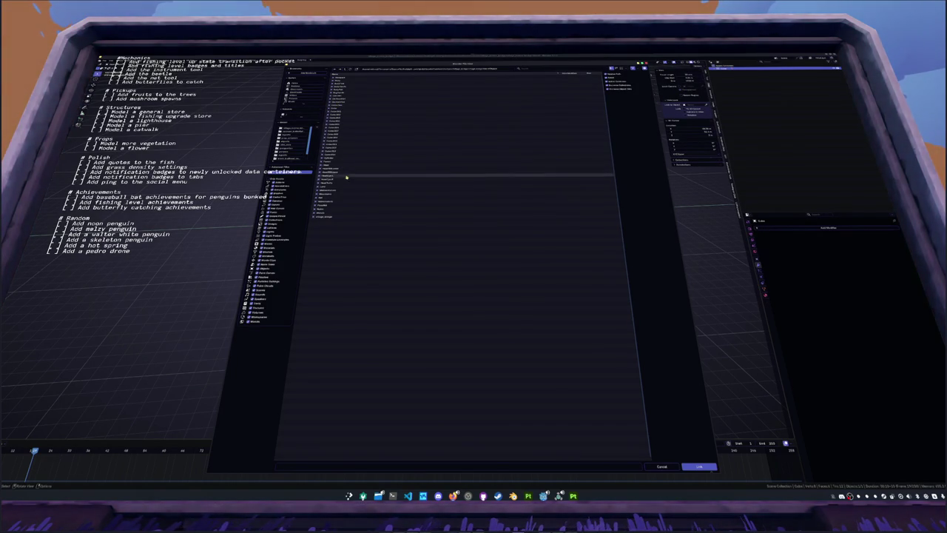
pyautogui.doubleClick(344, 216)
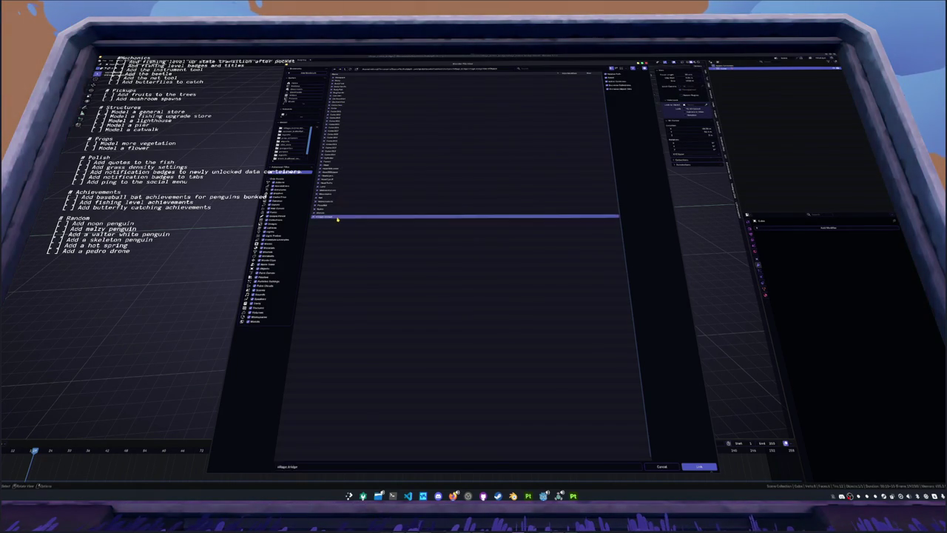
# Rotate the bridge about Z, then turn the slab 90° and apply its rotation
pyautogui.press('r')
pyautogui.press('z')
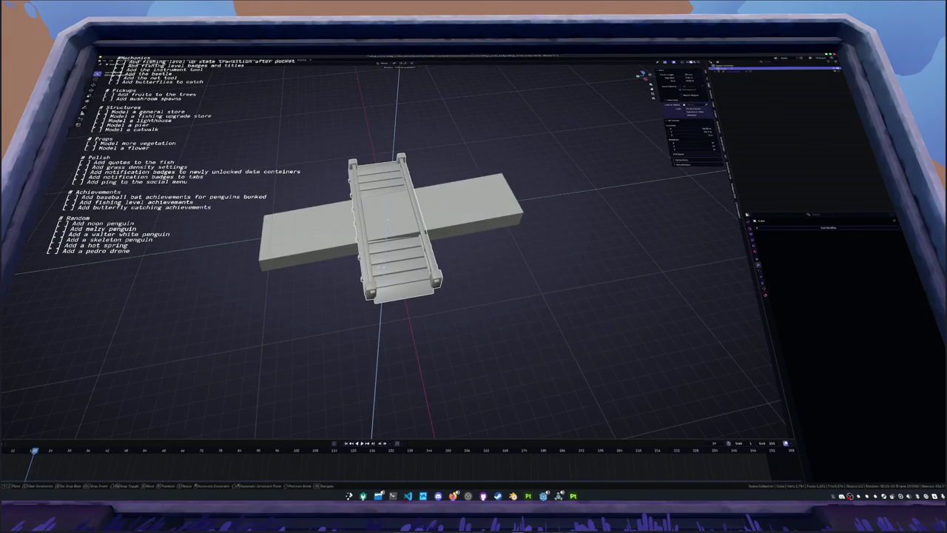
pyautogui.press('Return')
pyautogui.click(466, 211)
pyautogui.write('rz90')
pyautogui.moveTo(466, 211); pyautogui.dragTo(417, 194, button='middle')
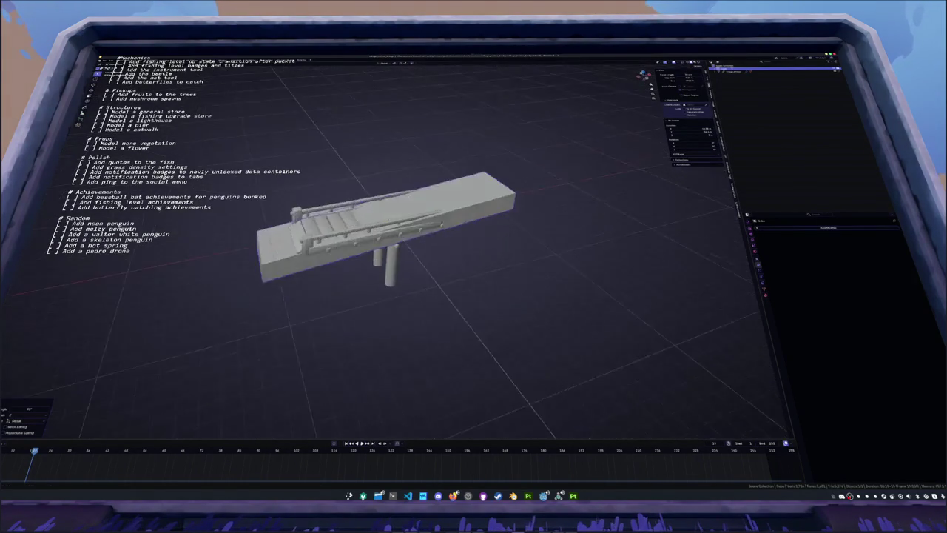
pyautogui.hotkey('ctrl', 'a')
pyautogui.click(417, 195)
# Select the ramp-and-railing object with its children and slide it along Y away from the box
pyautogui.press('g')
pyautogui.press('x')
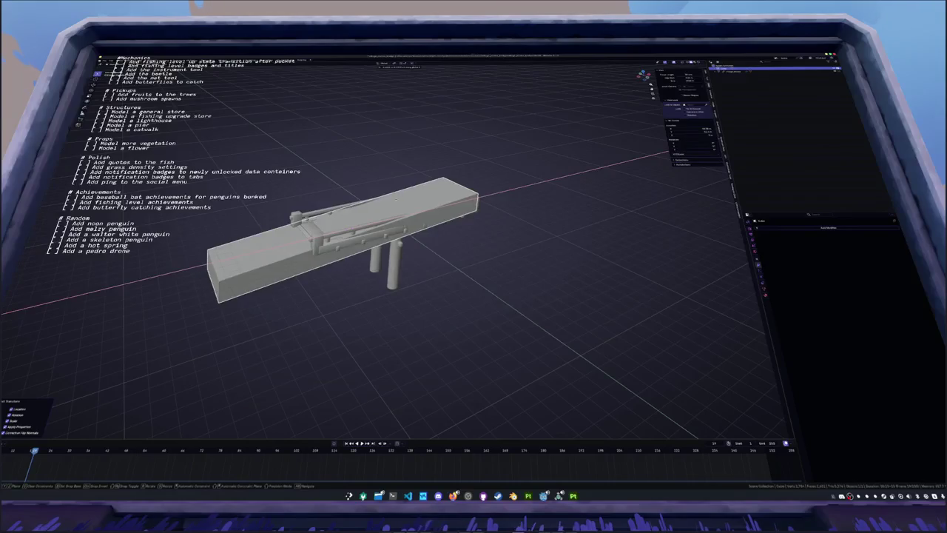
pyautogui.press('y')
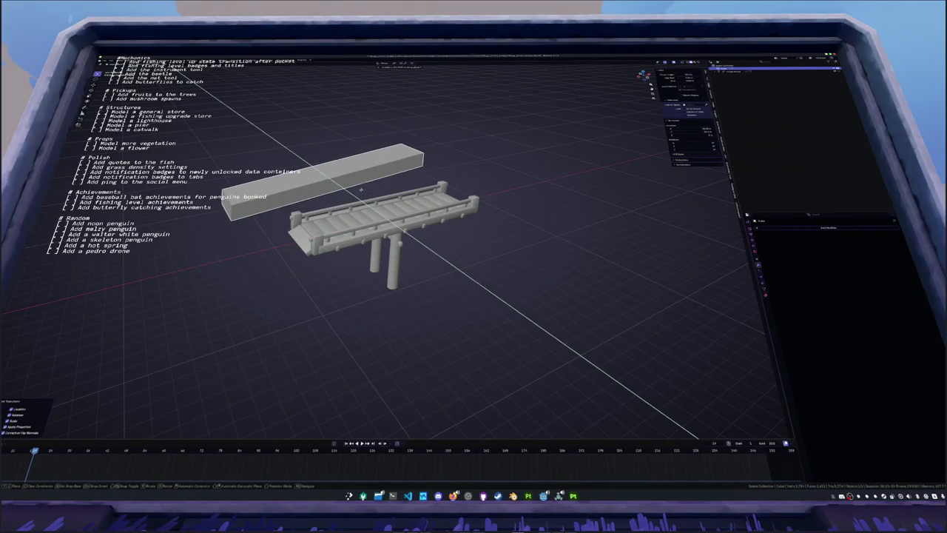
pyautogui.press('Escape')
pyautogui.click(397, 232)
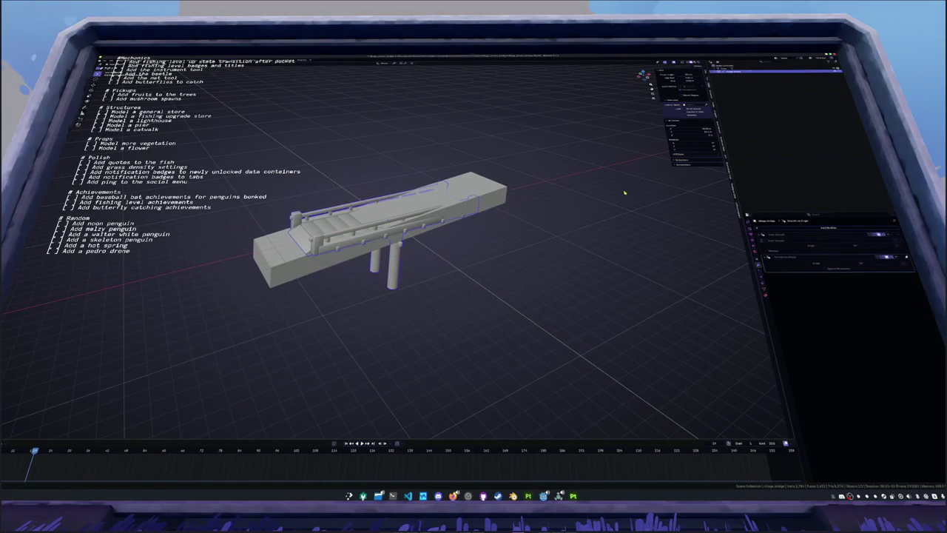
pyautogui.rightClick(738, 72)
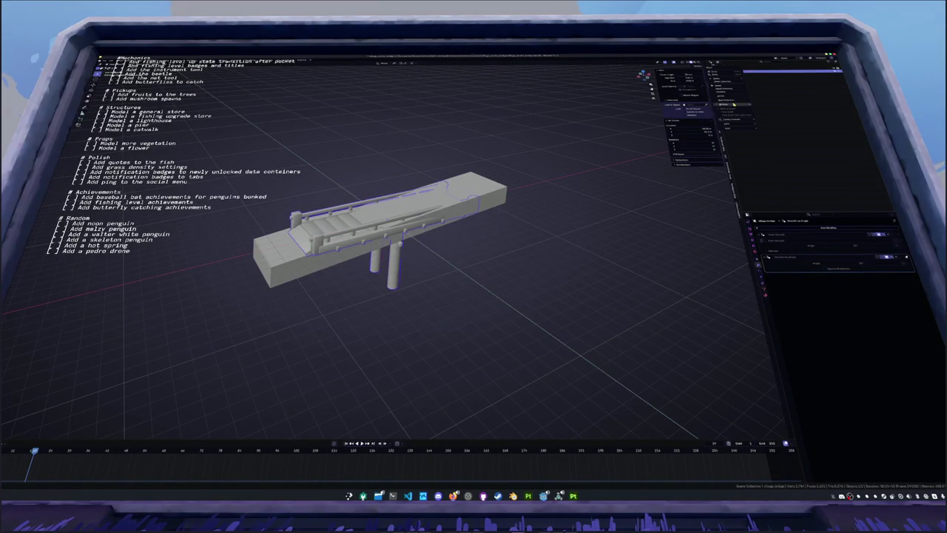
pyautogui.click(807, 121)
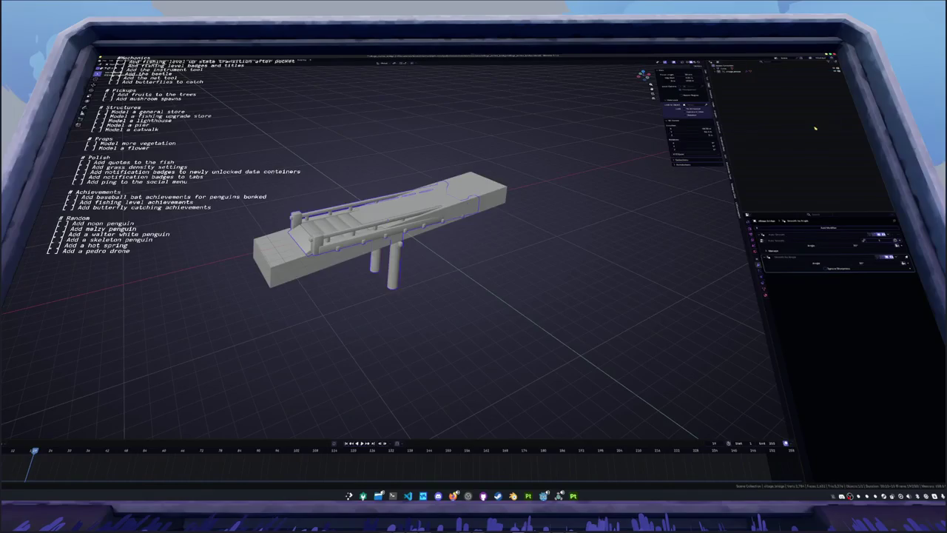
pyautogui.moveTo(607, 178); pyautogui.dragTo(520, 161, button='middle')
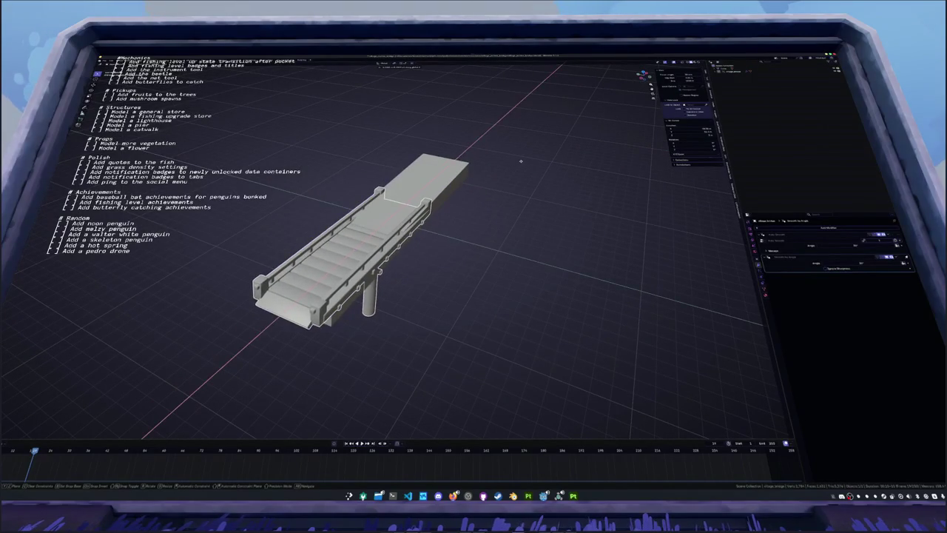
pyautogui.press('g')
pyautogui.press('y')
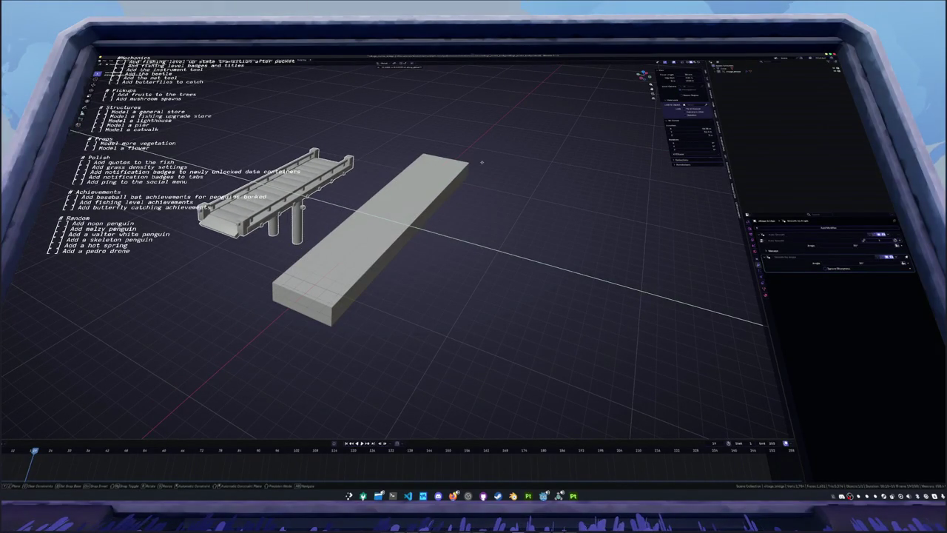
pyautogui.click(491, 162)
# Rotate the box 90° about the Z axis
pyautogui.press('KP_1')
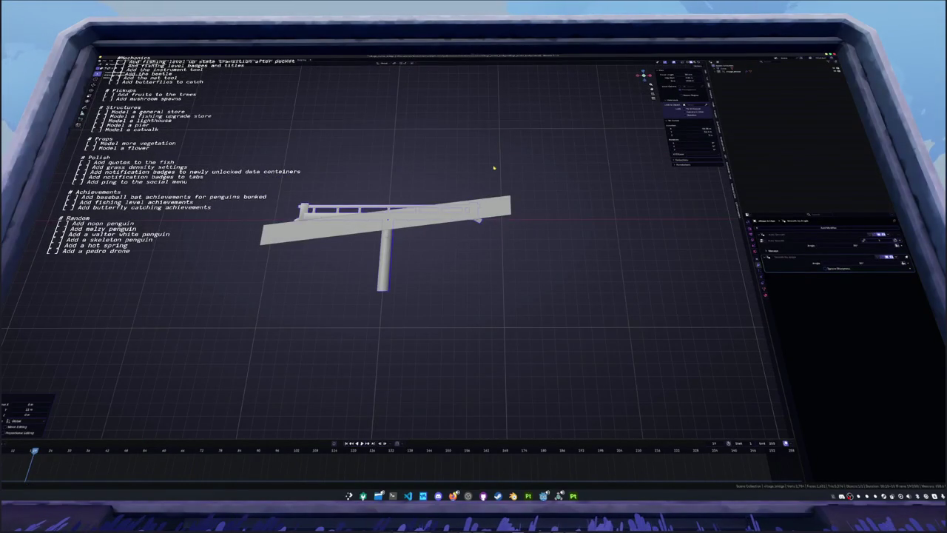
pyautogui.click(352, 228)
pyautogui.moveTo(351, 228); pyautogui.dragTo(444, 252, button='middle')
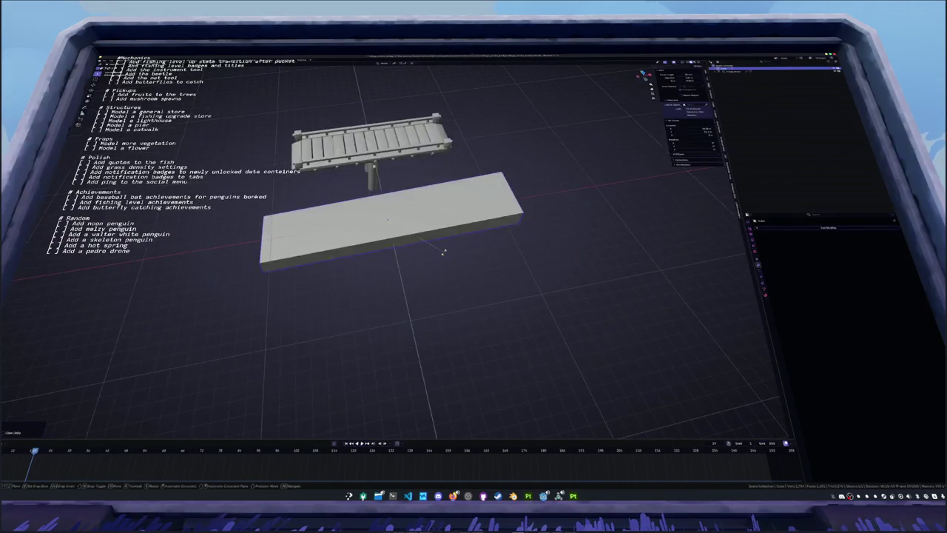
pyautogui.press('r')
pyautogui.press('z')
pyautogui.press('9')
pyautogui.press('0')
pyautogui.press('Return')
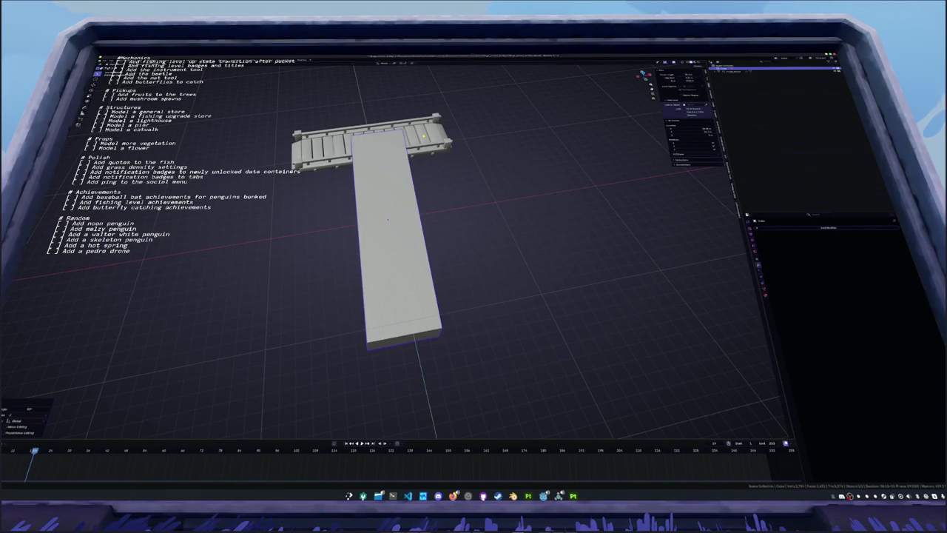
# Turn the bridge 90° about Z and slide it along Y in line with the slab
pyautogui.click(422, 137)
pyautogui.press('r')
pyautogui.press('z')
pyautogui.press('9')
pyautogui.press('0')
pyautogui.press('Return')
pyautogui.moveTo(422, 137); pyautogui.dragTo(400, 142, button='middle')
pyautogui.press('g')
pyautogui.press('y')
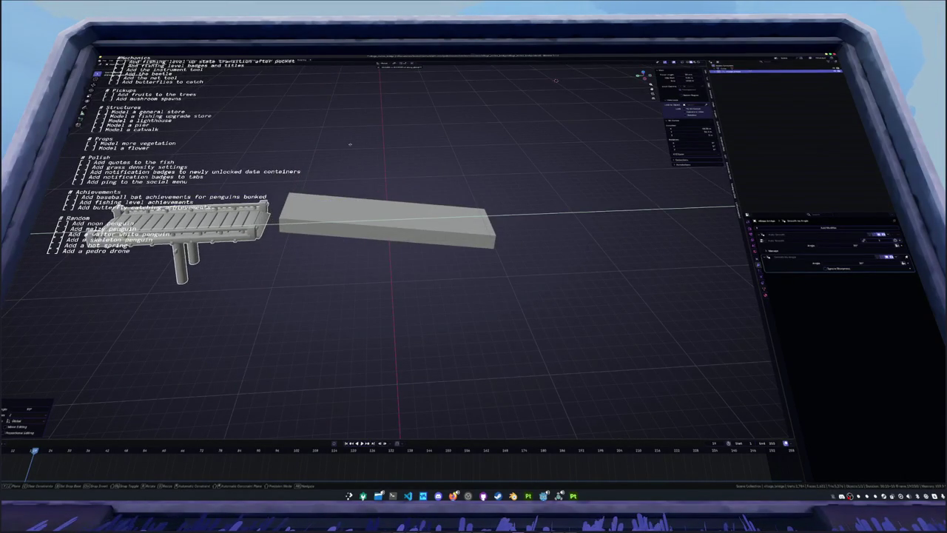
pyautogui.moveTo(406, 173); pyautogui.dragTo(407, 175, button='middle')
pyautogui.click(407, 175)
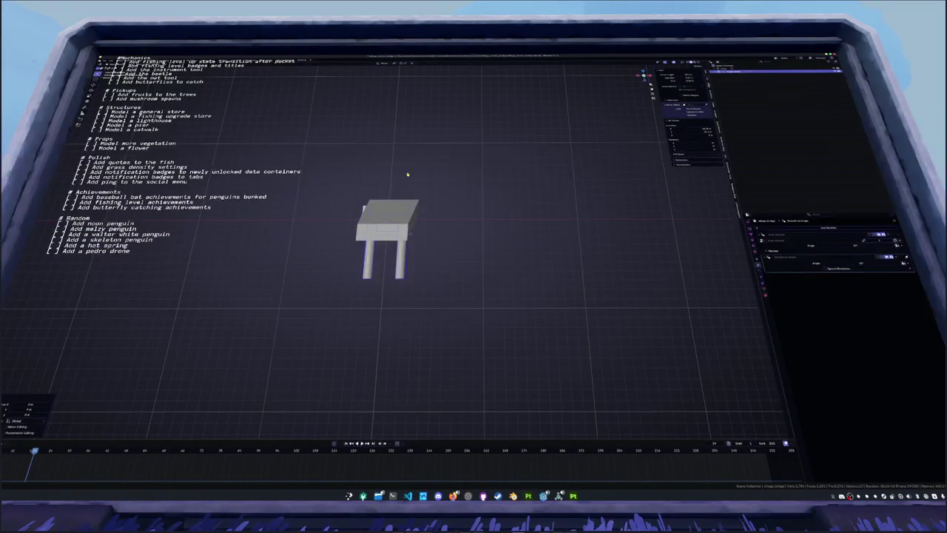
# Slightly rotate the slab in top view to align it, then add a plane
pyautogui.press('KP_7')
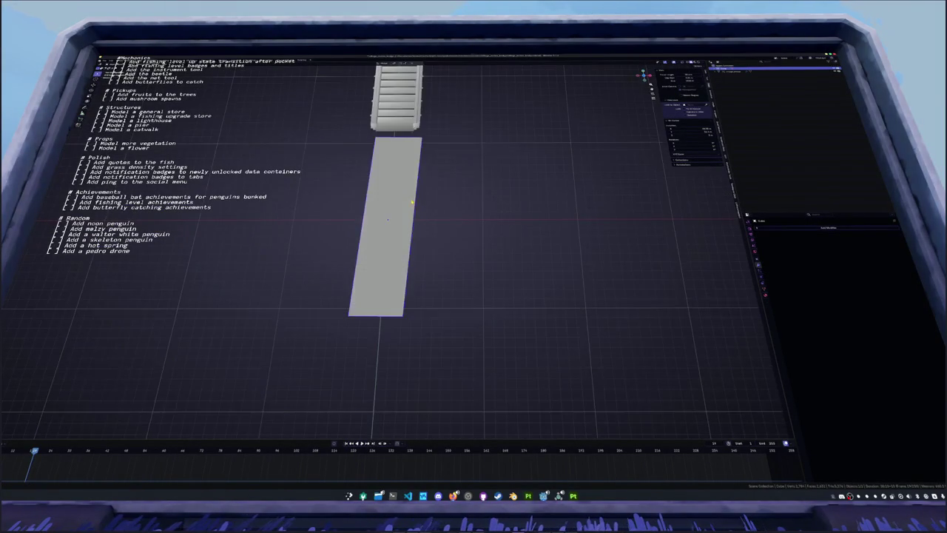
pyautogui.press('r')
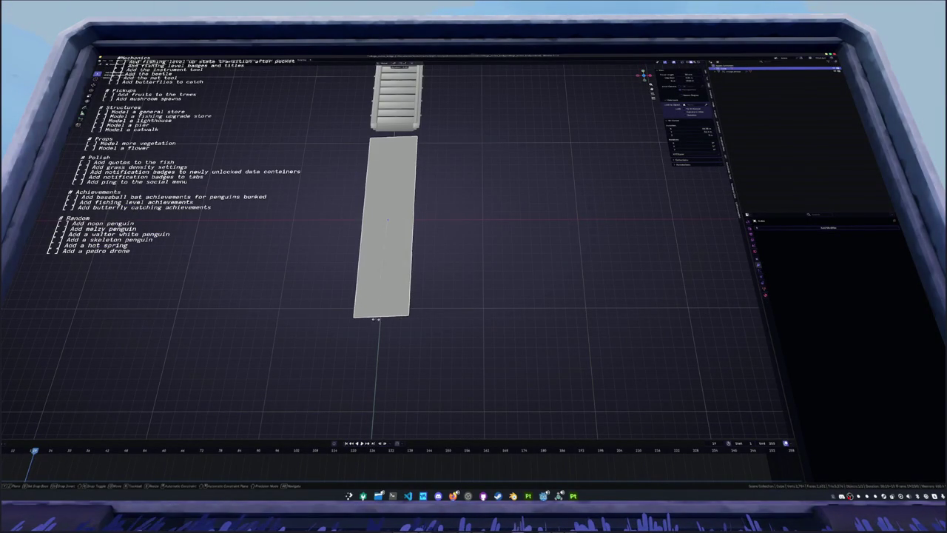
pyautogui.click(334, 319)
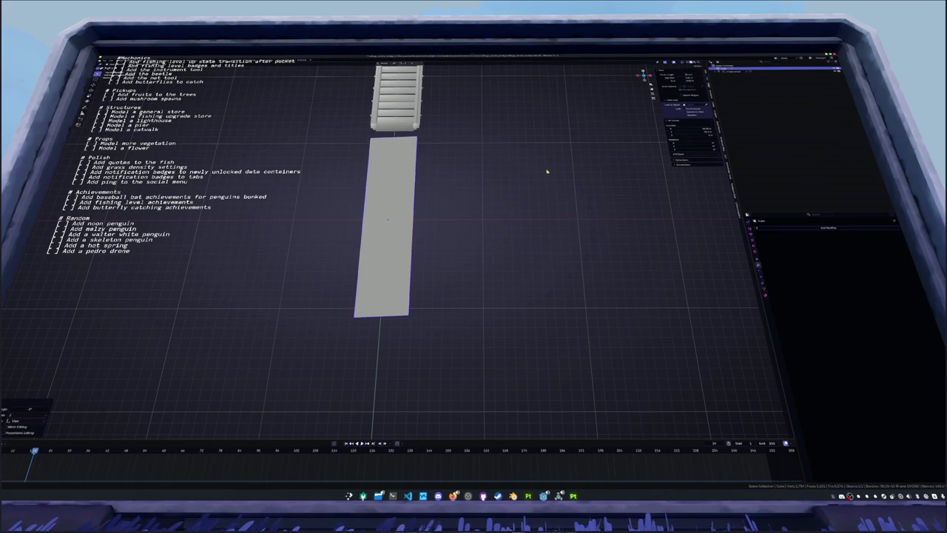
pyautogui.click(473, 236)
pyautogui.hotkey('shift', 'a')
pyautogui.click(495, 234)
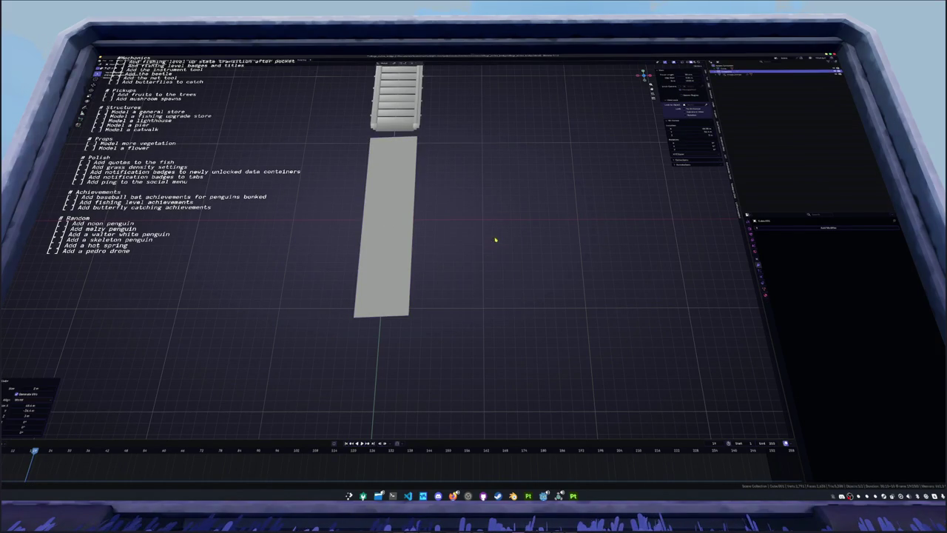
# Stretch the new plane along X in front view
pyautogui.moveTo(504, 254); pyautogui.dragTo(459, 227, button='middle')
pyautogui.scroll(-4, 459, 226)
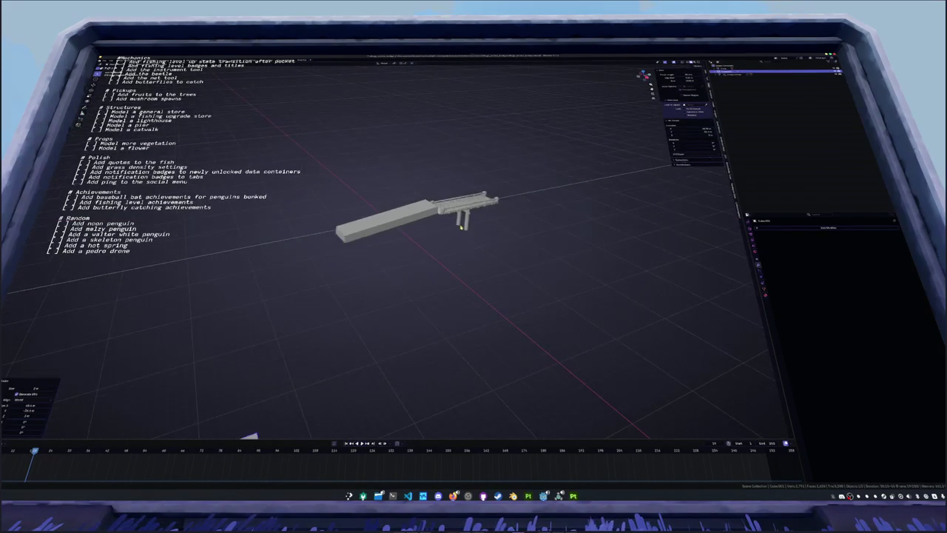
pyautogui.press('KP_1')
pyautogui.press('r')
pyautogui.press('s')
pyautogui.press('x')
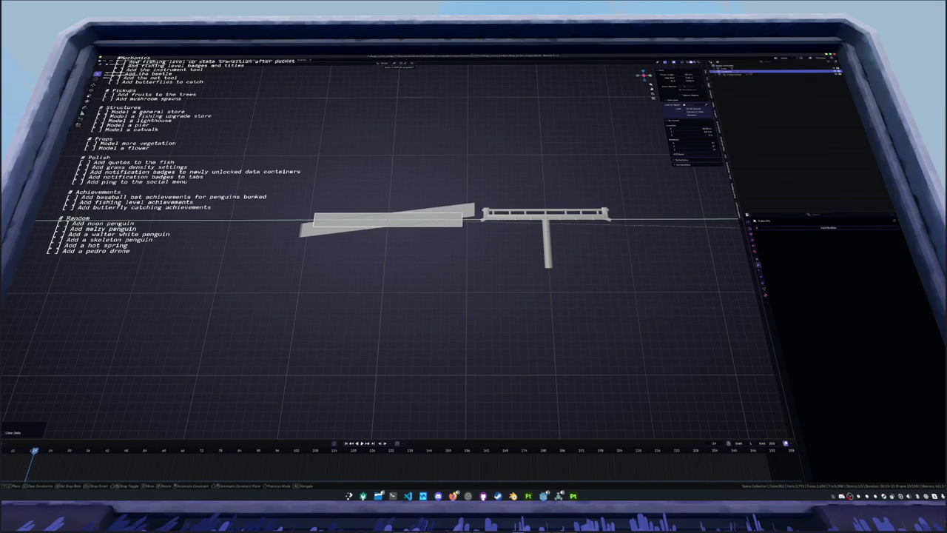
pyautogui.click(491, 247)
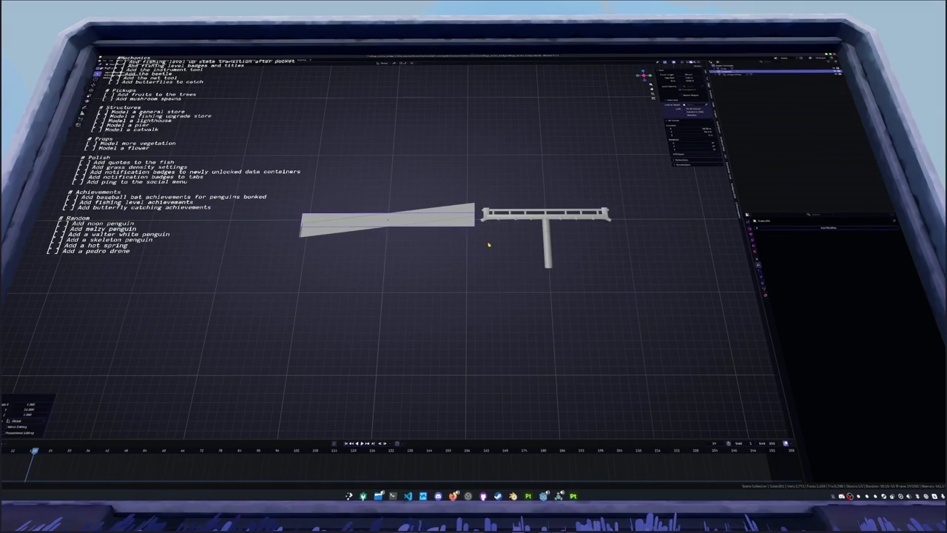
pyautogui.scroll(2, 523, 274)
# Slope the plane by moving its right and left edges vertically along Z
pyautogui.press('Tab')
pyautogui.moveTo(545, 268); pyautogui.dragTo(499, 191)
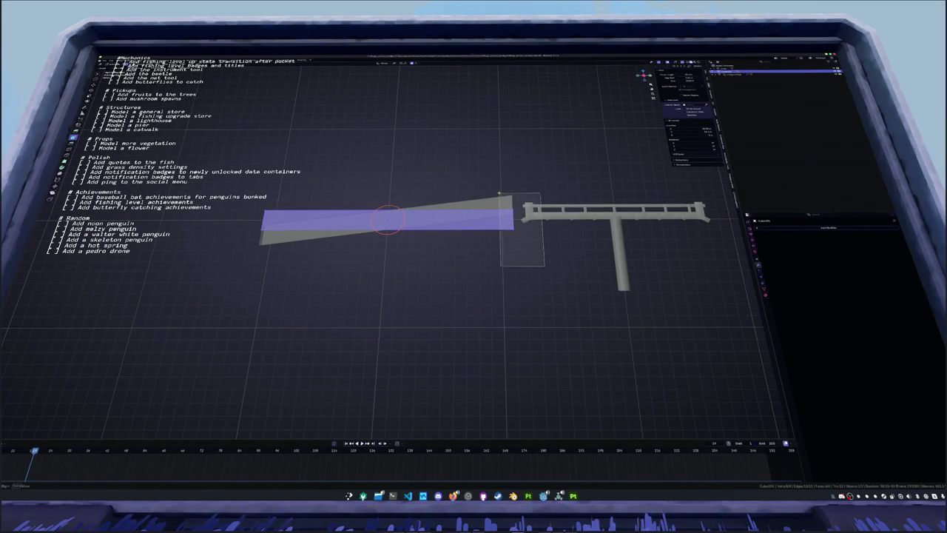
pyautogui.press('g')
pyautogui.press('z')
pyautogui.click(496, 178)
pyautogui.moveTo(236, 201); pyautogui.dragTo(290, 259)
pyautogui.press('g')
pyautogui.press('z')
pyautogui.click(237, 211)
# Extrude the whole plane upward into a thick block
pyautogui.press('a')
pyautogui.press('e')
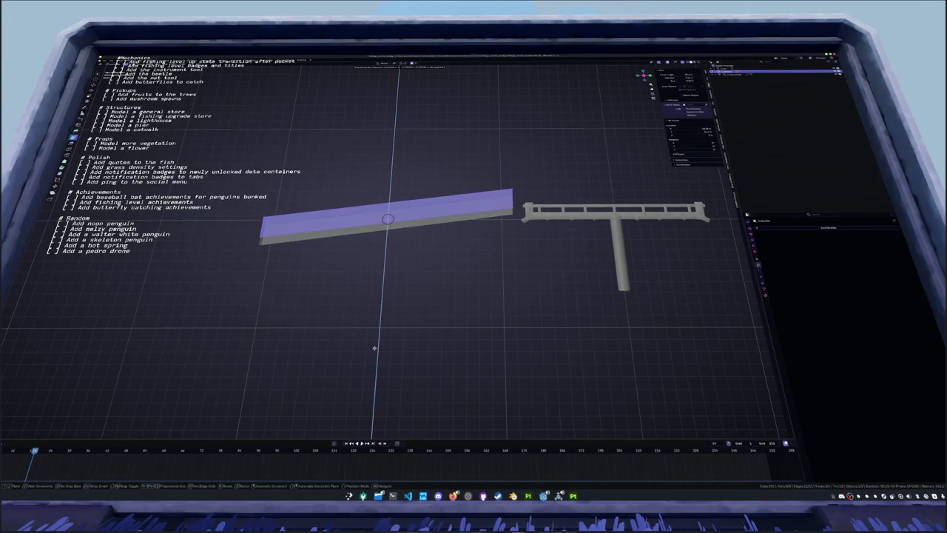
pyautogui.click(370, 387)
pyautogui.moveTo(382, 311)
pyautogui.mouseDown(button='middle')
pyautogui.moveTo(377, 298)
pyautogui.moveTo(406, 312)
pyautogui.mouseUp(button='middle')
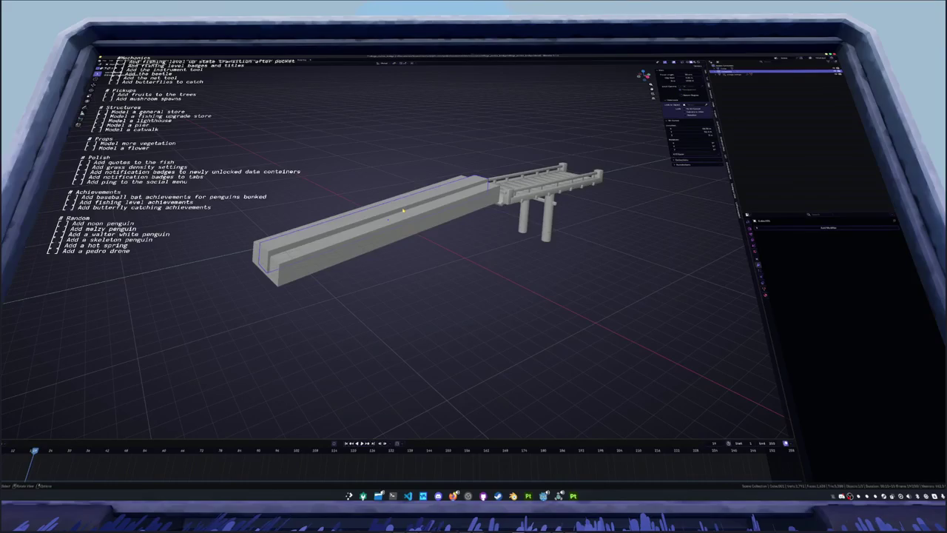
pyautogui.press('Tab')
# Raise the ramp block vertically along Z
pyautogui.moveTo(365, 223)
pyautogui.mouseDown(button='middle')
pyautogui.moveTo(348, 192)
pyautogui.moveTo(364, 226)
pyautogui.moveTo(353, 215)
pyautogui.mouseUp(button='middle')
pyautogui.scroll(2, 352, 215)
pyautogui.press('g')
pyautogui.press('z')
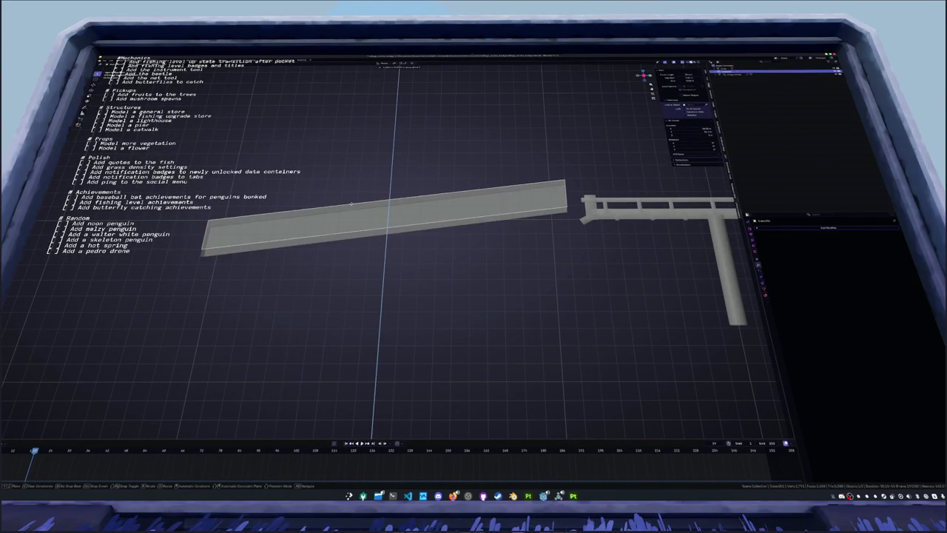
pyautogui.click(351, 203)
pyautogui.moveTo(351, 204); pyautogui.dragTo(395, 213, button='middle')
# Narrow the ramp slab along X, rechecking its width in top view
pyautogui.press('s')
pyautogui.press('x')
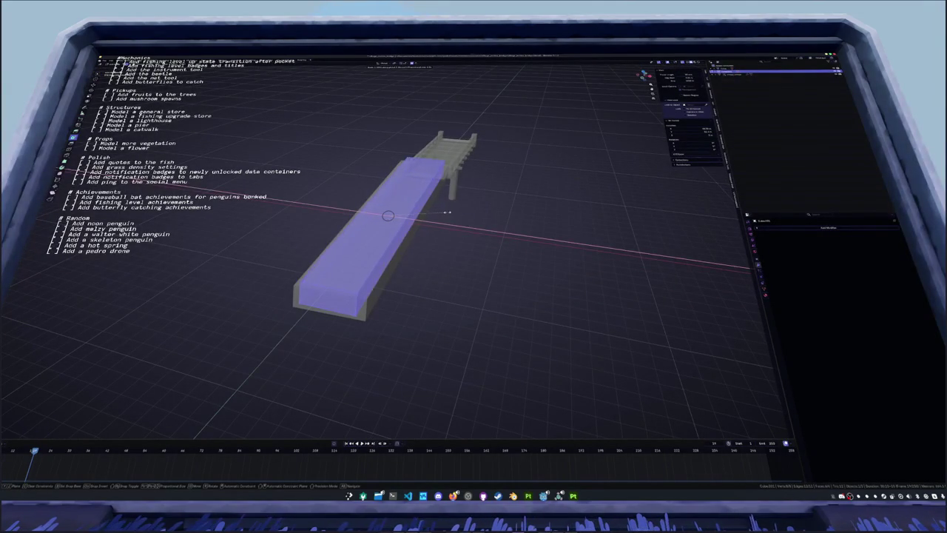
pyautogui.click(459, 214)
pyautogui.press('KP_7')
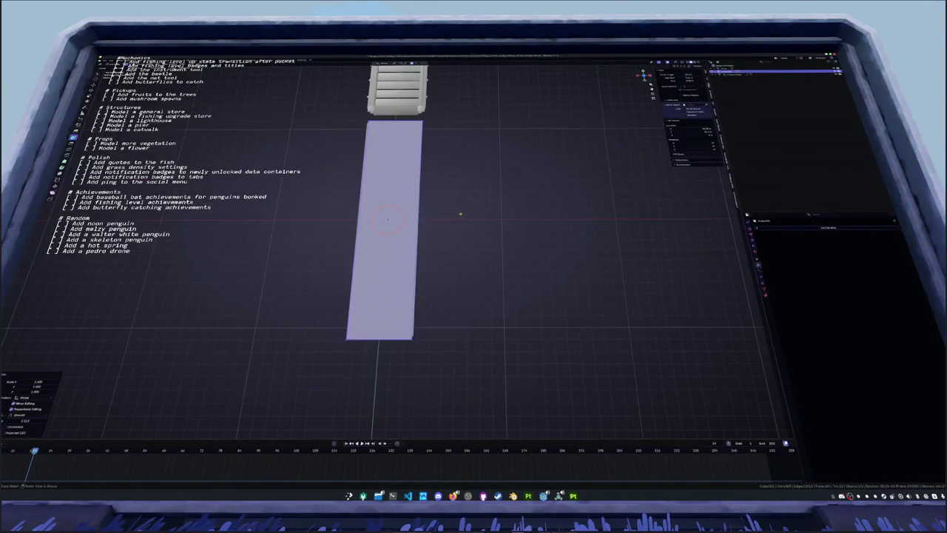
pyautogui.keyDown('shift'); pyautogui.moveTo(451, 200); pyautogui.dragTo(478, 245, button='middle'); pyautogui.keyUp('shift')
pyautogui.press('s')
pyautogui.press('x')
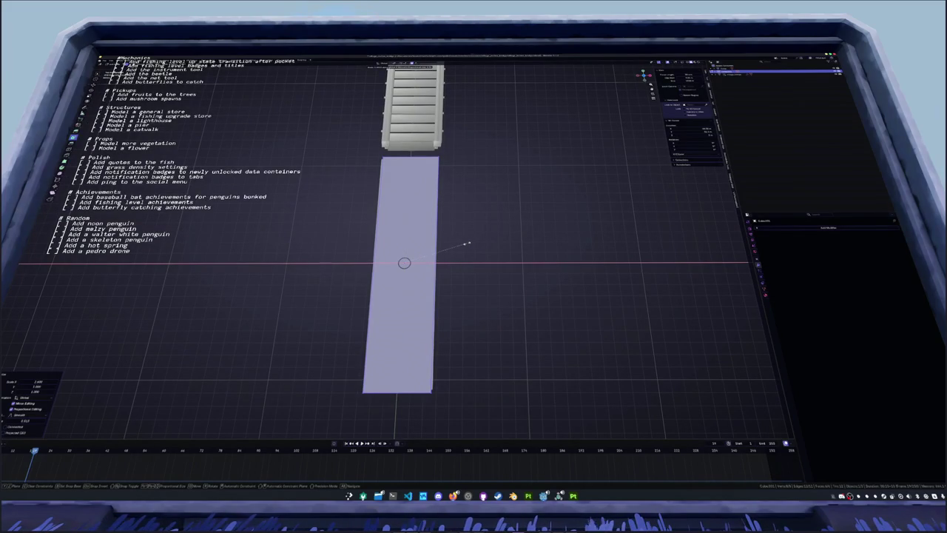
pyautogui.click(469, 242)
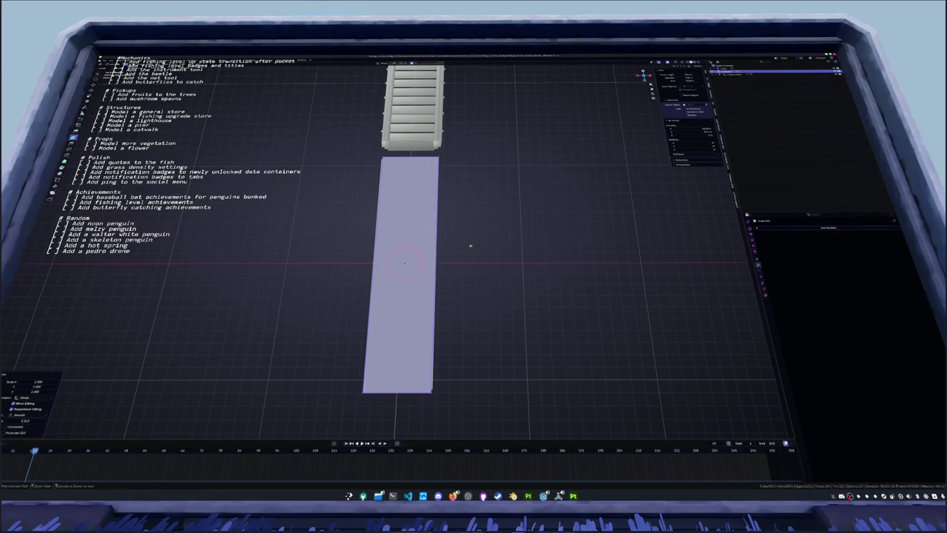
pyautogui.moveTo(469, 242); pyautogui.dragTo(439, 229, button='middle')
# Delete the old ramp object and select the remaining slab
pyautogui.press('Tab')
pyautogui.press('x')
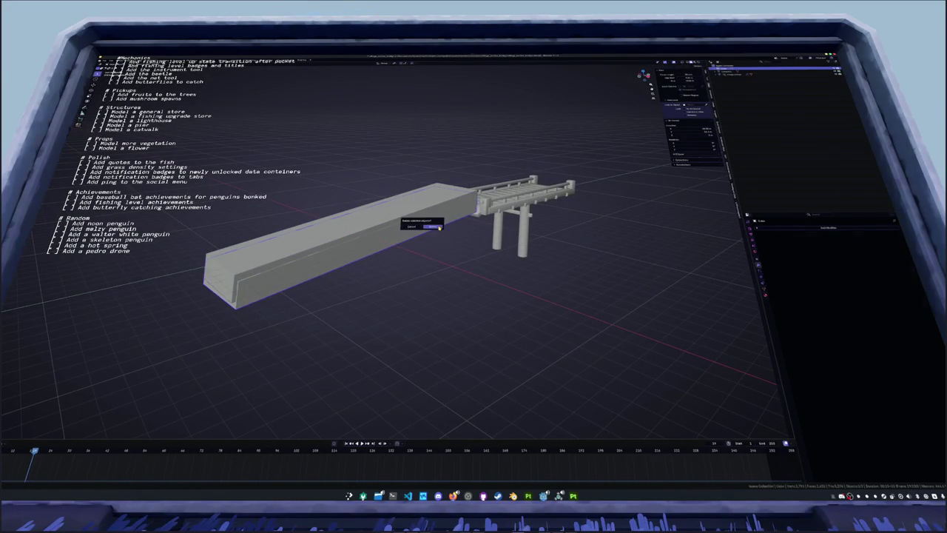
pyautogui.click(436, 227)
pyautogui.click(414, 223)
pyautogui.press('Tab')
pyautogui.moveTo(436, 228); pyautogui.dragTo(415, 223, button='middle')
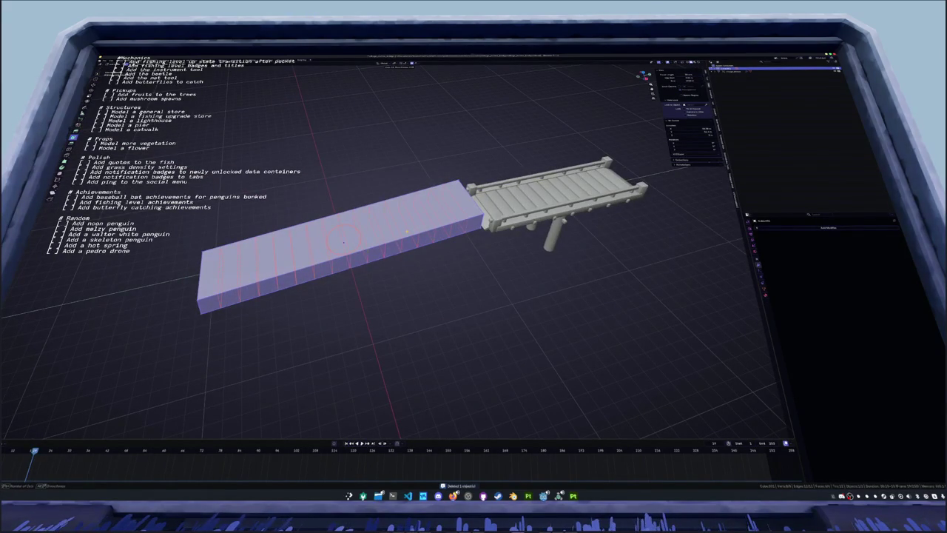
pyautogui.press('Tab')
pyautogui.moveTo(444, 281)
pyautogui.mouseDown(button='middle')
pyautogui.moveTo(459, 290)
pyautogui.moveTo(381, 301)
pyautogui.moveTo(380, 271)
pyautogui.moveTo(341, 261)
pyautogui.moveTo(402, 268)
pyautogui.moveTo(267, 252)
pyautogui.mouseUp(button='middle')
# Separate the slab's top face into its own object
pyautogui.press('Tab')
pyautogui.click(267, 251)
pyautogui.rightClick(266, 252)
pyautogui.moveTo(271, 326)
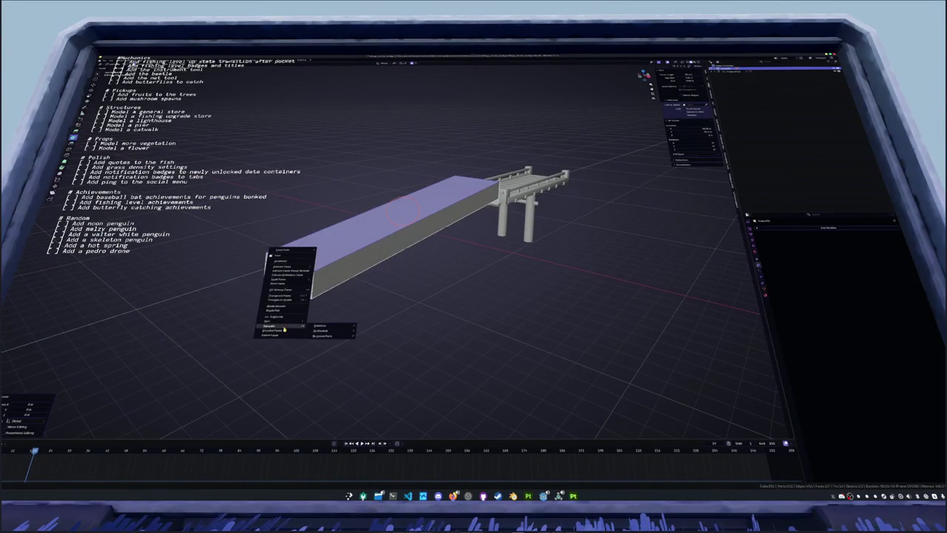
pyautogui.click(320, 325)
pyautogui.press('Tab')
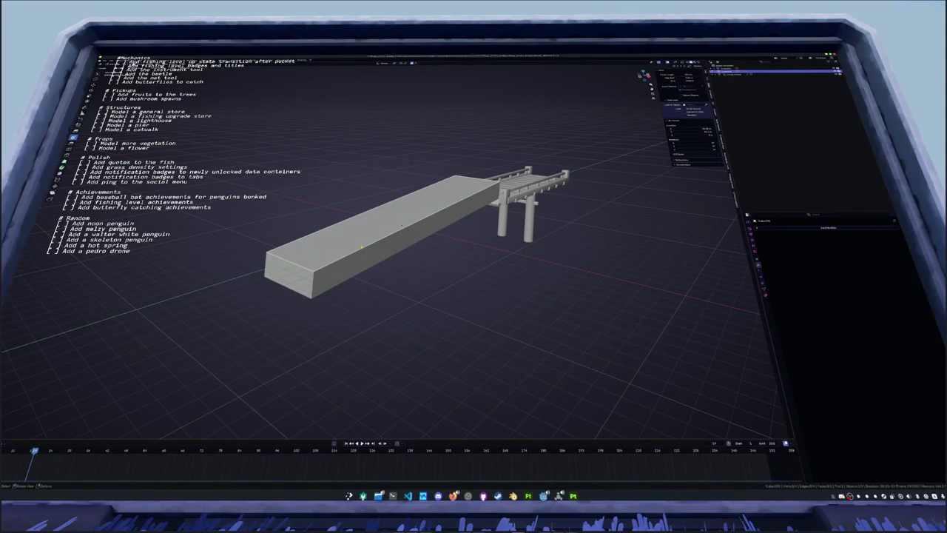
pyautogui.press('KP_7')
pyautogui.scroll(5, 414, 237)
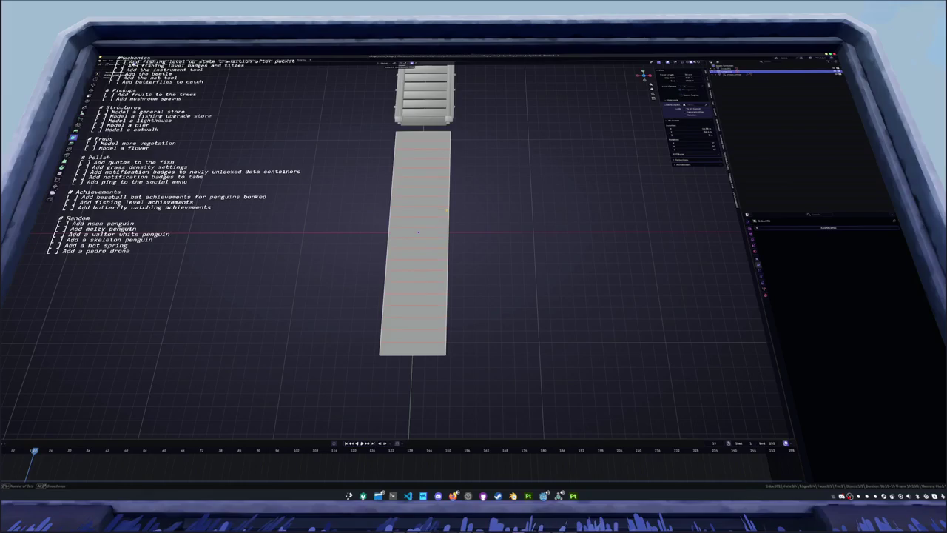
# Confirm the many evenly spaced crosswise loop cuts across the separated top plane
pyautogui.click(418, 232)
pyautogui.rightClick(419, 232)
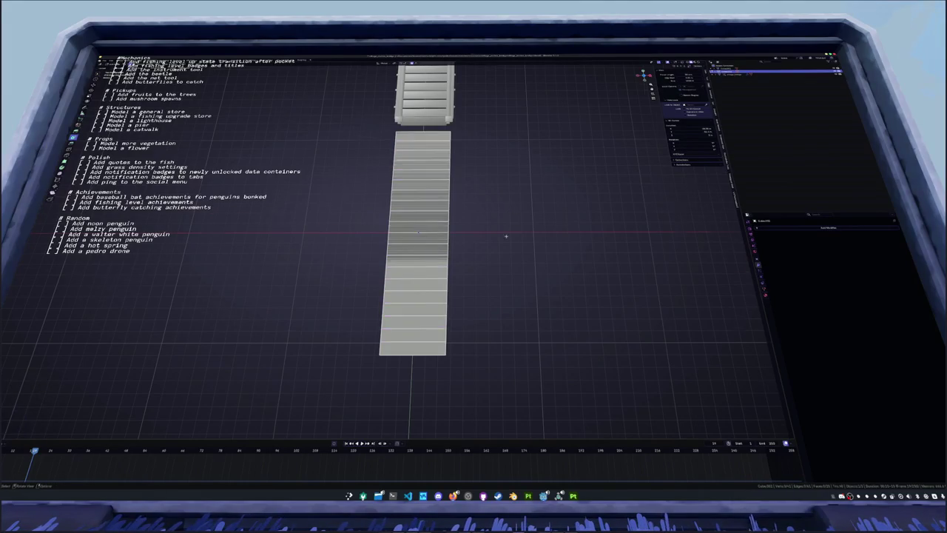
pyautogui.moveTo(506, 236); pyautogui.dragTo(444, 214, button='middle')
pyautogui.scroll(3, 445, 214)
# In Edit Mode, delete every other strip along the left half of the plane
pyautogui.press('Tab')
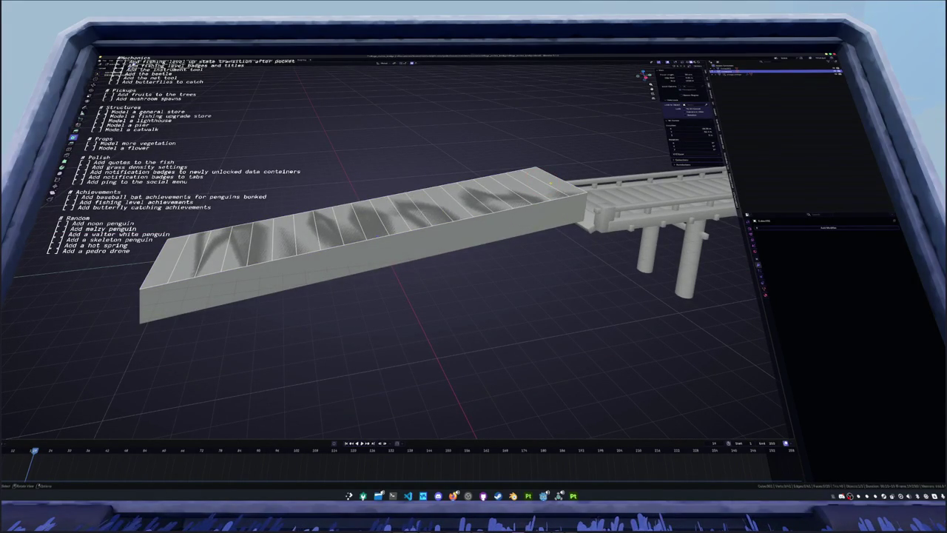
pyautogui.click(375, 217)
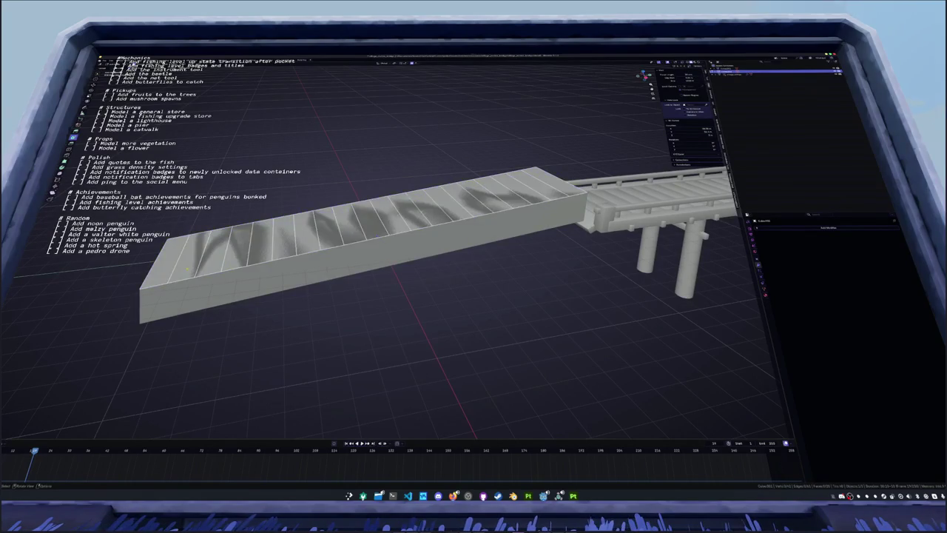
pyautogui.rightClick(159, 268)
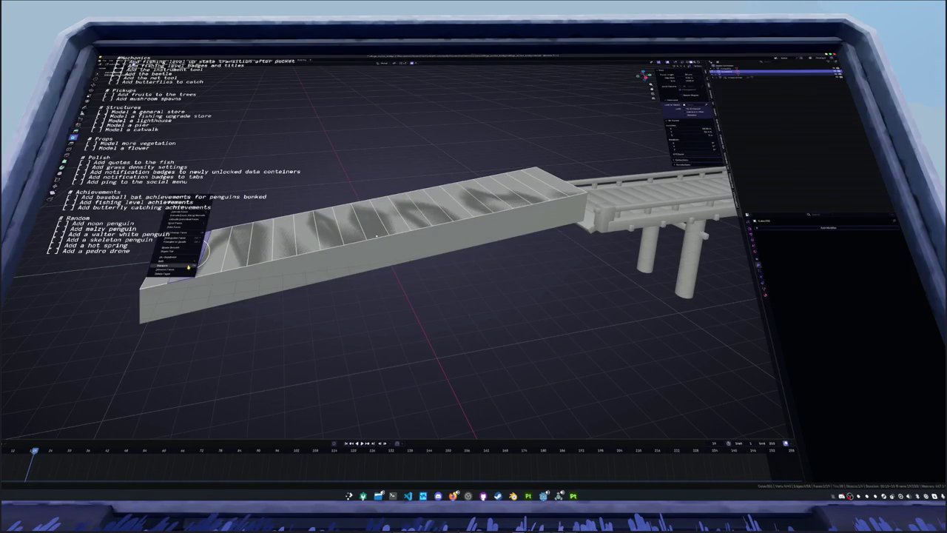
pyautogui.click(185, 268)
pyautogui.click(211, 254)
pyautogui.rightClick(198, 256)
pyautogui.click(200, 259)
pyautogui.click(238, 246)
pyautogui.rightClick(222, 252)
pyautogui.click(232, 258)
pyautogui.rightClick(226, 252)
pyautogui.click(229, 255)
pyautogui.rightClick(293, 246)
pyautogui.click(296, 248)
pyautogui.rightClick(314, 235)
pyautogui.click(318, 238)
pyautogui.rightClick(344, 235)
pyautogui.click(353, 238)
# Delete the remaining alternate strips through to the plank's right end
pyautogui.rightClick(377, 229)
pyautogui.click(374, 234)
pyautogui.rightClick(400, 226)
pyautogui.click(396, 228)
pyautogui.click(415, 225)
pyautogui.rightClick(430, 220)
pyautogui.click(433, 222)
pyautogui.rightClick(447, 216)
pyautogui.click(452, 219)
pyautogui.rightClick(477, 209)
pyautogui.click(481, 207)
pyautogui.rightClick(492, 205)
pyautogui.click(496, 204)
pyautogui.rightClick(507, 201)
pyautogui.click(510, 200)
pyautogui.rightClick(510, 201)
pyautogui.click(531, 197)
pyautogui.rightClick(536, 200)
pyautogui.click(539, 199)
pyautogui.rightClick(549, 195)
pyautogui.click(553, 195)
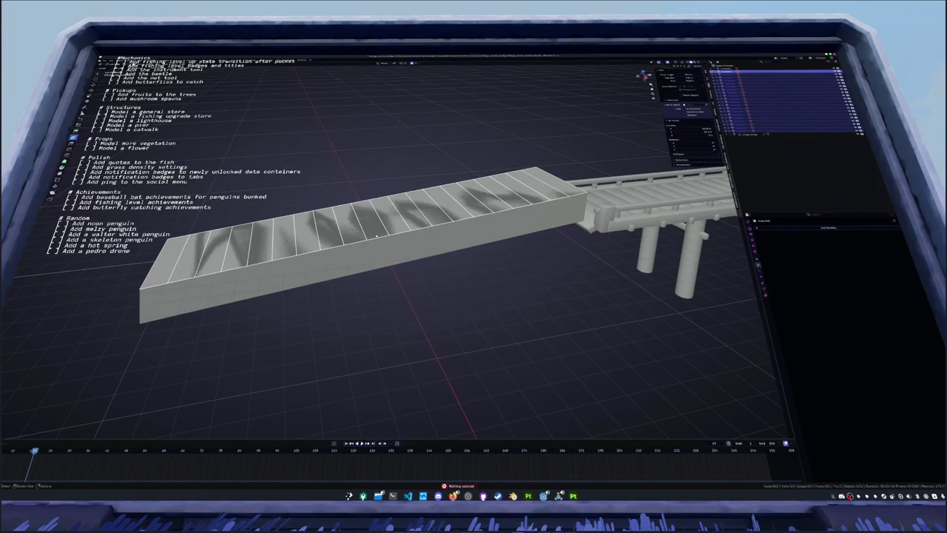
# Scale the plank strips around their own centres, then shrink them along the X axis
pyautogui.press('g')
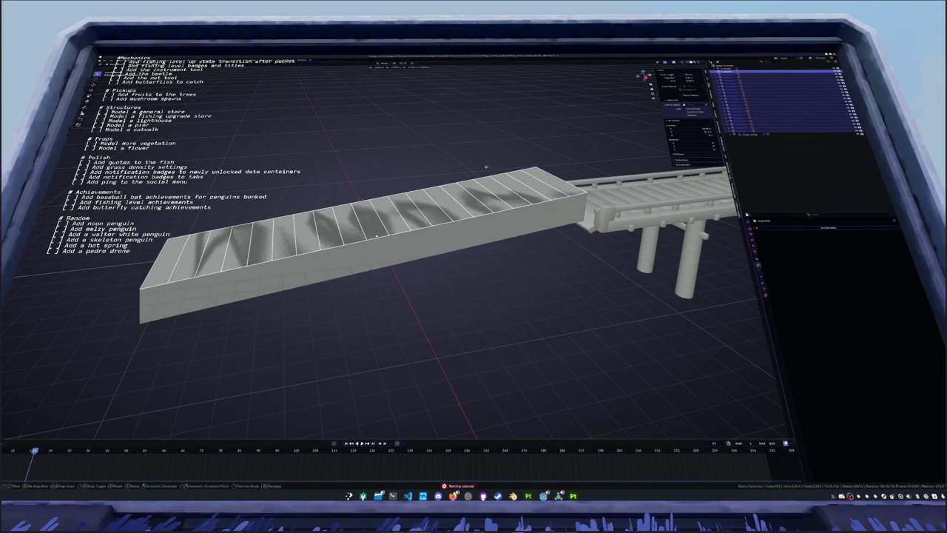
pyautogui.rightClick(489, 137)
pyautogui.press('Tab')
pyautogui.hotkey('ctrl', 'Tab')
pyautogui.press('s')
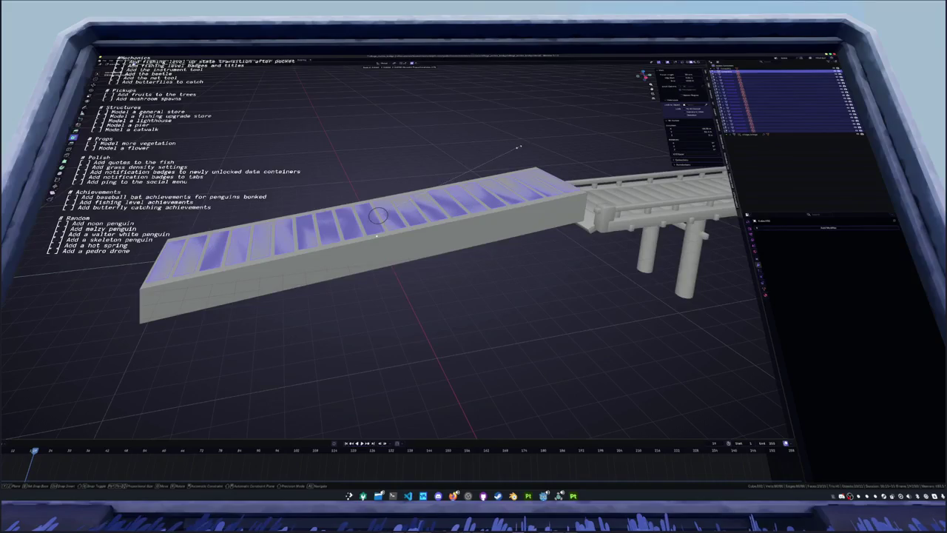
pyautogui.click(378, 214)
pyautogui.moveTo(377, 215); pyautogui.dragTo(391, 257, button='middle')
pyautogui.press('g')
pyautogui.press('x')
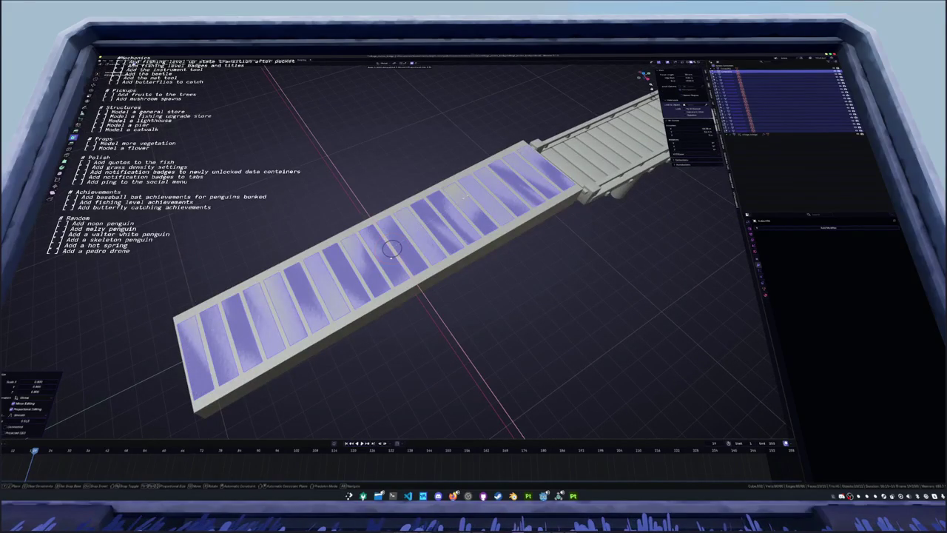
pyautogui.press('s')
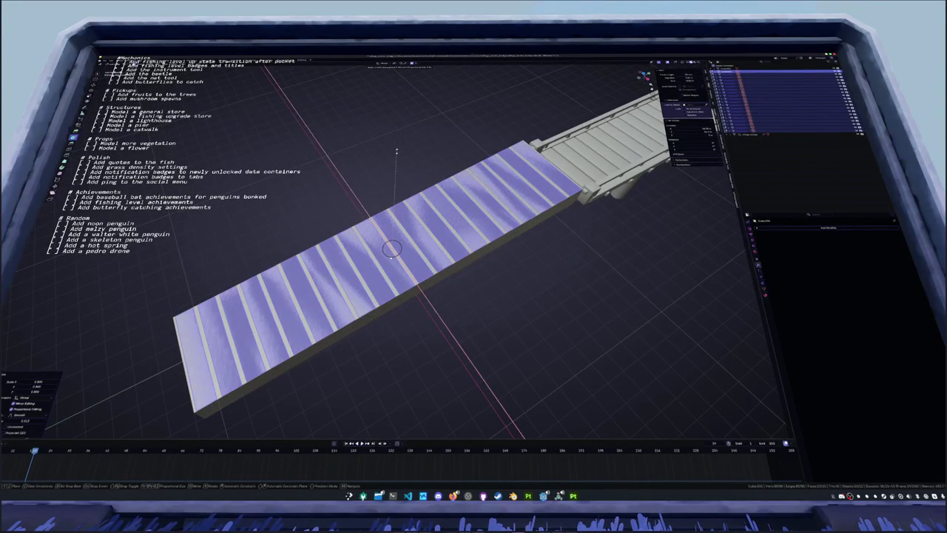
pyautogui.click(396, 152)
pyautogui.press('Tab')
# Select all strips, rescale them and narrow them further along X to widen the gaps
pyautogui.moveTo(396, 152); pyautogui.dragTo(396, 184, button='middle')
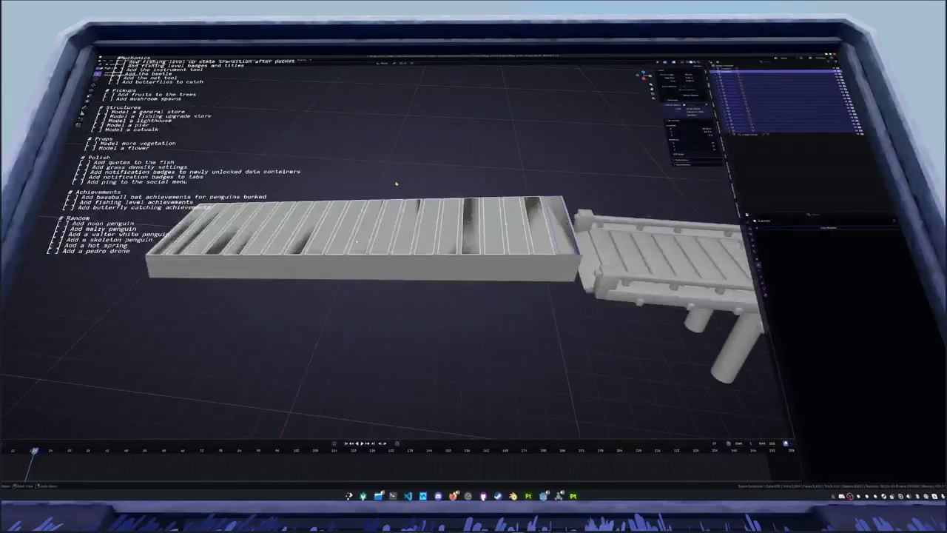
pyautogui.press('Tab')
pyautogui.press('a')
pyautogui.press('s')
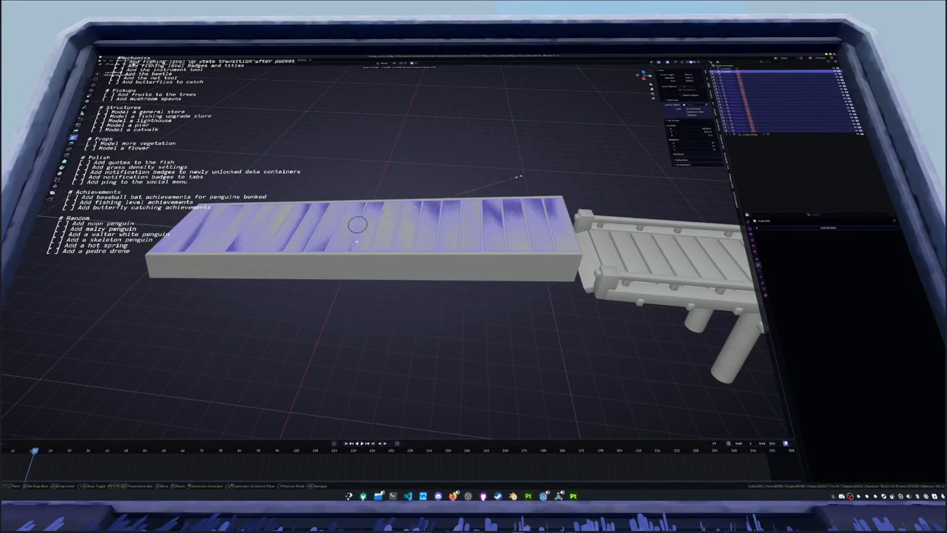
pyautogui.click(518, 177)
pyautogui.press('s')
pyautogui.press('x')
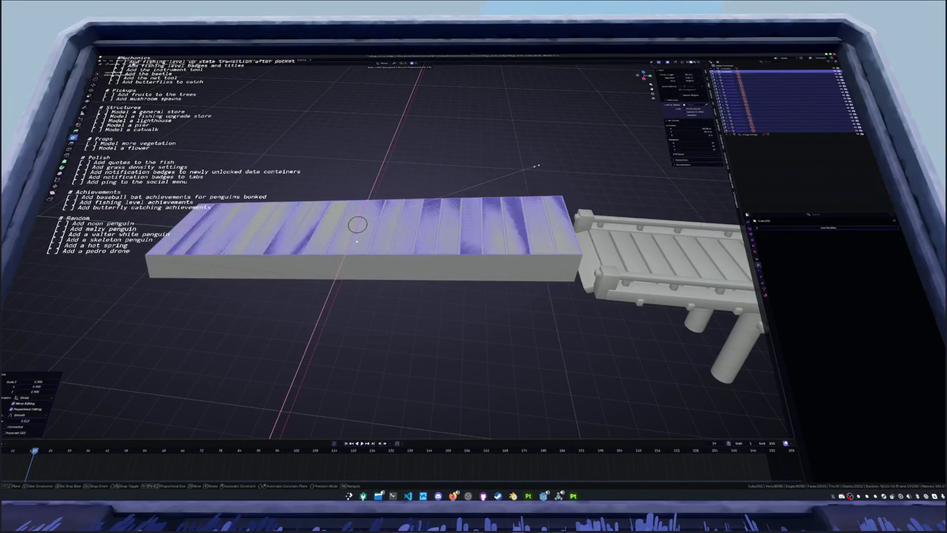
pyautogui.click(537, 167)
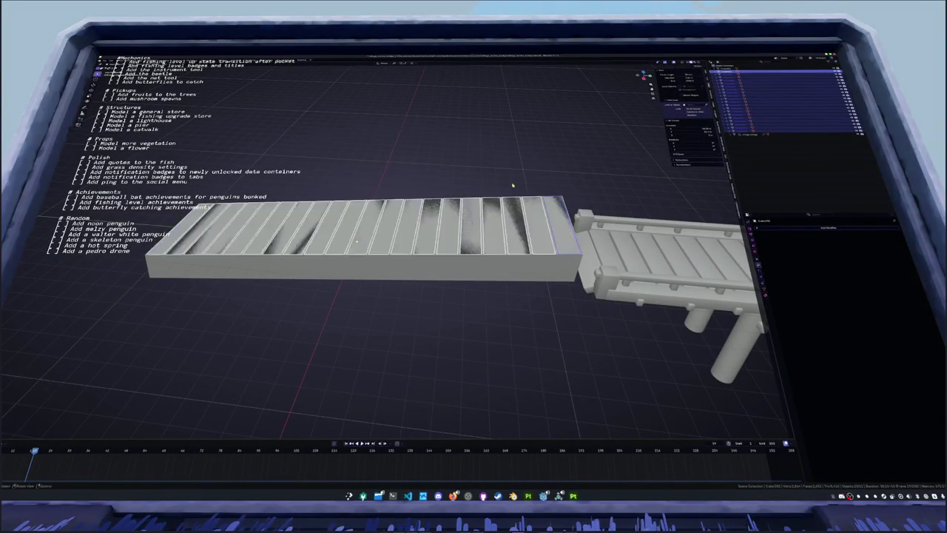
pyautogui.moveTo(536, 167); pyautogui.dragTo(810, 233, button='middle')
pyautogui.click(810, 232)
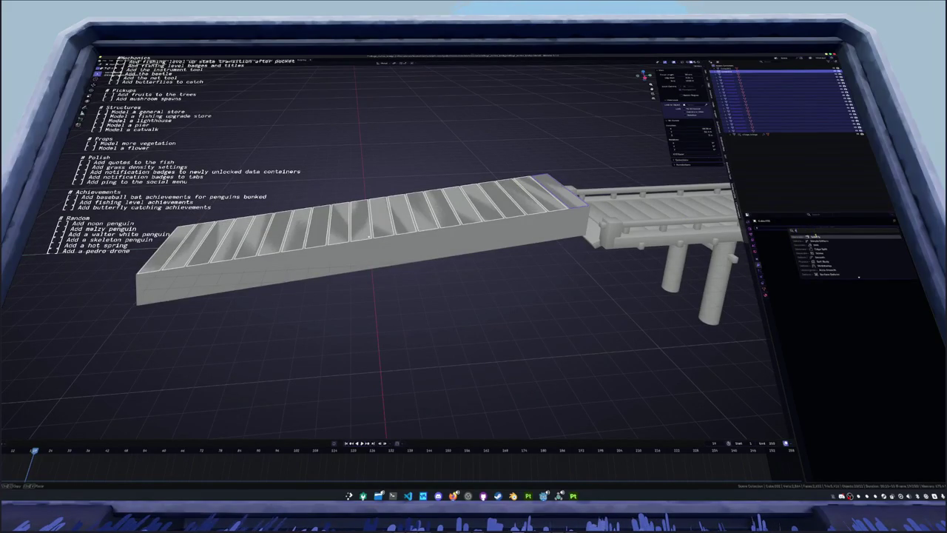
# Add a Solidify modifier to the planks and raise its thickness
pyautogui.moveTo(817, 236)
pyautogui.click(651, 271)
pyautogui.moveTo(858, 252)
pyautogui.mouseDown()
pyautogui.moveTo(897, 251)
pyautogui.moveTo(866, 245)
pyautogui.mouseUp()
pyautogui.click(851, 245)
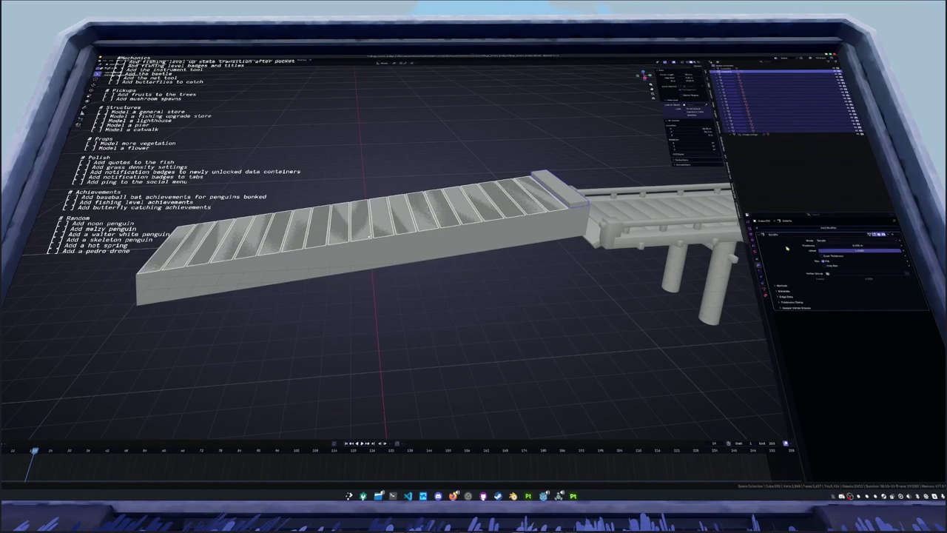
# Select the bridge object, enter Edit Mode, and move in closer to it
pyautogui.click(631, 234)
pyautogui.press('Tab')
pyautogui.moveTo(635, 269)
pyautogui.mouseDown(button='middle')
pyautogui.moveTo(519, 249)
pyautogui.moveTo(509, 259)
pyautogui.moveTo(492, 249)
pyautogui.moveTo(519, 247)
pyautogui.moveTo(487, 232)
pyautogui.mouseUp(button='middle')
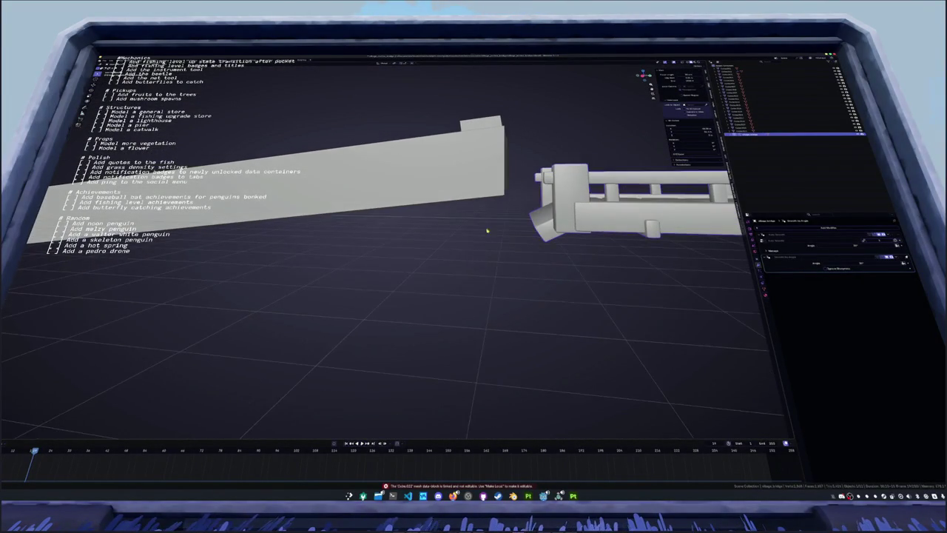
# Select the small block and enter an exact Solidify thickness value
pyautogui.click(481, 124)
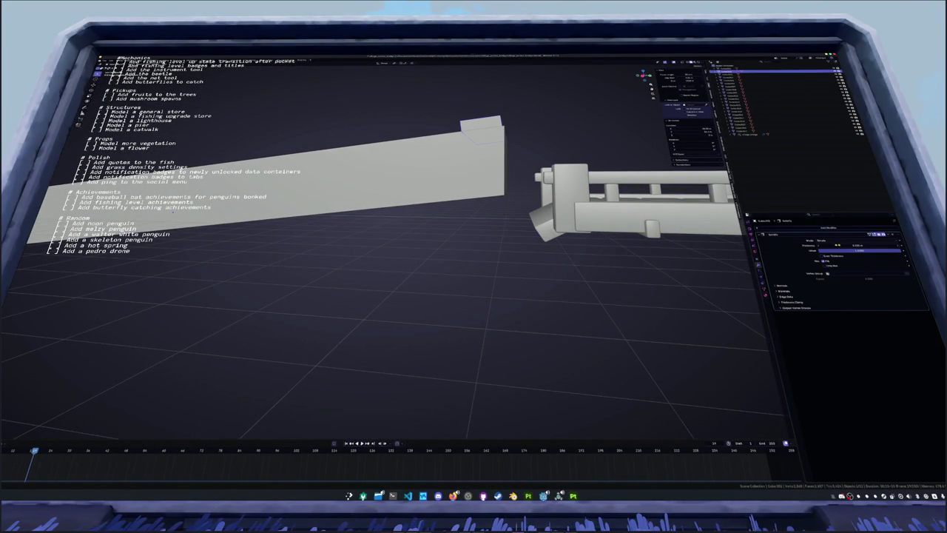
pyautogui.click(830, 245)
pyautogui.press('Return')
pyautogui.moveTo(474, 311)
pyautogui.mouseDown(button='middle')
pyautogui.moveTo(444, 296)
pyautogui.moveTo(444, 281)
pyautogui.mouseUp(button='middle')
# Hide the solid slab with H and box-select all planks along the ramp
pyautogui.press('h')
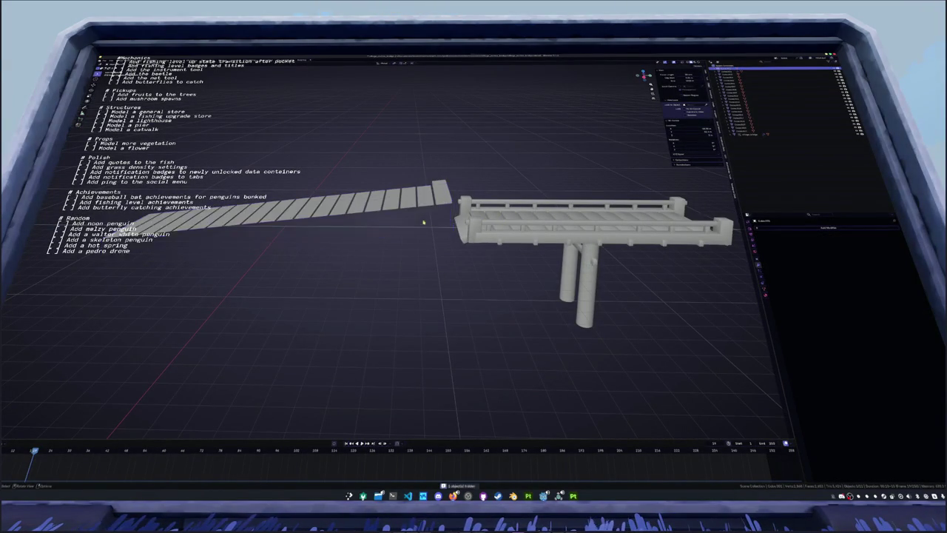
pyautogui.moveTo(81, 181); pyautogui.dragTo(416, 274)
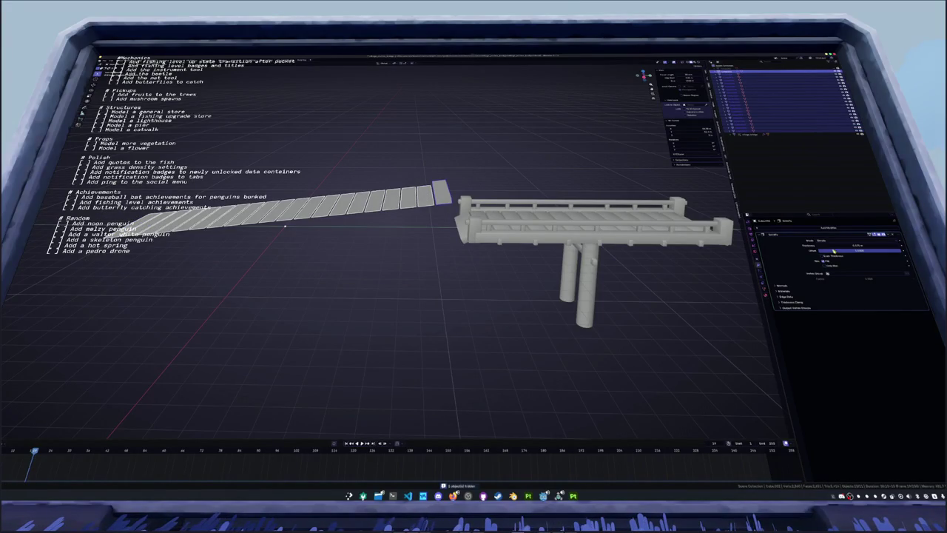
pyautogui.moveTo(518, 259); pyautogui.dragTo(565, 258, button='middle')
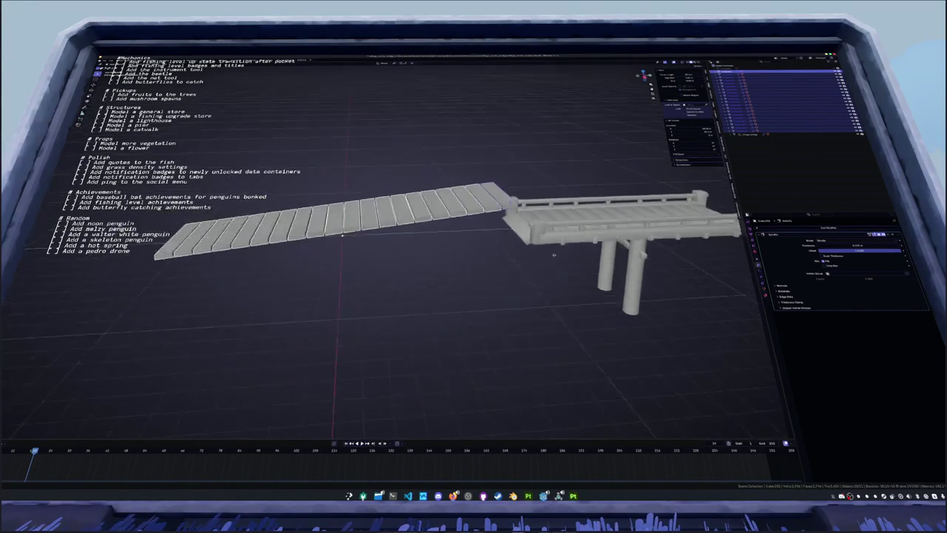
# Apply all transforms to the planks and add a Bevel modifier with a reduced amount
pyautogui.hotkey('ctrl', 'a')
pyautogui.click(566, 258)
pyautogui.click(887, 238)
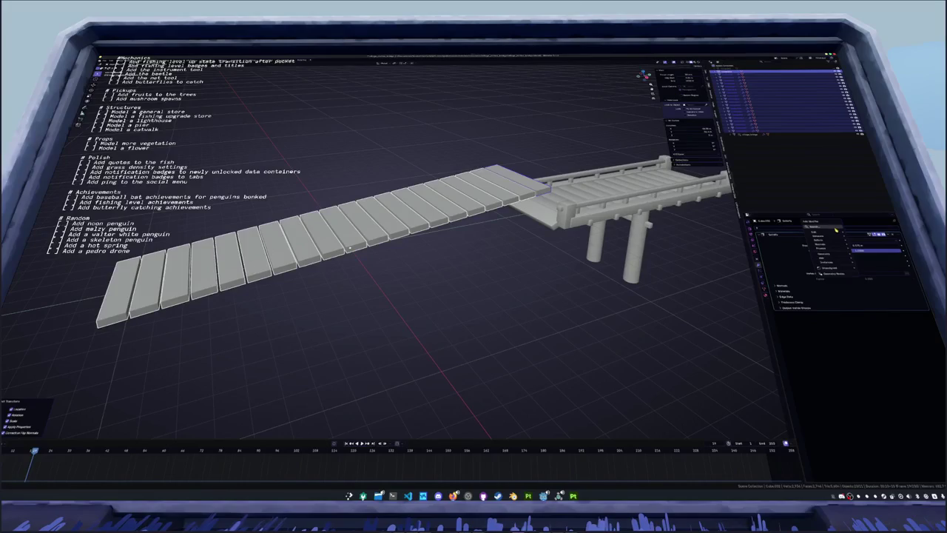
pyautogui.click(825, 227)
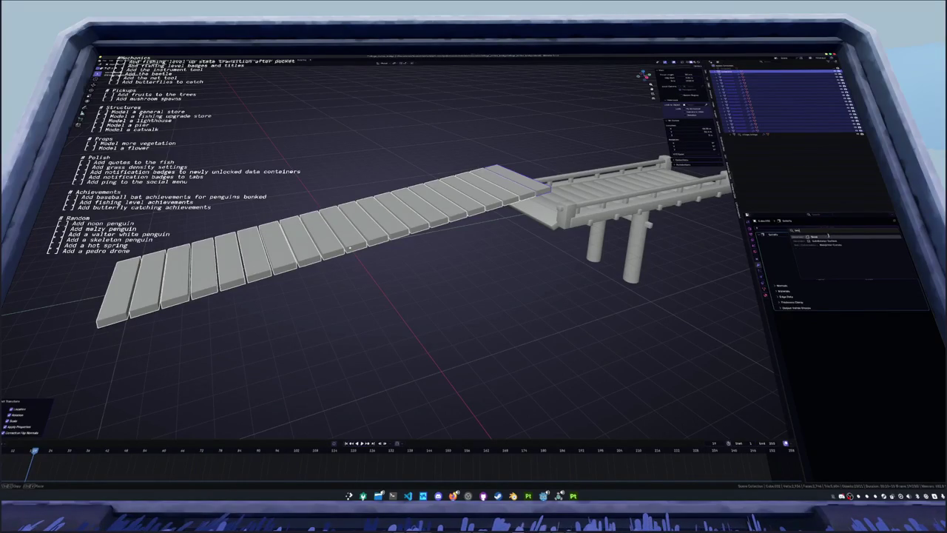
pyautogui.click(820, 262)
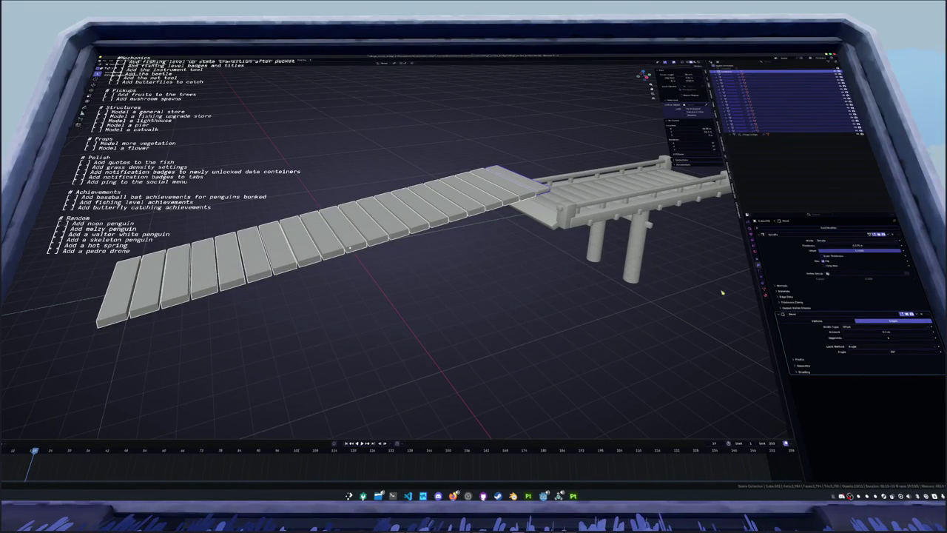
pyautogui.scroll(2, 631, 270)
pyautogui.scroll(2, 630, 271)
pyautogui.scroll(2, 631, 270)
pyautogui.moveTo(631, 270); pyautogui.dragTo(776, 331, button='middle')
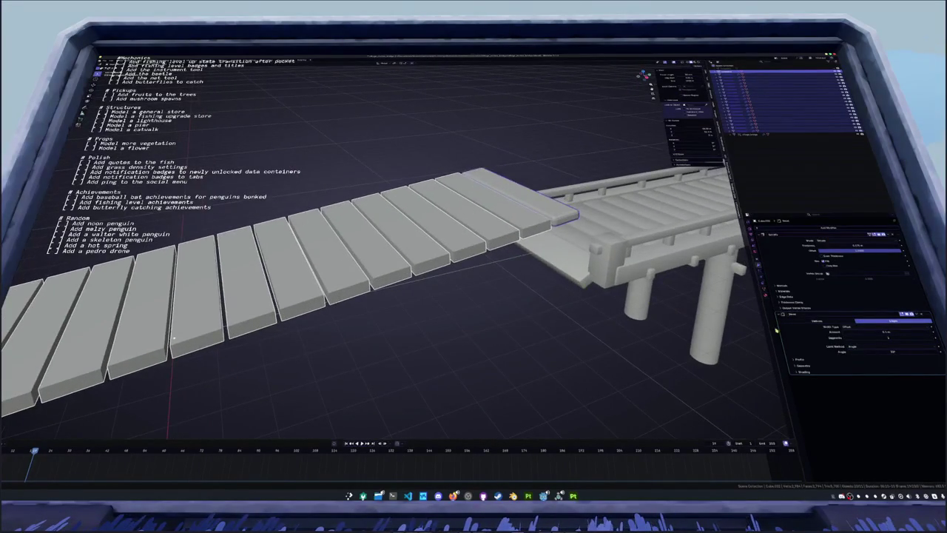
pyautogui.moveTo(885, 332); pyautogui.dragTo(866, 331)
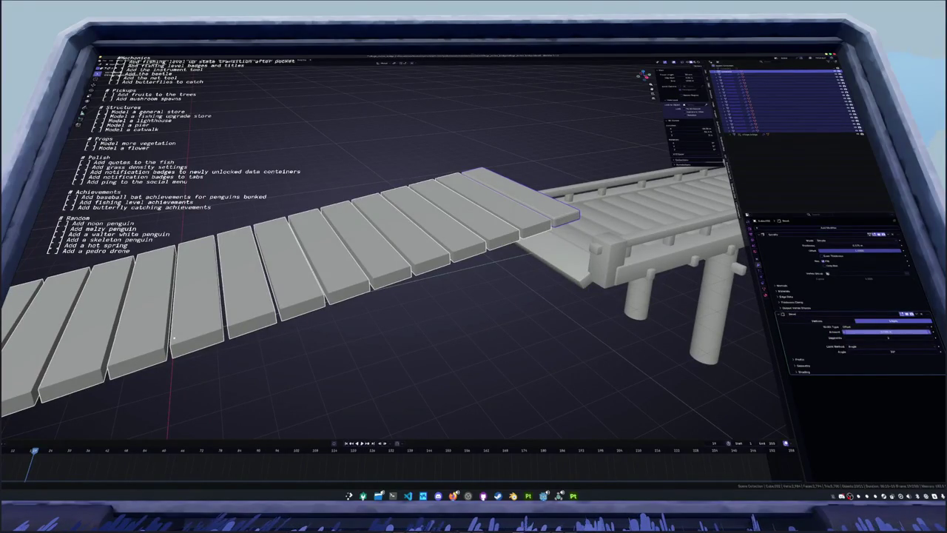
pyautogui.click(866, 332)
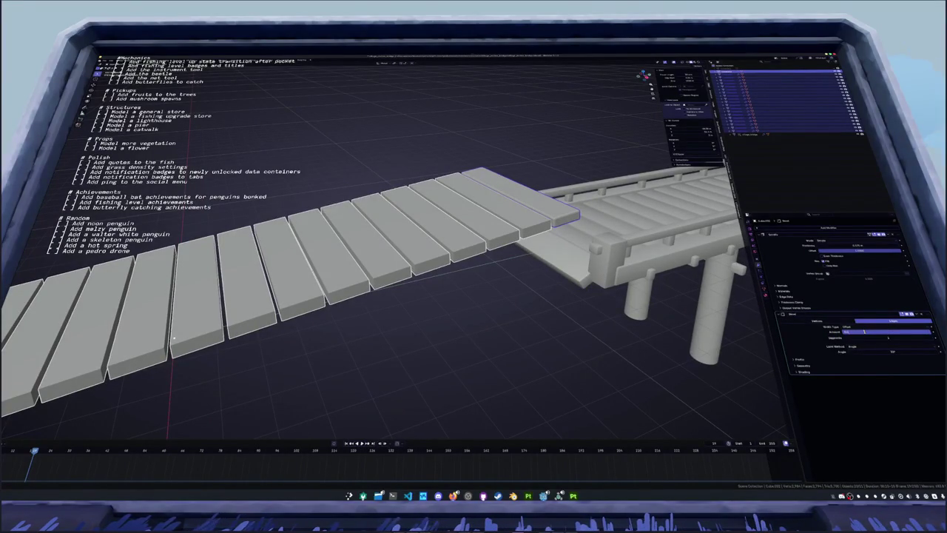
pyautogui.press('Return')
# Apply Shade Auto Smooth to the planks and accept the Auto Smooth panel
pyautogui.rightClick(482, 273)
pyautogui.click(462, 281)
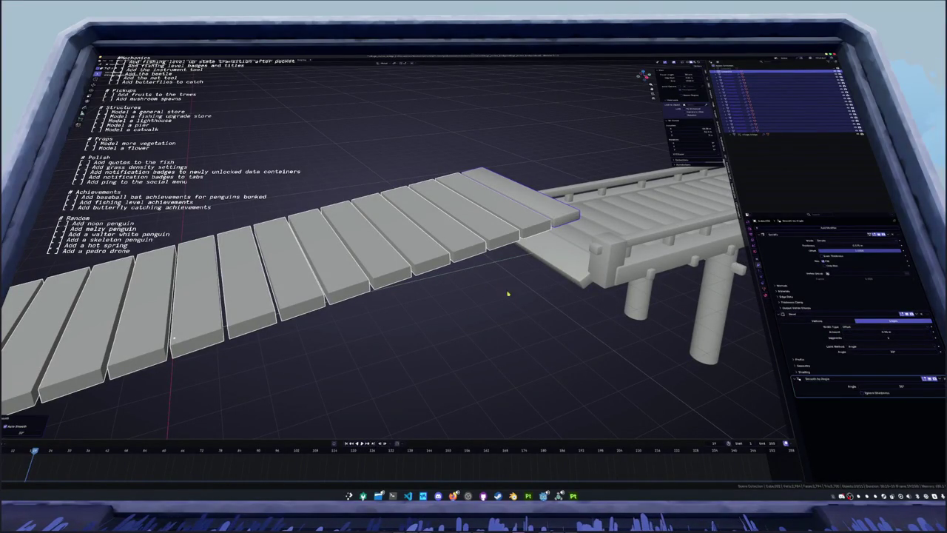
pyautogui.click(918, 317)
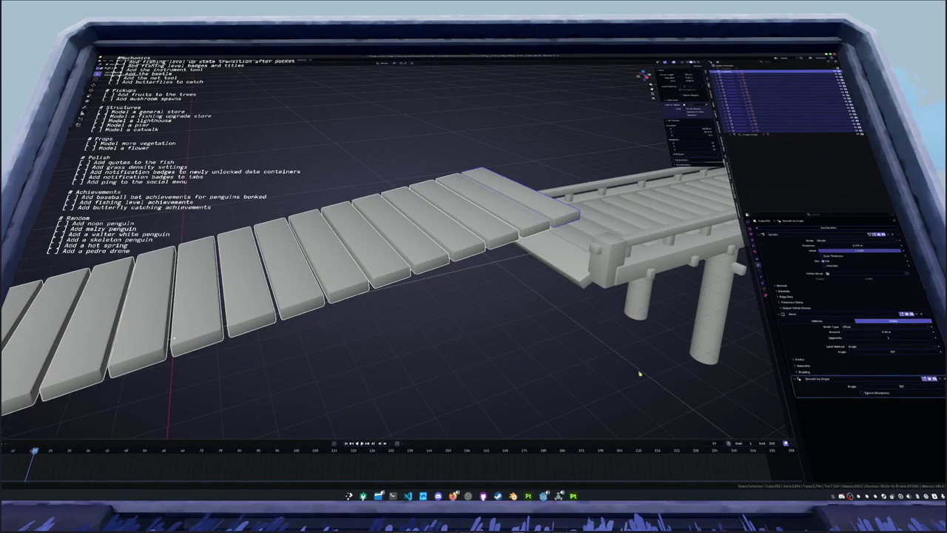
pyautogui.moveTo(460, 356)
pyautogui.mouseDown(button='middle')
pyautogui.moveTo(387, 333)
pyautogui.moveTo(372, 393)
pyautogui.moveTo(365, 355)
pyautogui.moveTo(338, 332)
pyautogui.moveTo(389, 328)
pyautogui.mouseUp(button='middle')
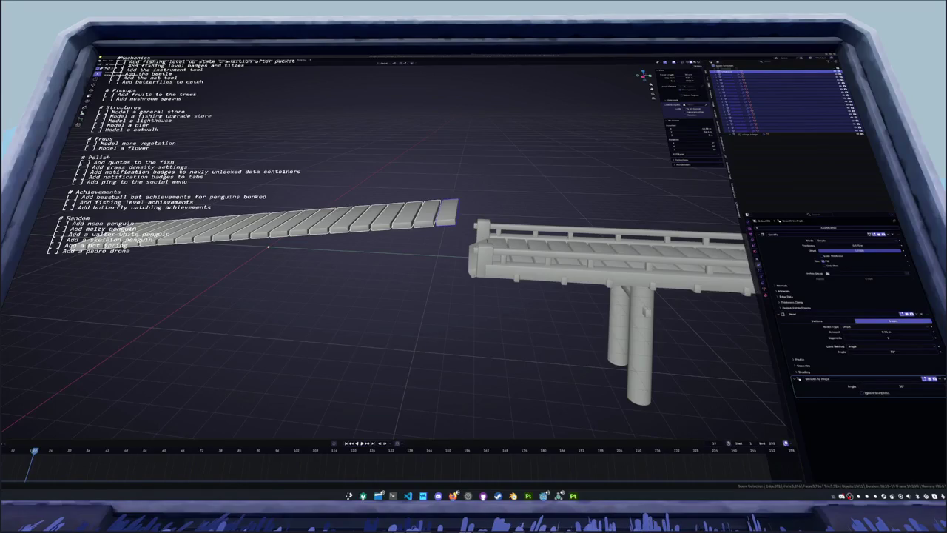
# Deselect all objects with Alt+A
pyautogui.hotkey('alt', 'a')
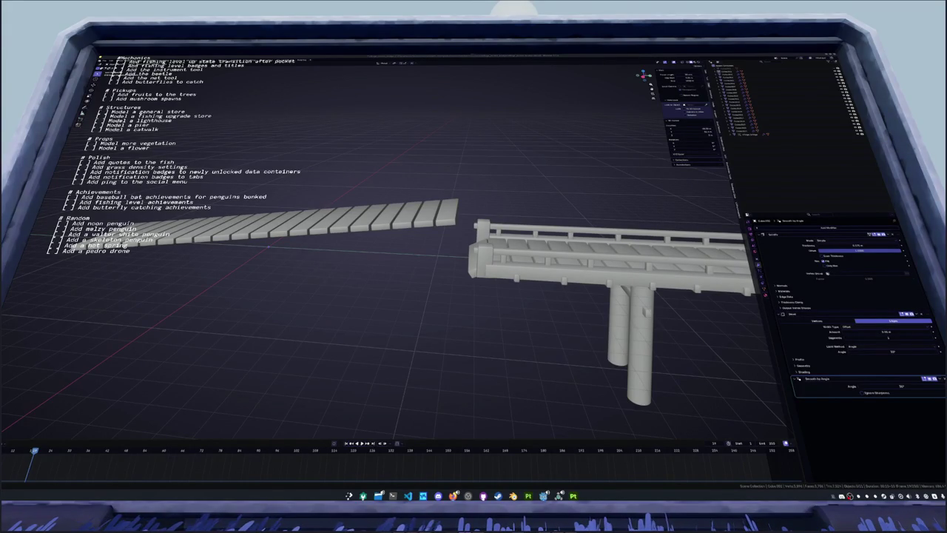
# Select and frame the bridge, then add a new plane mesh
pyautogui.moveTo(385, 281); pyautogui.dragTo(343, 234, button='middle')
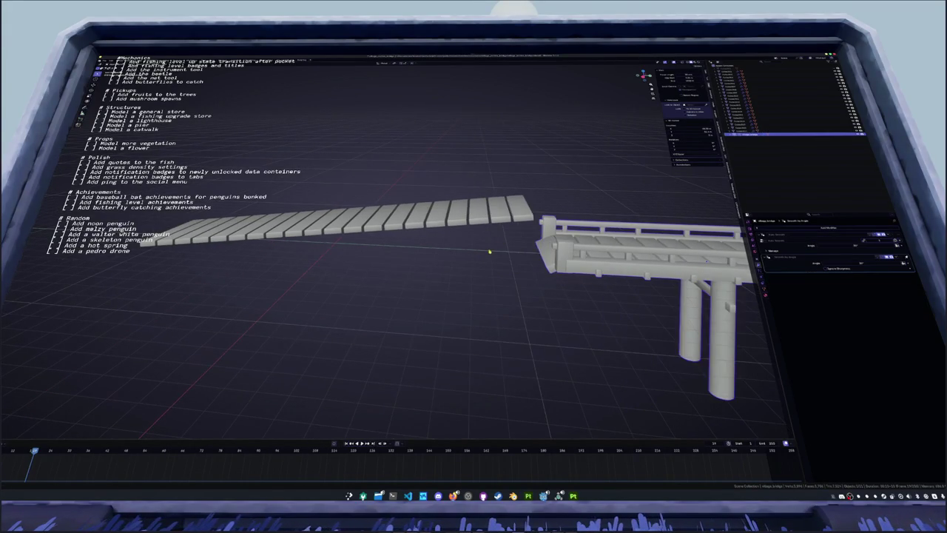
pyautogui.click(343, 234)
pyautogui.press('KP_Decimal')
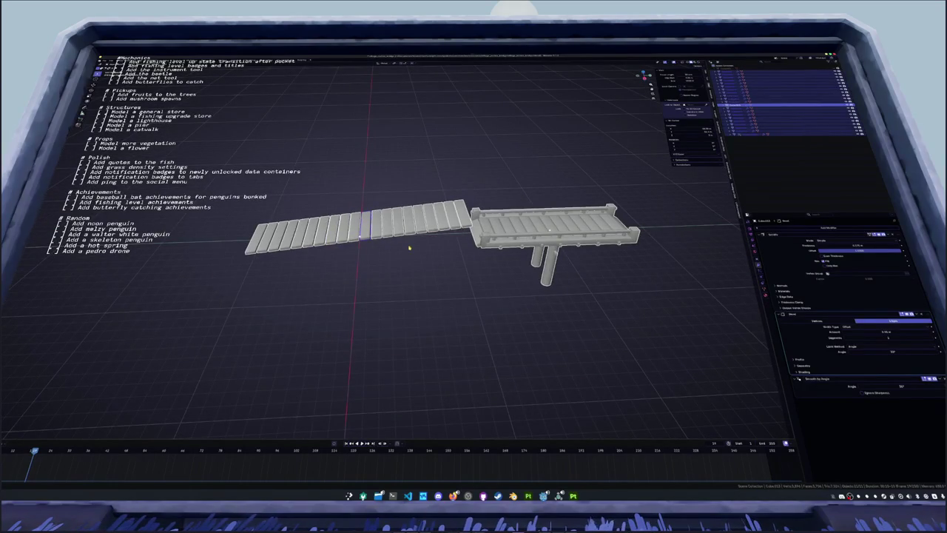
pyautogui.moveTo(407, 247); pyautogui.dragTo(449, 250, button='middle')
pyautogui.moveTo(467, 248); pyautogui.dragTo(234, 177)
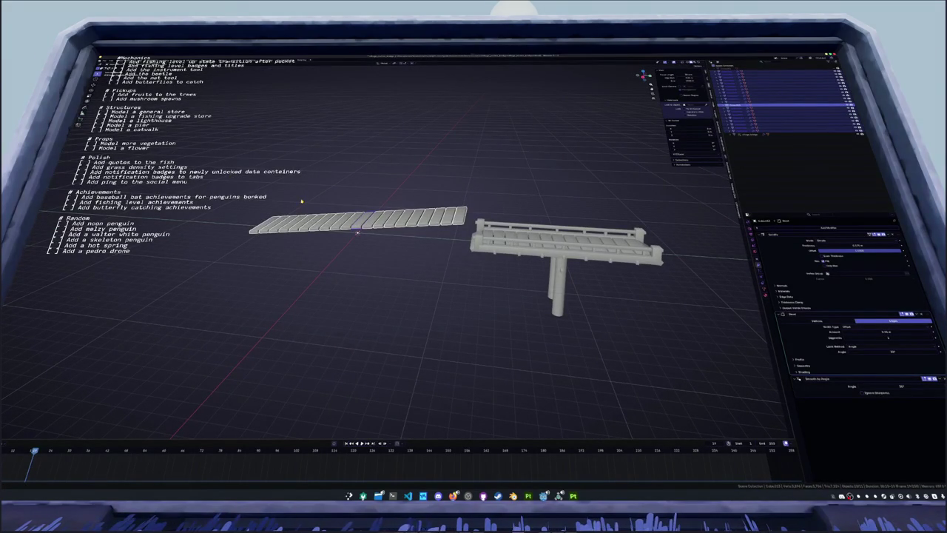
pyautogui.hotkey('shift', 'a')
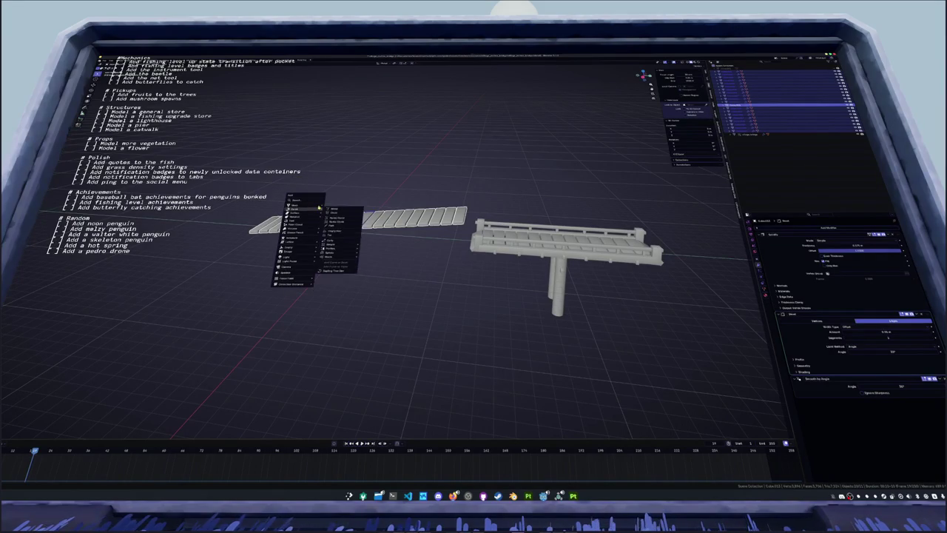
pyautogui.click(332, 210)
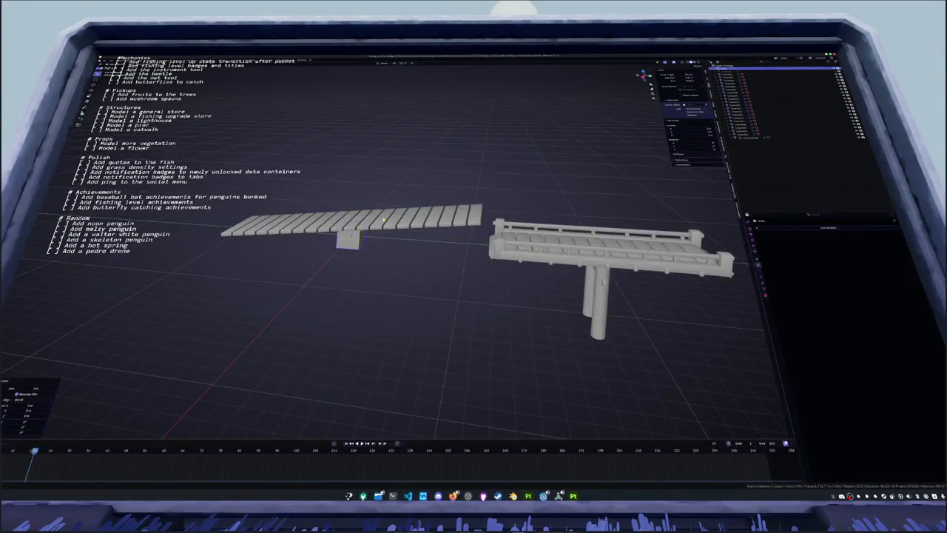
# In orthographic front and side views, move the plane onto the bridge railing
pyautogui.press('KP_1')
pyautogui.press('KP_3')
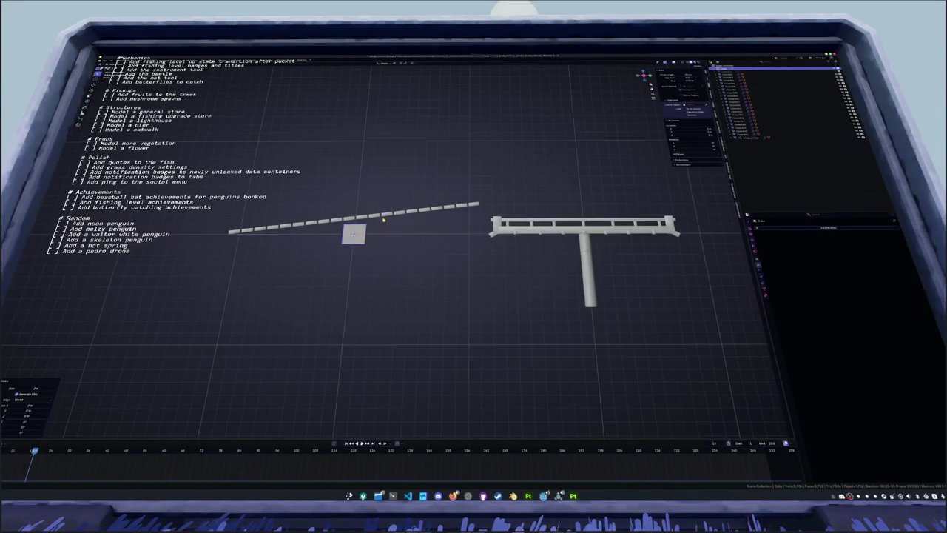
pyautogui.press('g')
pyautogui.click(379, 237)
pyautogui.press('g')
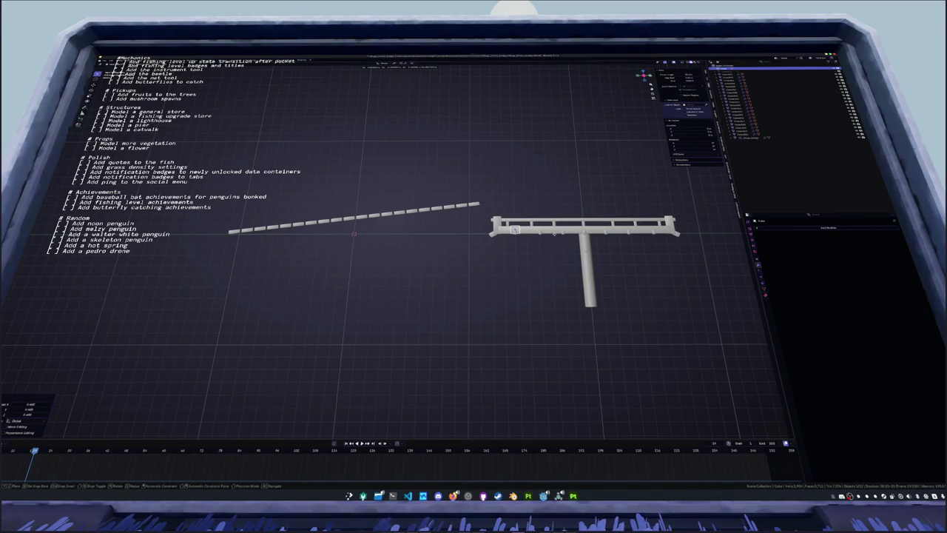
pyautogui.click(570, 242)
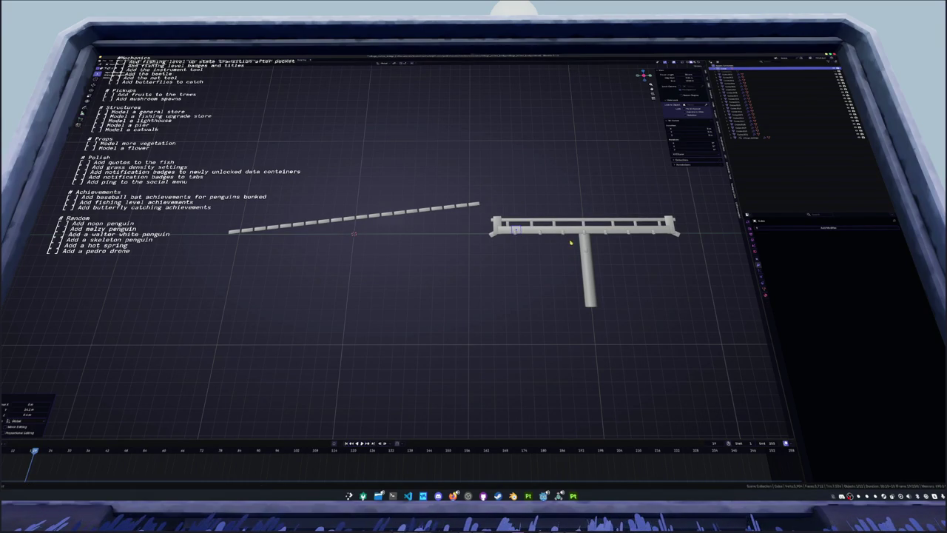
# Circle-select the cube in X-ray and move it, Z-locked, onto the plank ramp
pyautogui.press('KP_Decimal')
pyautogui.scroll(-3, 490, 208)
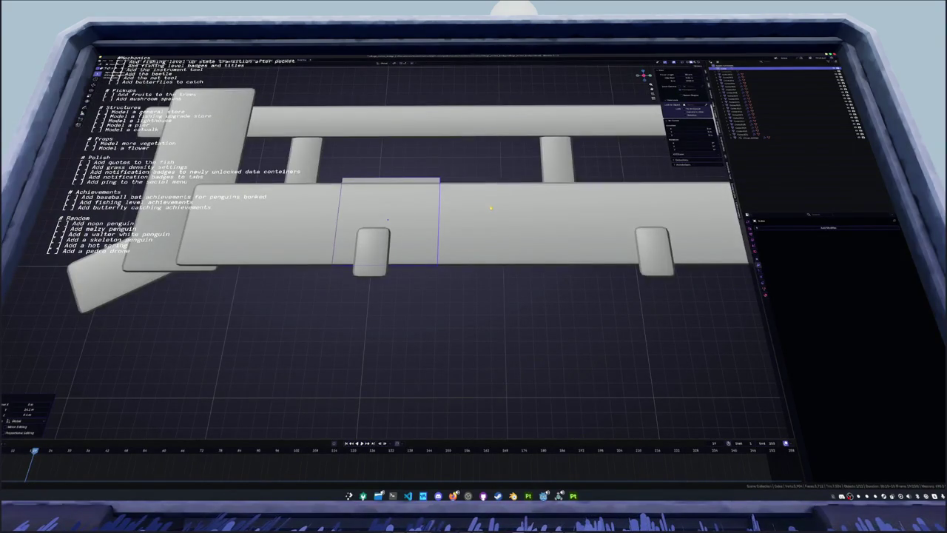
pyautogui.hotkey('alt', 'z')
pyautogui.press('c')
pyautogui.scroll(-3, 392, 176)
pyautogui.press('Escape')
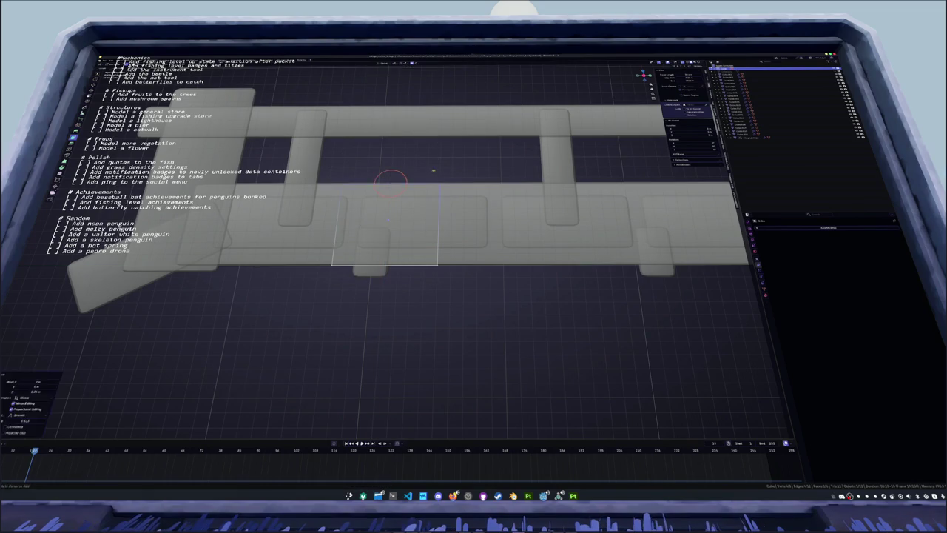
pyautogui.hotkey('alt', 'z')
pyautogui.scroll(-4, 437, 186)
pyautogui.moveTo(445, 212); pyautogui.dragTo(469, 237, button='middle')
pyautogui.scroll(3, 470, 237)
pyautogui.press('g')
pyautogui.hotkey('shift', 'z')
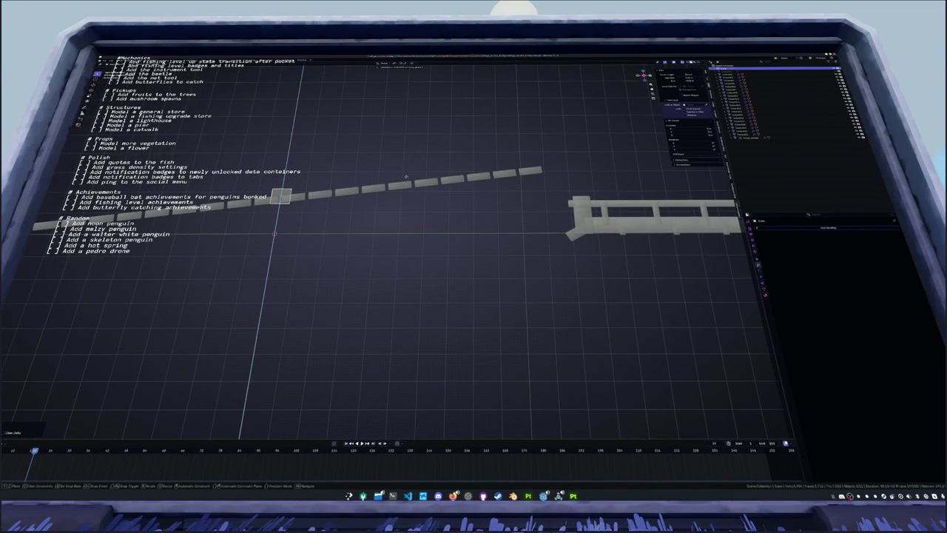
pyautogui.click(406, 198)
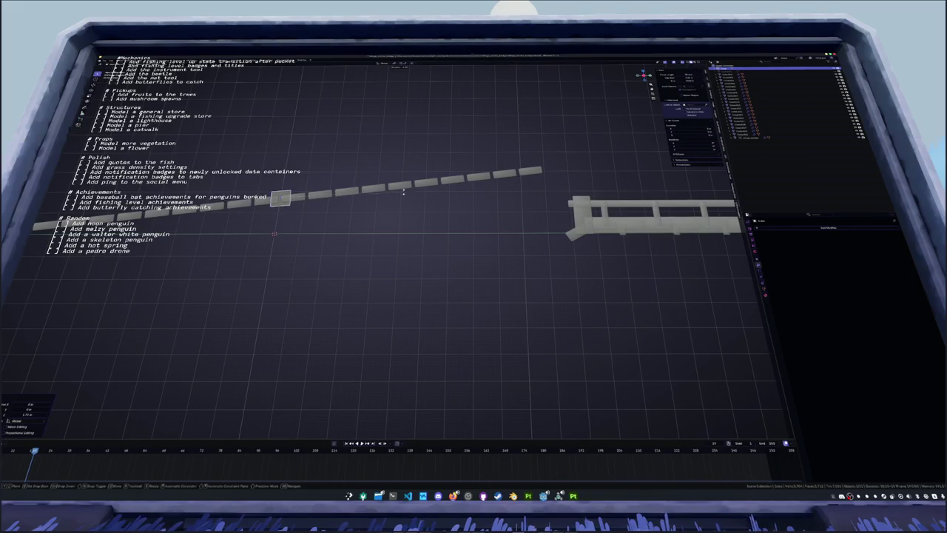
# Extrude the cube both ways into a bar spanning the ramp's full length
pyautogui.press('Tab')
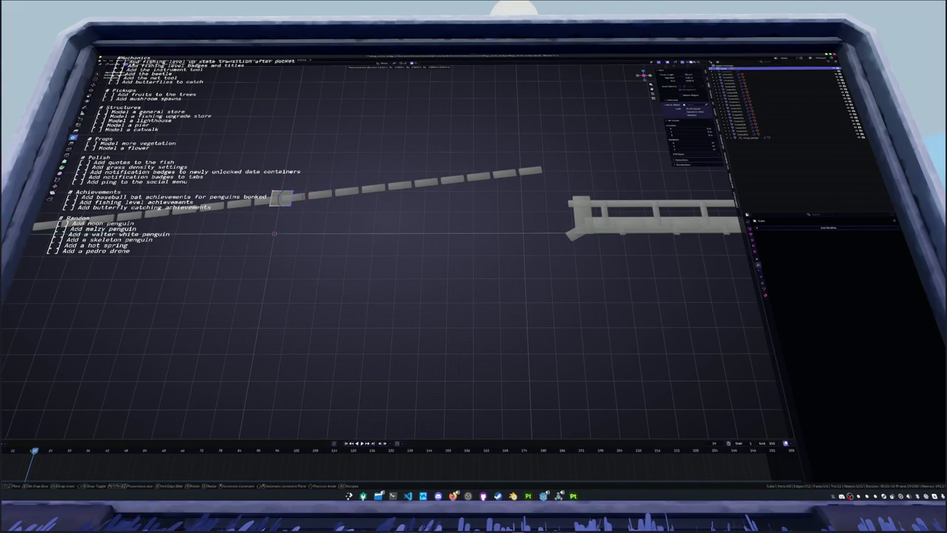
pyautogui.press('e')
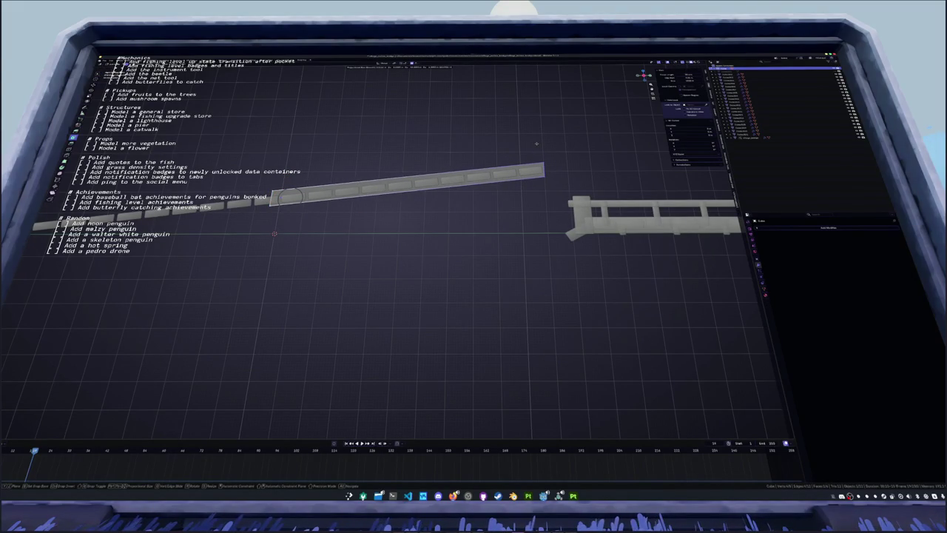
pyautogui.click(537, 142)
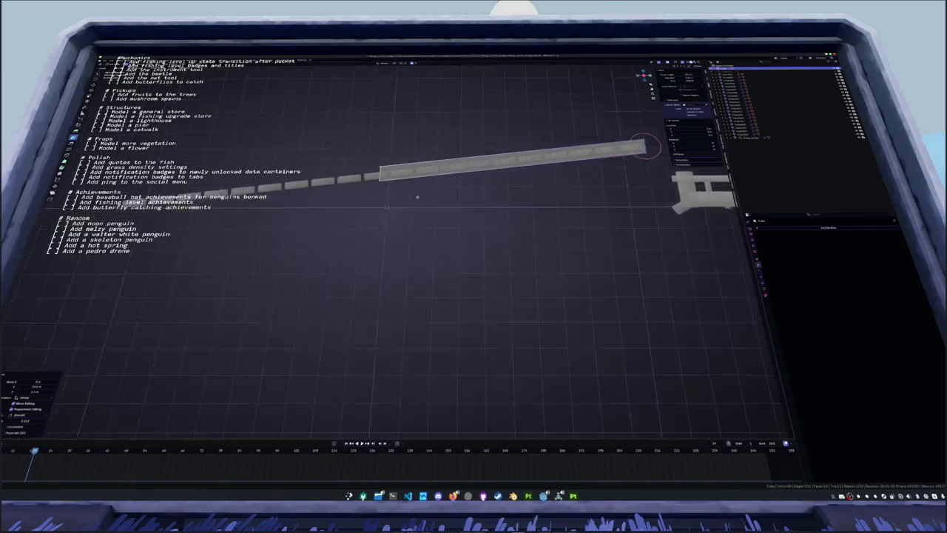
pyautogui.moveTo(536, 143); pyautogui.dragTo(501, 209, button='middle')
pyautogui.press('e')
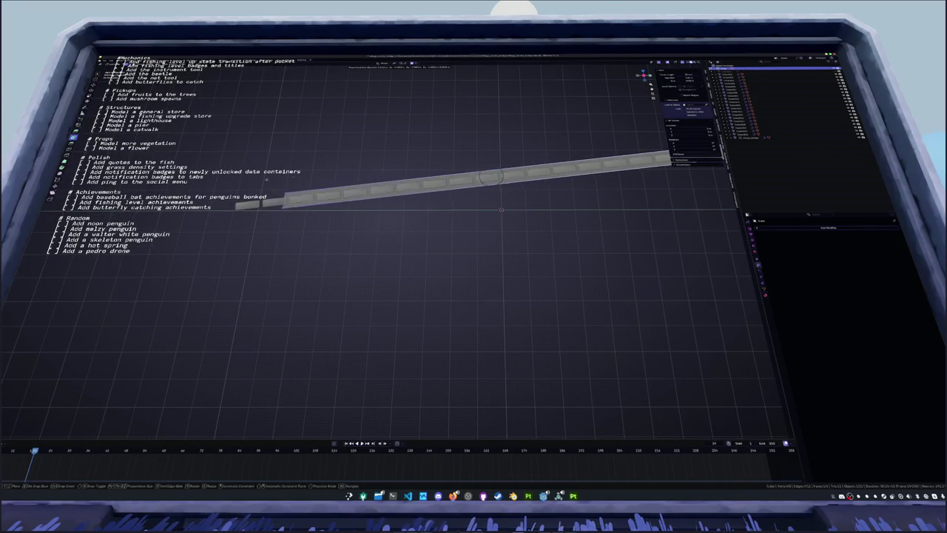
pyautogui.click(221, 182)
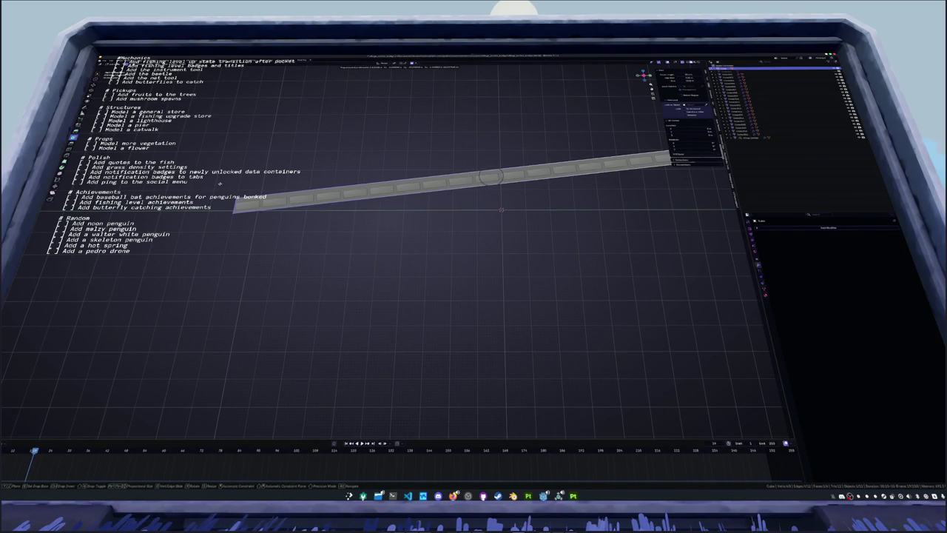
# Adjust the existing bar's height by moving it along the Z axis
pyautogui.click(281, 210)
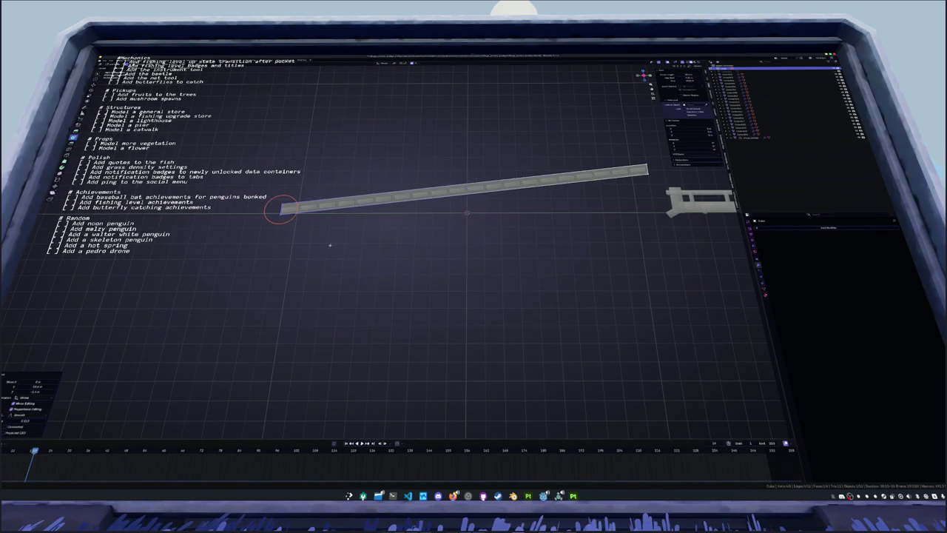
pyautogui.keyDown('shift'); pyautogui.moveTo(330, 245); pyautogui.dragTo(385, 251, button='middle'); pyautogui.keyUp('shift')
pyautogui.scroll(2, 385, 251)
pyautogui.scroll(2, 384, 250)
pyautogui.press('g')
pyautogui.press('z')
pyautogui.scroll(-2, 384, 252)
pyautogui.click(383, 252)
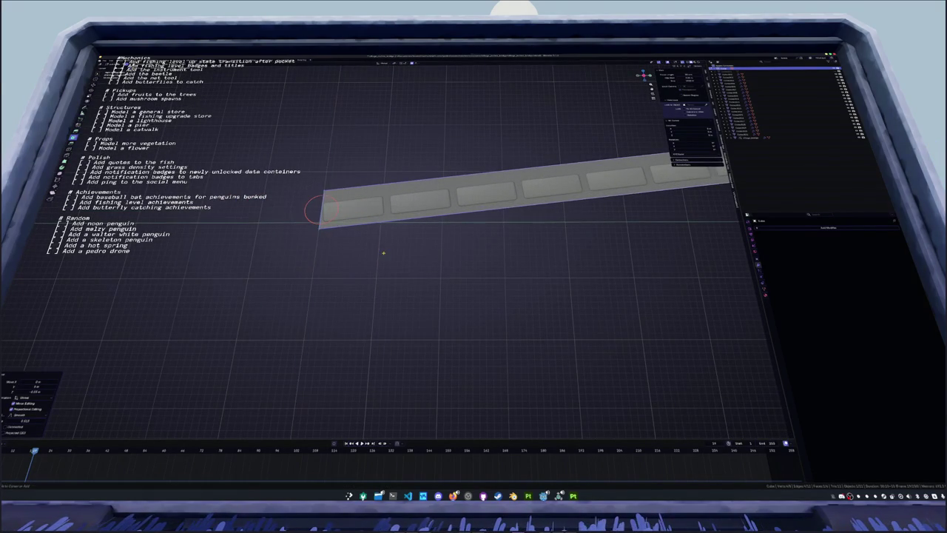
# Delete the old long bar
pyautogui.scroll(-3, 395, 247)
pyautogui.scroll(2, 496, 235)
pyautogui.scroll(2, 488, 236)
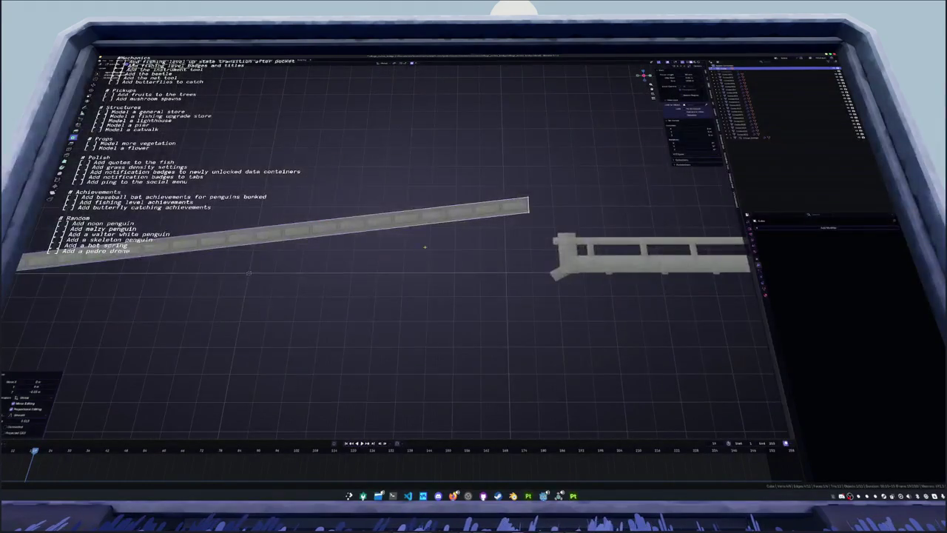
pyautogui.scroll(1, 482, 239)
pyautogui.scroll(-2, 274, 264)
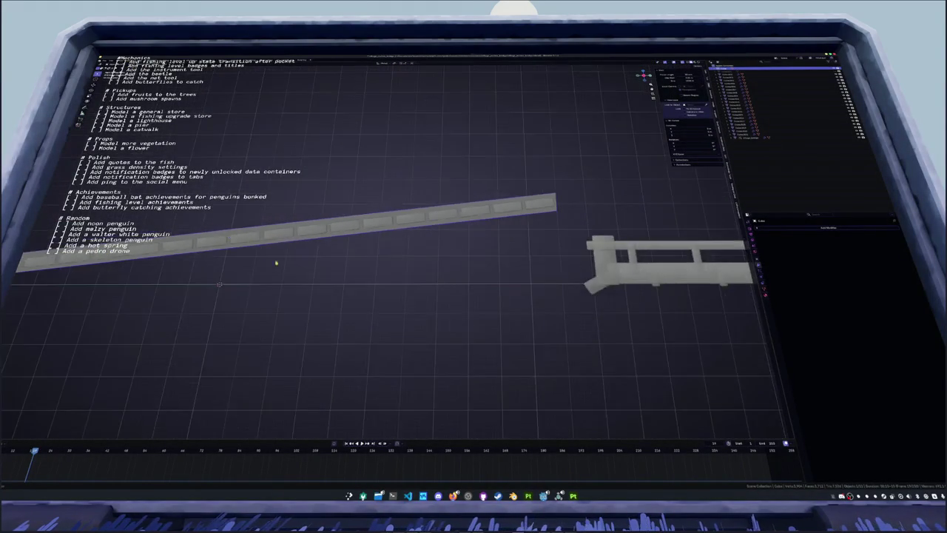
pyautogui.scroll(-1, 250, 268)
pyautogui.scroll(-1, 421, 243)
pyautogui.scroll(-1, 303, 245)
pyautogui.scroll(-2, 327, 248)
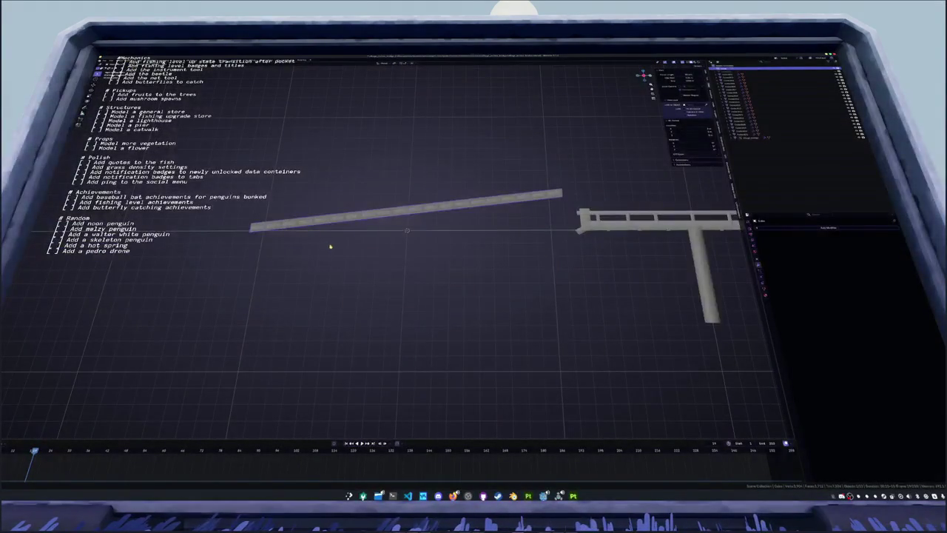
pyautogui.press('x')
pyautogui.click(331, 245)
# Add a new cube and stretch it along X into a long bar
pyautogui.hotkey('shift', 'a')
pyautogui.click(408, 234)
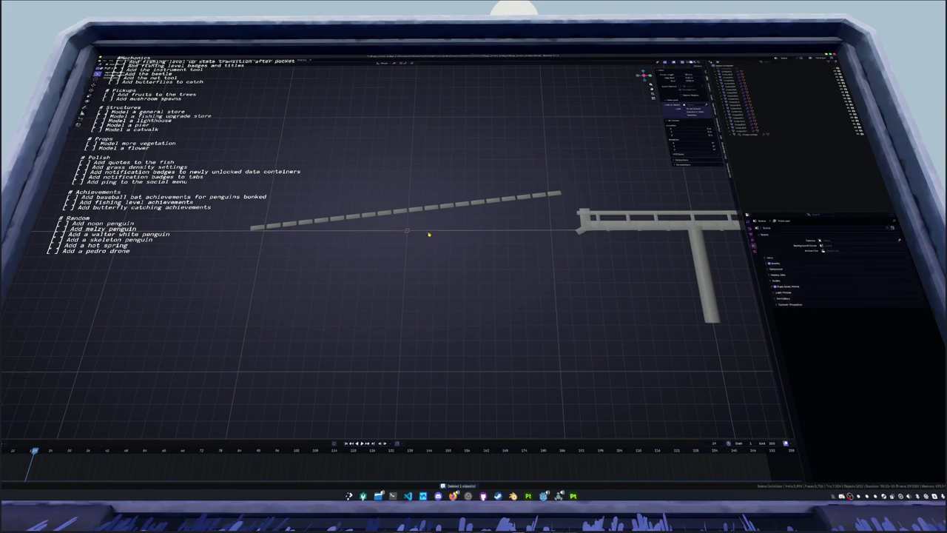
pyautogui.click(562, 193)
pyautogui.hotkey('ctrl', 'z')
pyautogui.press('s')
pyautogui.press('x')
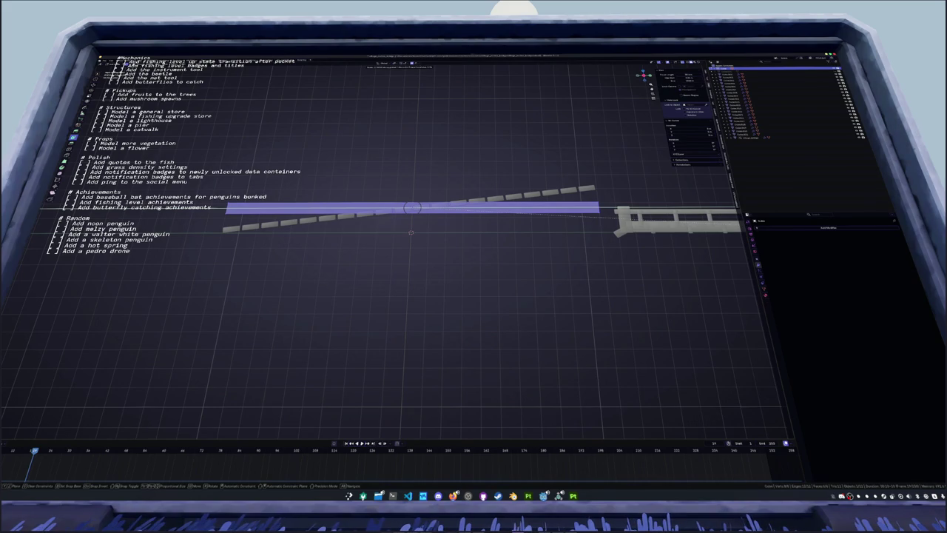
pyautogui.click(445, 274)
# Rotate the new bar to match the ramp's slope
pyautogui.press('r')
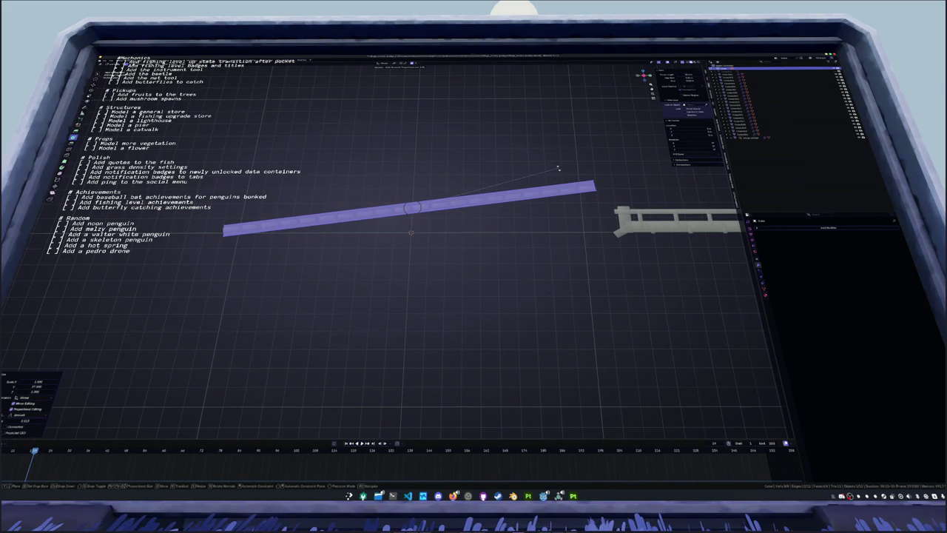
pyautogui.click(585, 194)
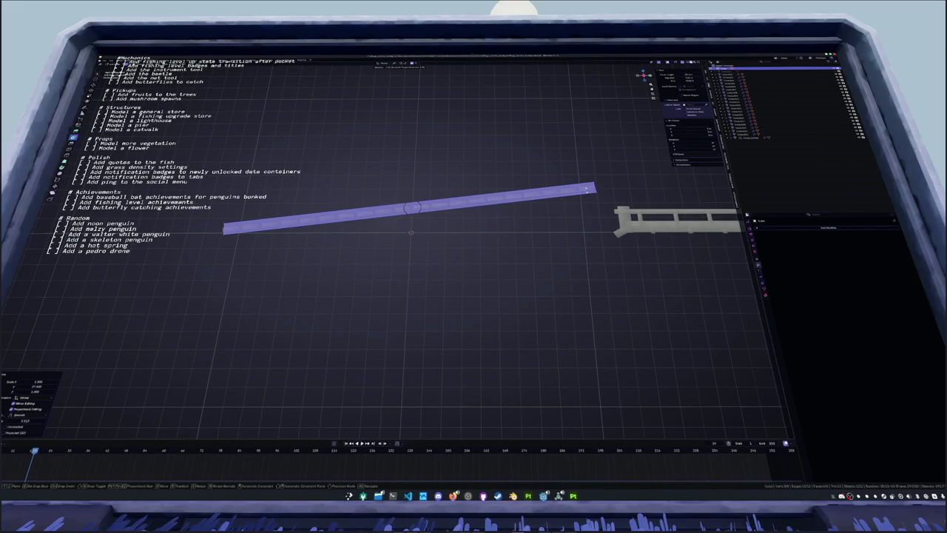
pyautogui.press('r')
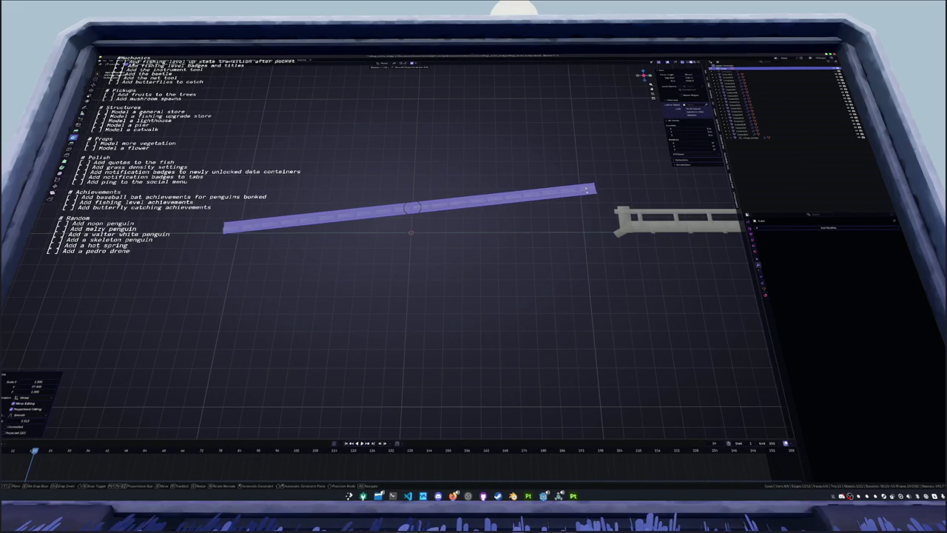